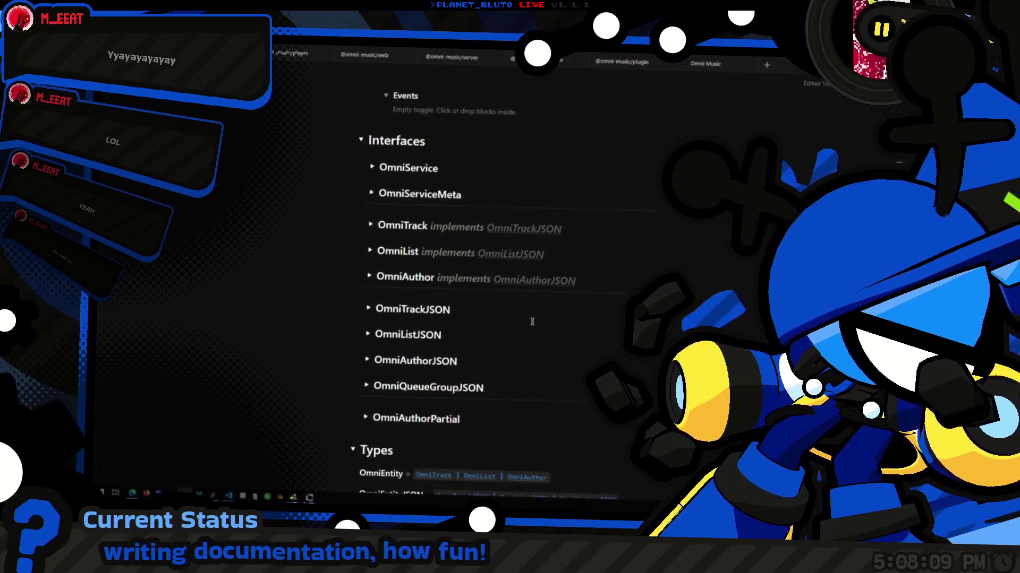
{"action": "scroll", "coordinate": [517, 207], "scroll_direction": "up", "scroll_amount": 5}
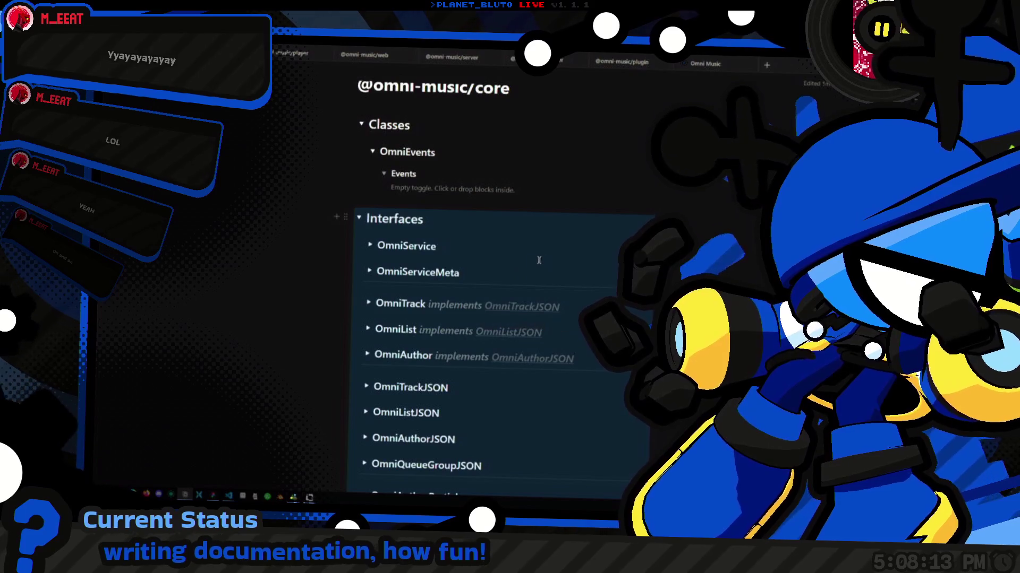
{"action": "scroll", "coordinate": [538, 261], "scroll_direction": "up", "scroll_amount": 2}
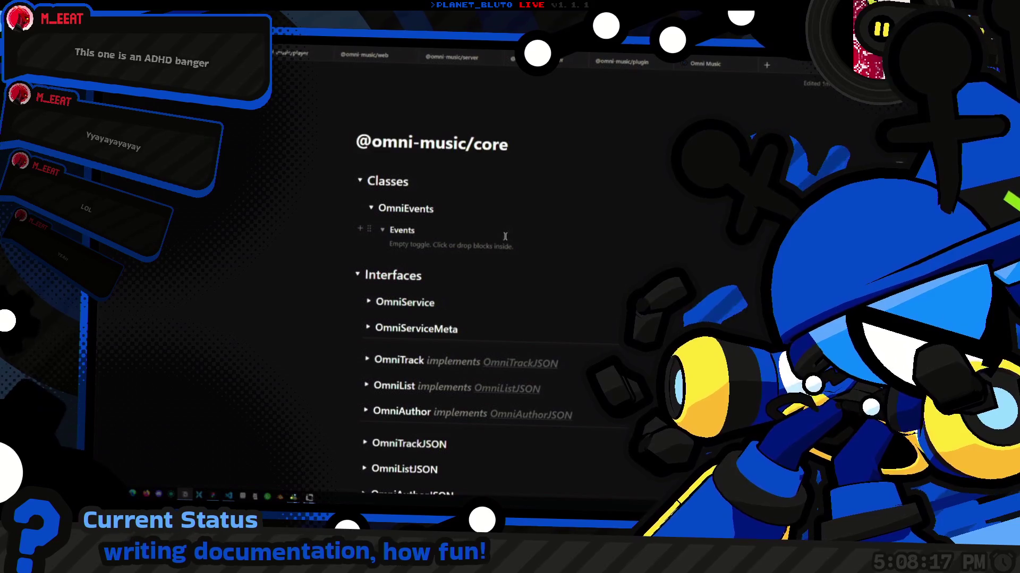
{"action": "key", "text": "Up"}
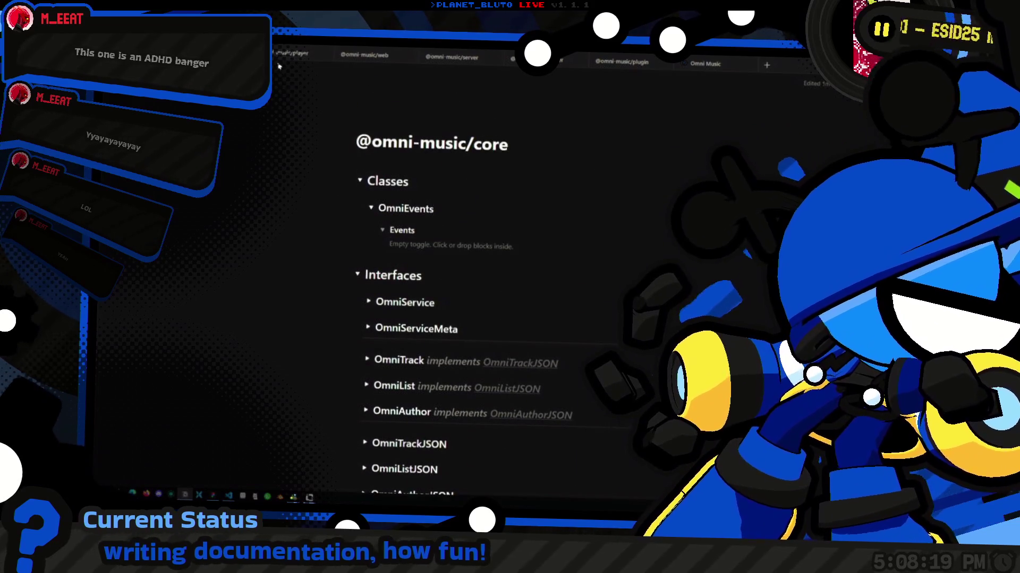
{"action": "left_click", "coordinate": [364, 54]}
{"action": "scroll", "coordinate": [539, 377], "scroll_direction": "down", "scroll_amount": 10}
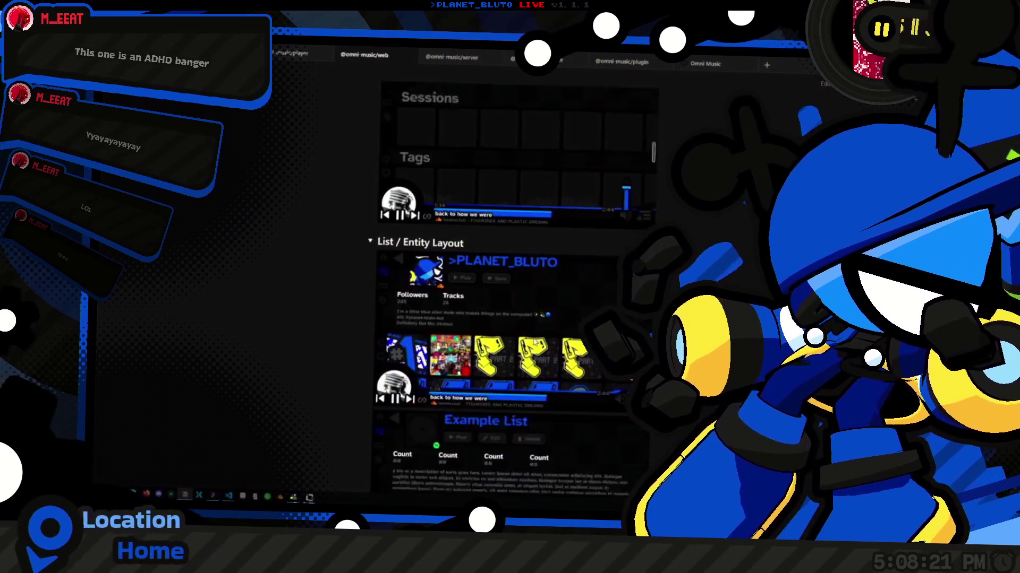
{"action": "scroll", "coordinate": [540, 377], "scroll_direction": "down", "scroll_amount": 4}
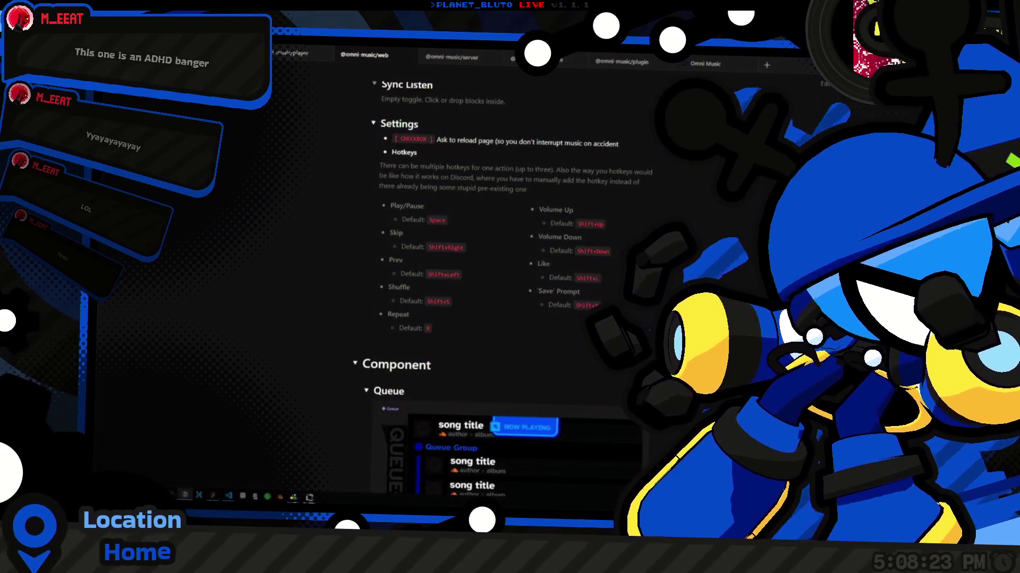
{"action": "scroll", "coordinate": [325, 294], "scroll_direction": "up", "scroll_amount": 3}
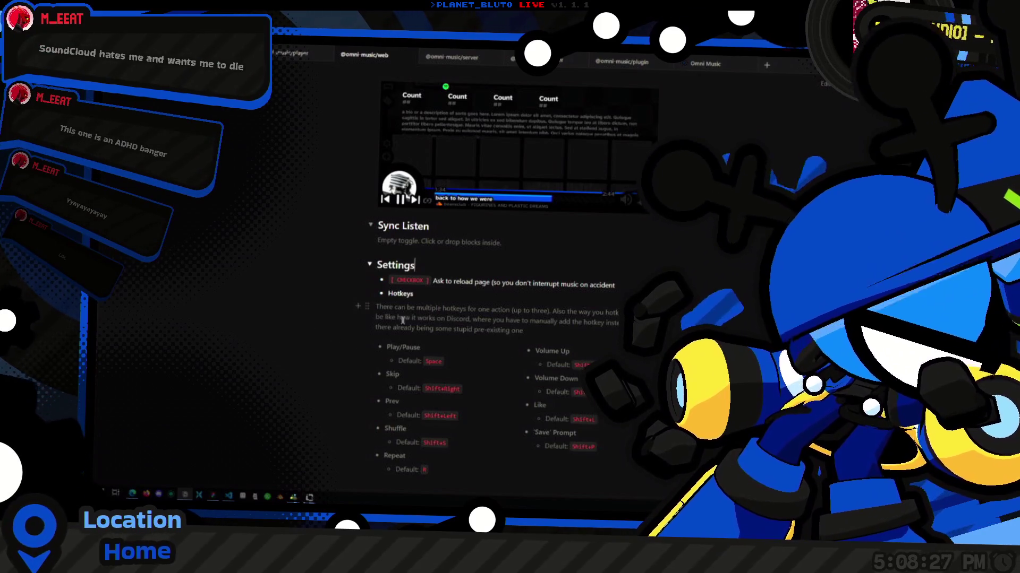
Bring the Omni Music player forward and show its settings.
{"action": "key", "text": "alt+Tab"}
{"action": "left_click", "coordinate": [471, 271]}
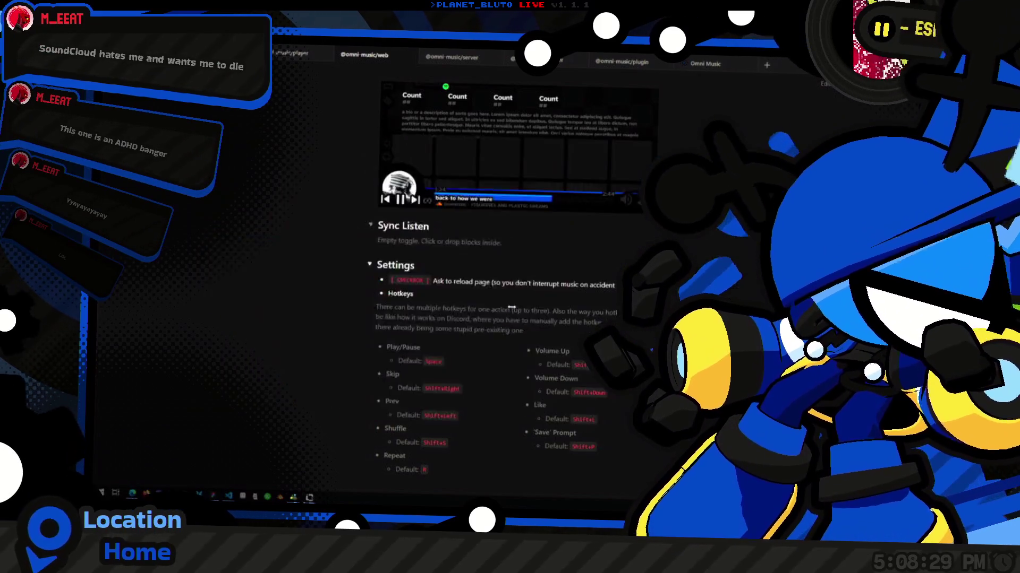
{"action": "left_click", "coordinate": [550, 166]}
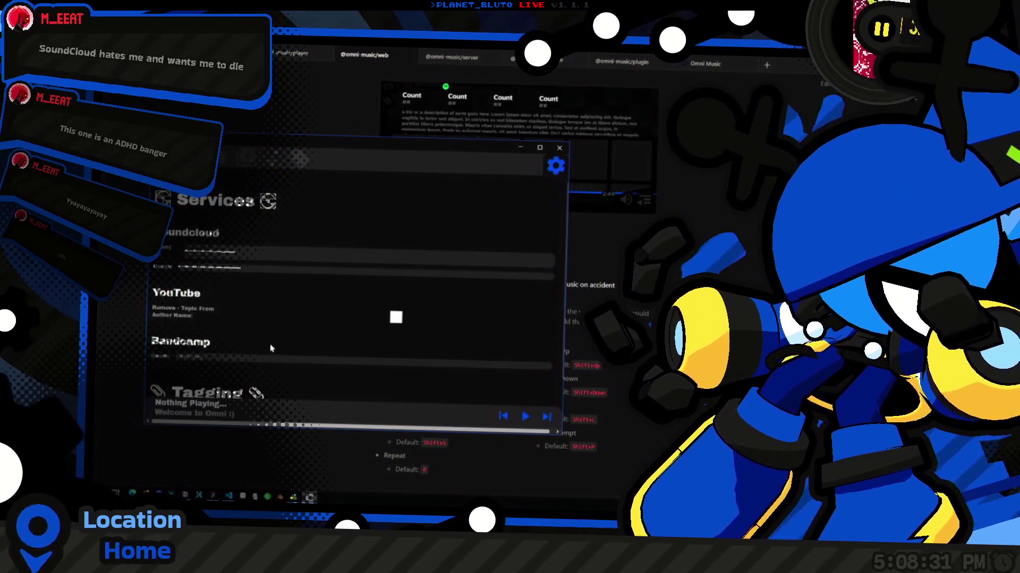
{"action": "scroll", "coordinate": [272, 329], "scroll_direction": "down", "scroll_amount": 1}
{"action": "scroll", "coordinate": [277, 303], "scroll_direction": "up", "scroll_amount": 1}
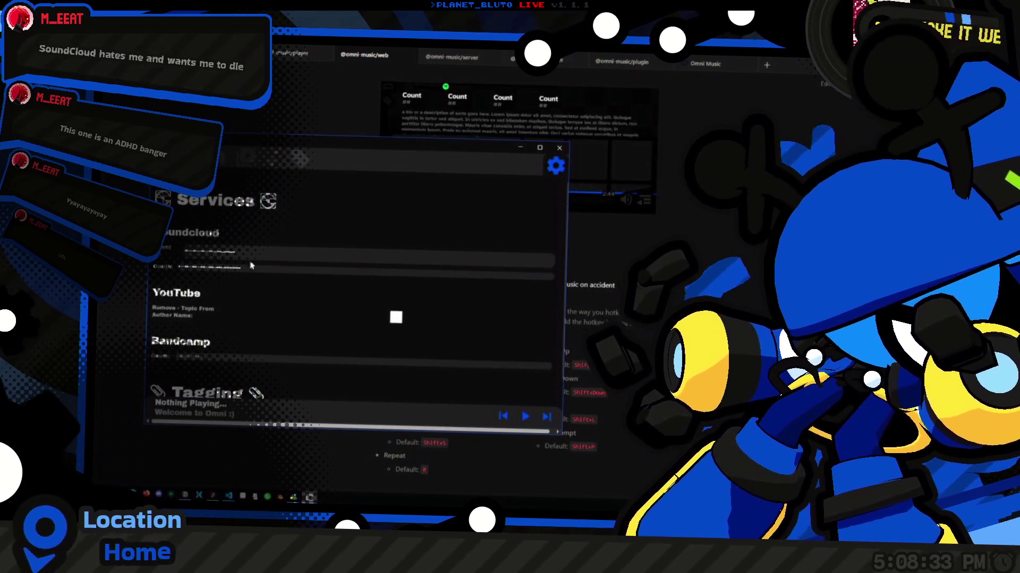
{"action": "scroll", "coordinate": [282, 340], "scroll_direction": "down", "scroll_amount": 1}
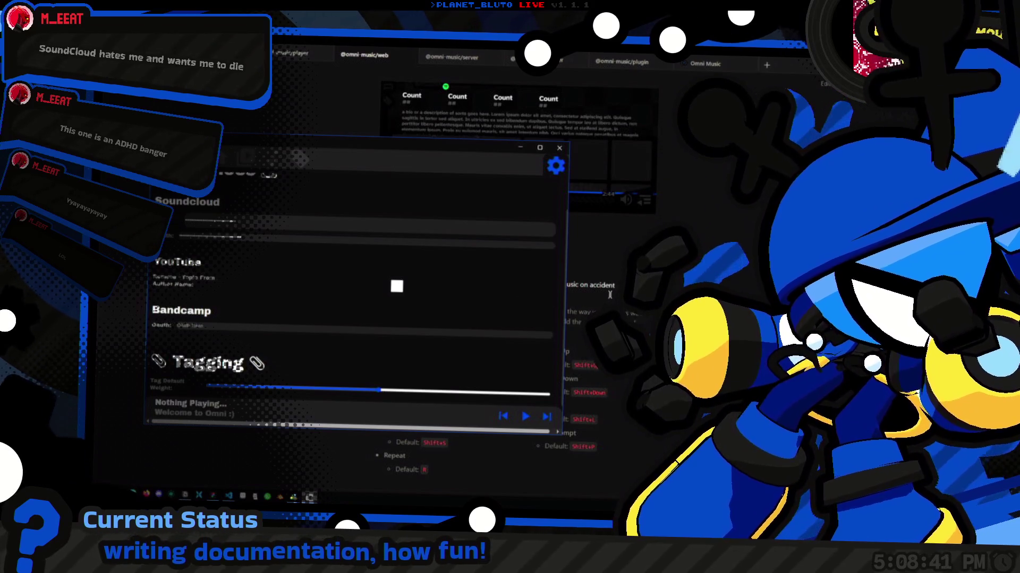
{"action": "left_click", "coordinate": [609, 295]}
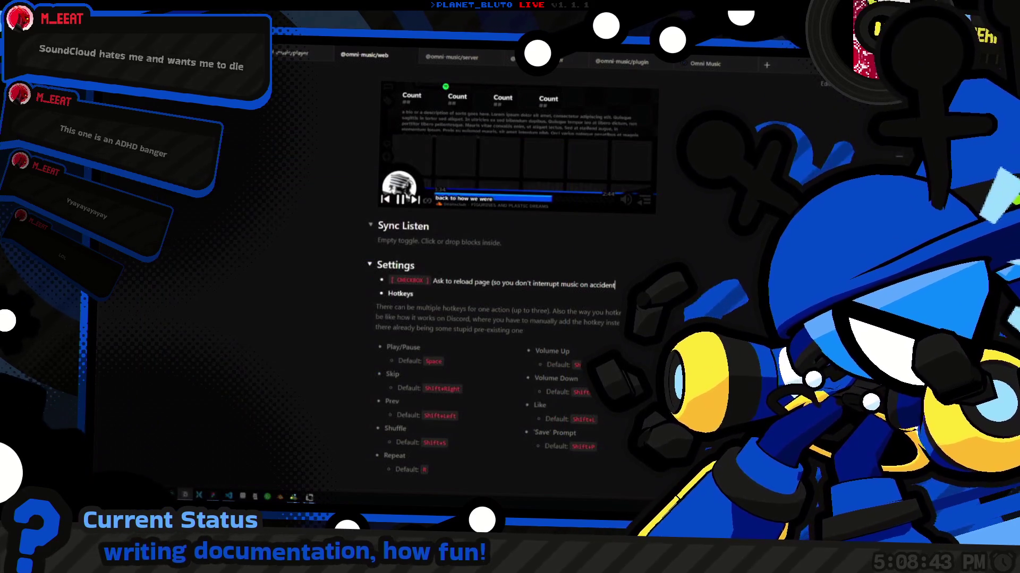
Place the caret in the Sync Listen section and scroll back up the web docs.
{"action": "left_click", "coordinate": [587, 253]}
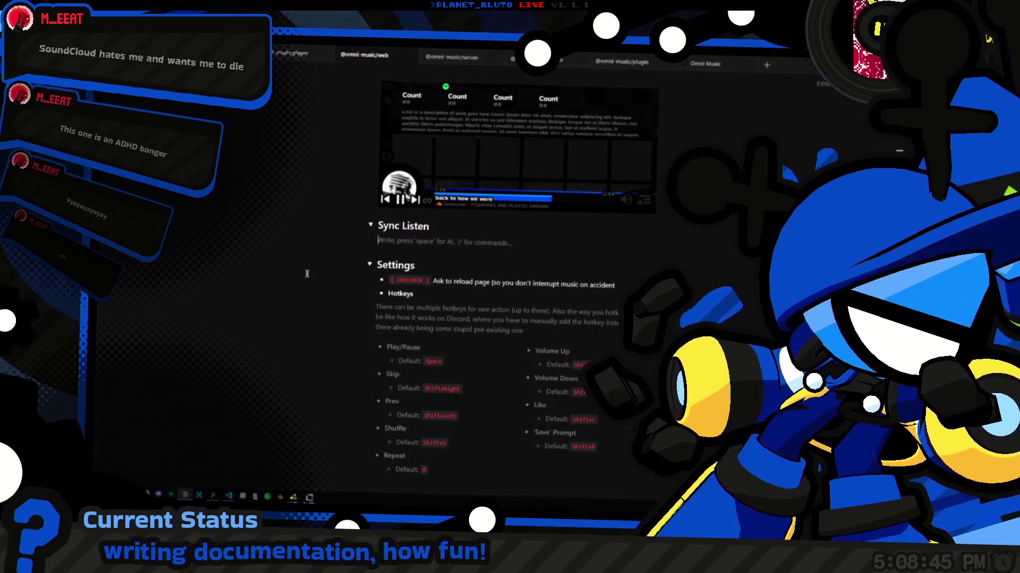
{"action": "scroll", "coordinate": [620, 393], "scroll_direction": "up", "scroll_amount": 6}
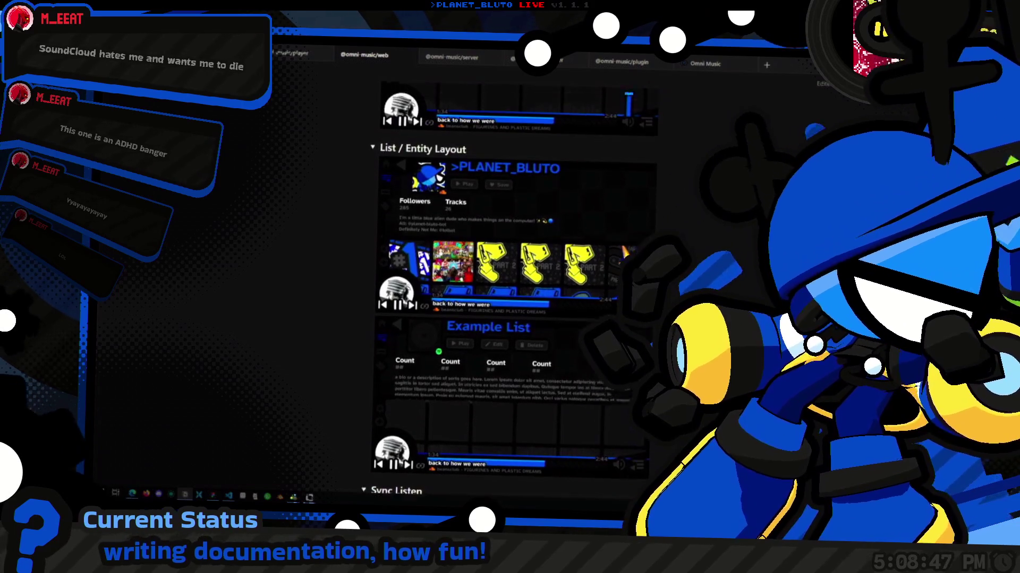
{"action": "scroll", "coordinate": [620, 393], "scroll_direction": "up", "scroll_amount": 4}
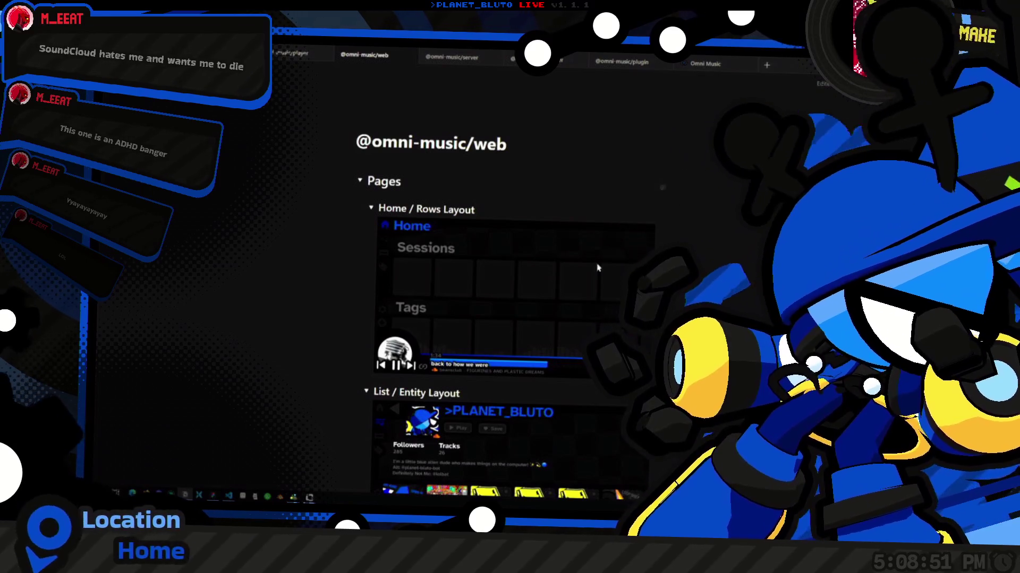
{"action": "key", "text": "ctrl+Tab"}
{"action": "scroll", "coordinate": [697, 248], "scroll_direction": "down", "scroll_amount": 3}
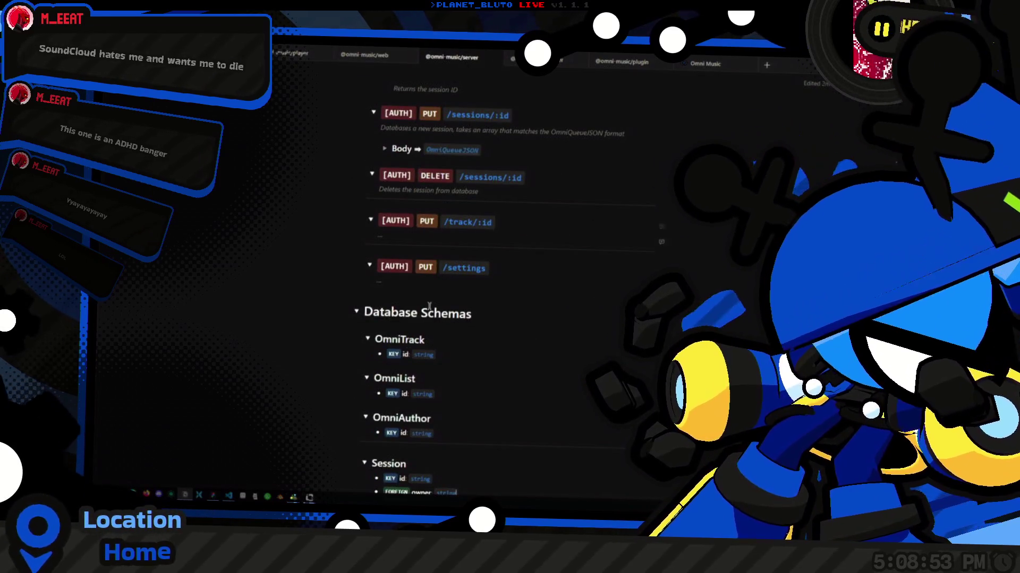
{"action": "scroll", "coordinate": [446, 266], "scroll_direction": "down", "scroll_amount": 4}
{"action": "scroll", "coordinate": [529, 285], "scroll_direction": "up", "scroll_amount": 3}
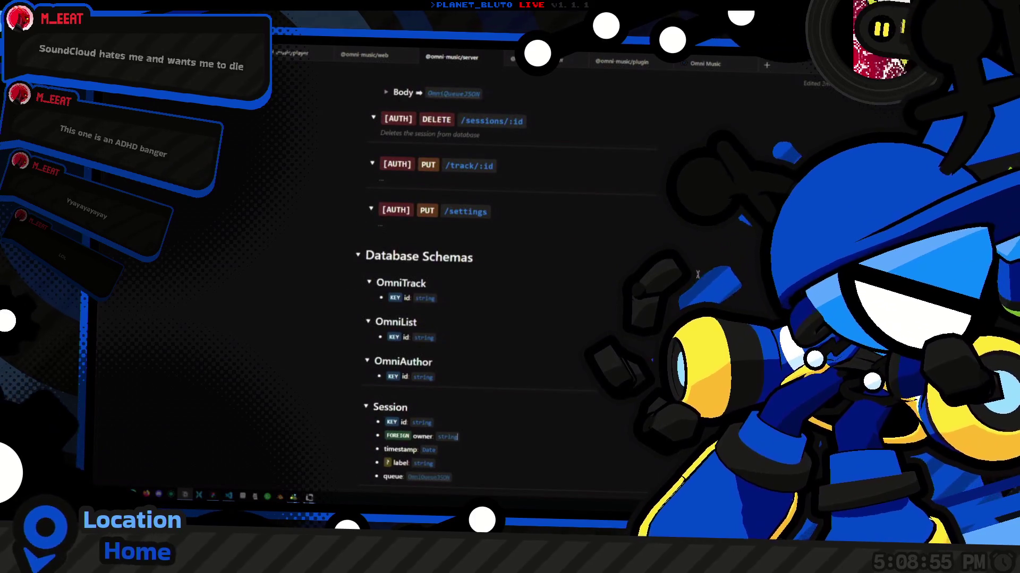
{"action": "scroll", "coordinate": [697, 274], "scroll_direction": "up", "scroll_amount": 10}
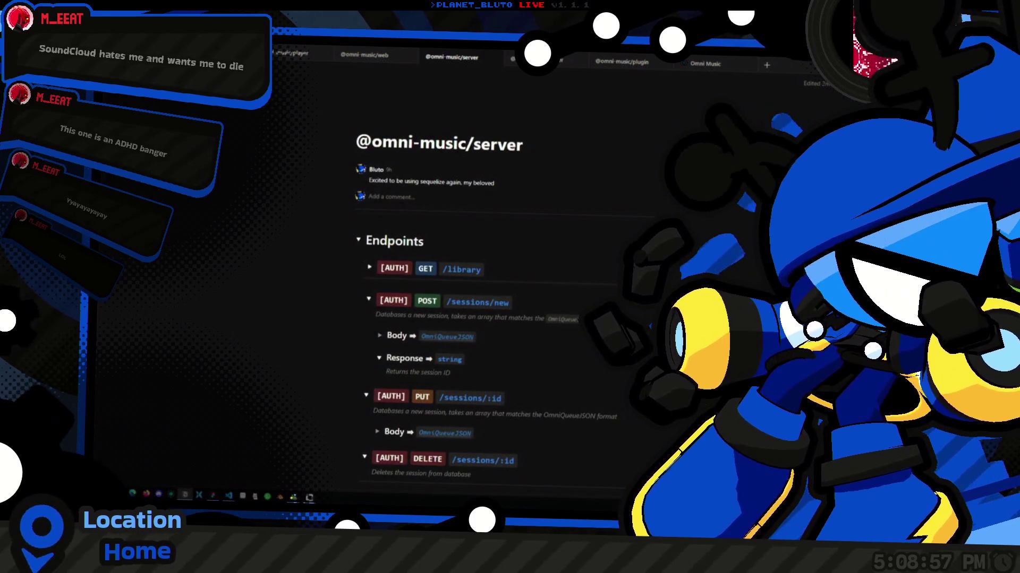
{"action": "key", "text": "alt+Tab"}
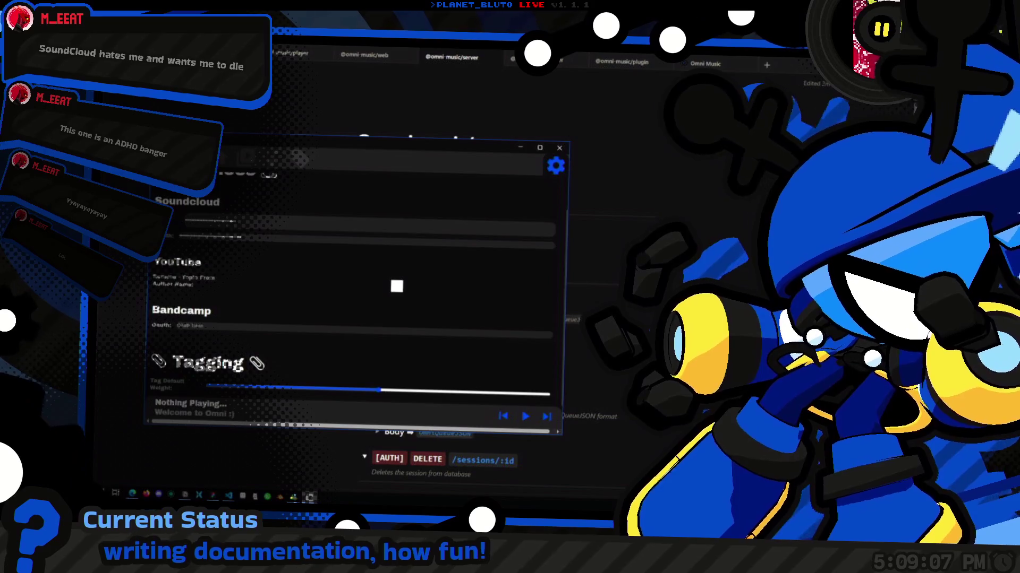
Dismiss Omni Music and go to Notion's Omni Music overview page.
{"action": "left_click", "coordinate": [614, 319]}
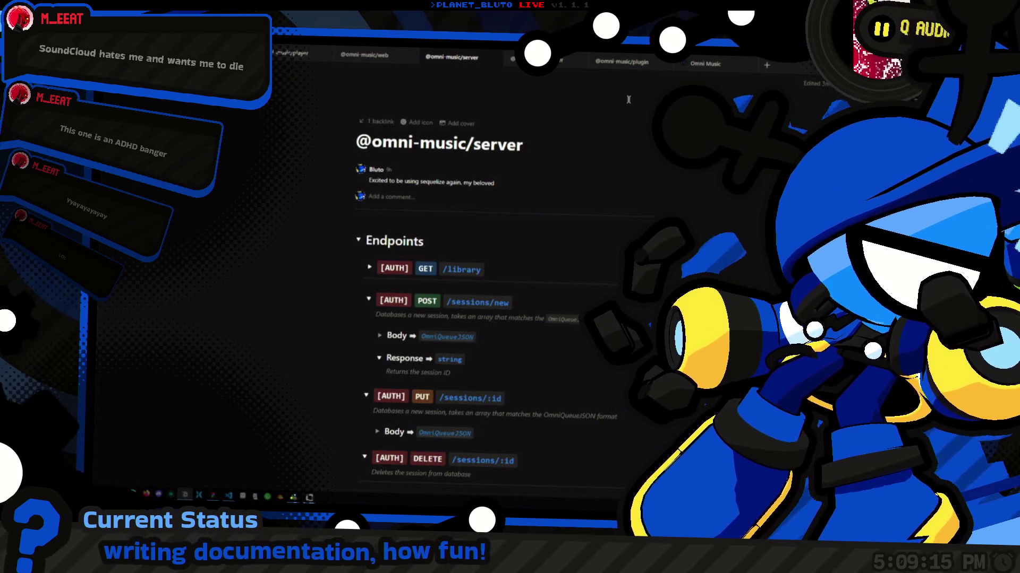
{"action": "left_click", "coordinate": [717, 68]}
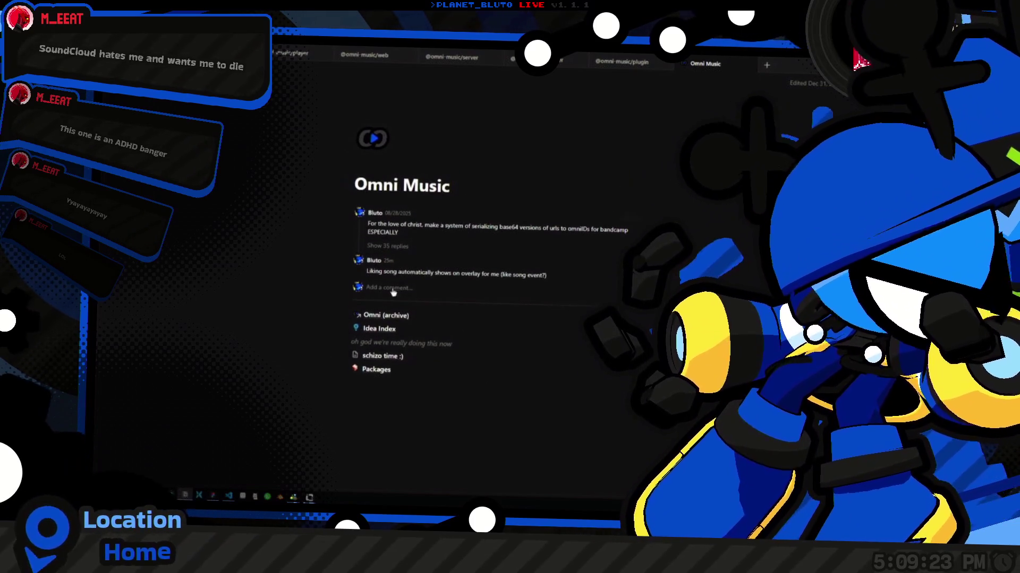
{"action": "key", "text": "ctrl+shift+Tab"}
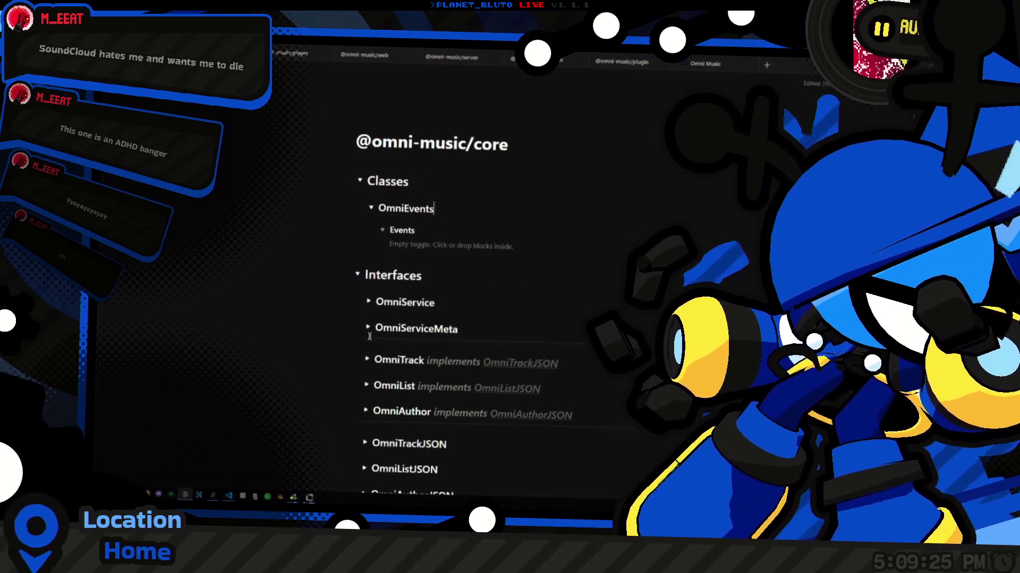
{"action": "scroll", "coordinate": [495, 317], "scroll_direction": "down", "scroll_amount": 10}
{"action": "scroll", "coordinate": [495, 317], "scroll_direction": "up", "scroll_amount": 10}
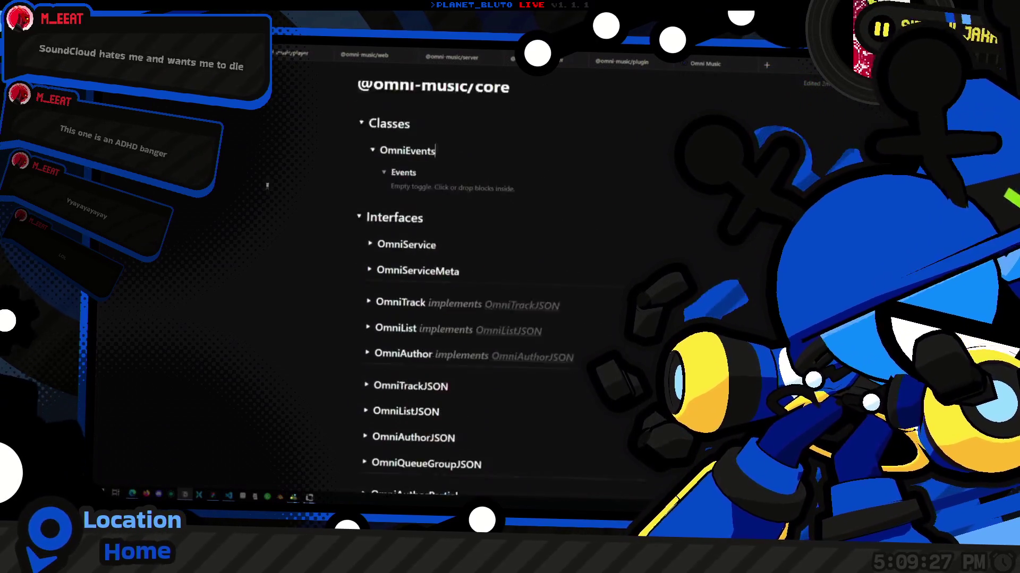
{"action": "key", "text": "ctrl+shift+Tab"}
{"action": "scroll", "coordinate": [495, 317], "scroll_direction": "up", "scroll_amount": 10}
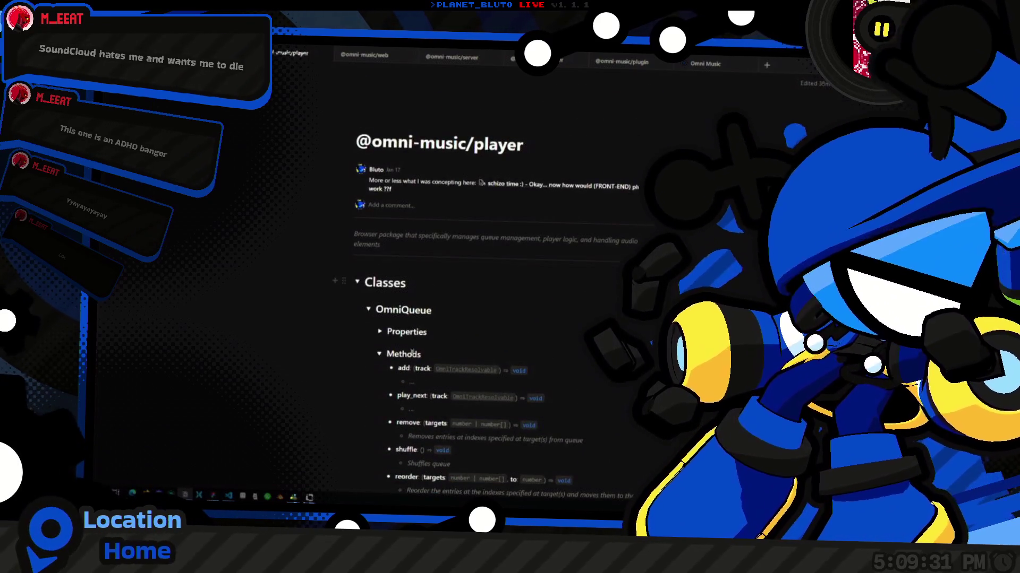
{"action": "scroll", "coordinate": [510, 352], "scroll_direction": "down", "scroll_amount": 15}
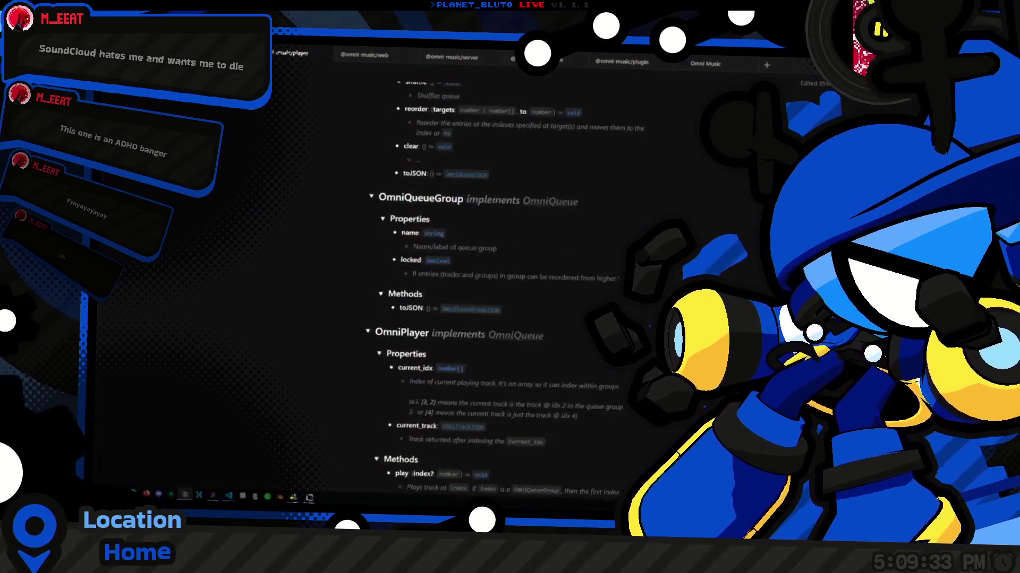
{"action": "scroll", "coordinate": [509, 352], "scroll_direction": "down", "scroll_amount": 3}
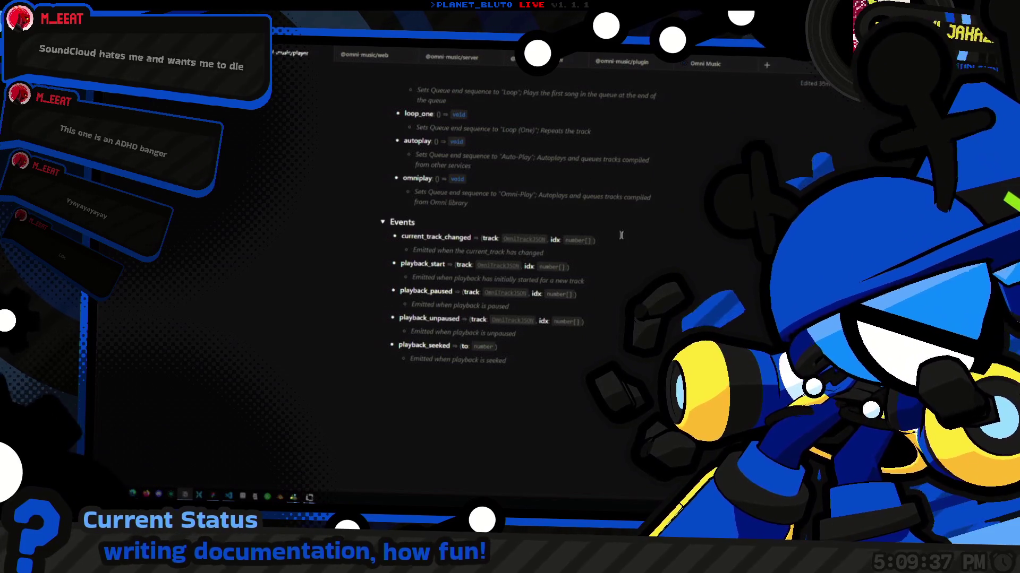
{"action": "scroll", "coordinate": [621, 235], "scroll_direction": "up", "scroll_amount": 7}
{"action": "scroll", "coordinate": [510, 287], "scroll_direction": "down", "scroll_amount": 5}
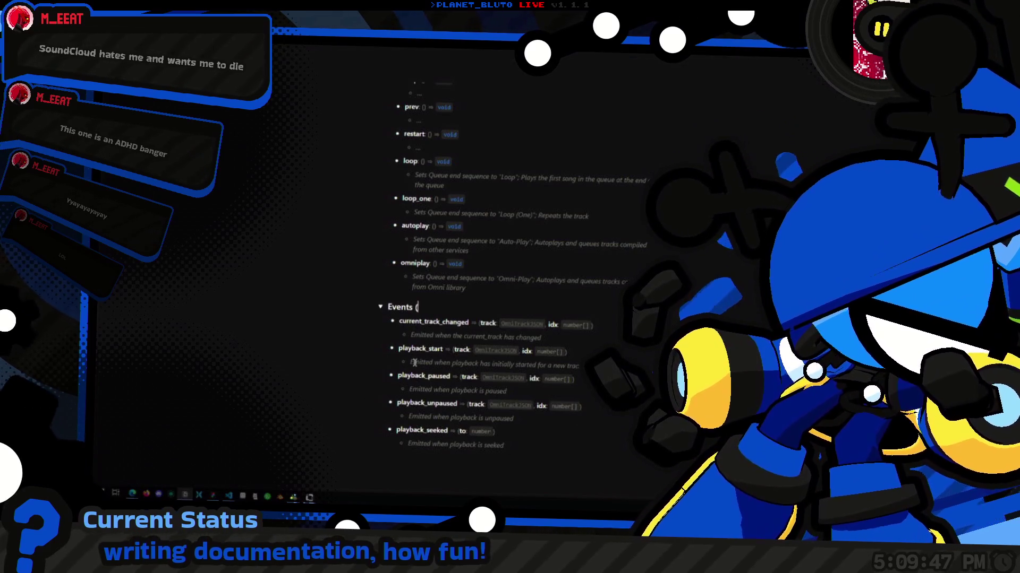
{"action": "key", "text": "Return"}
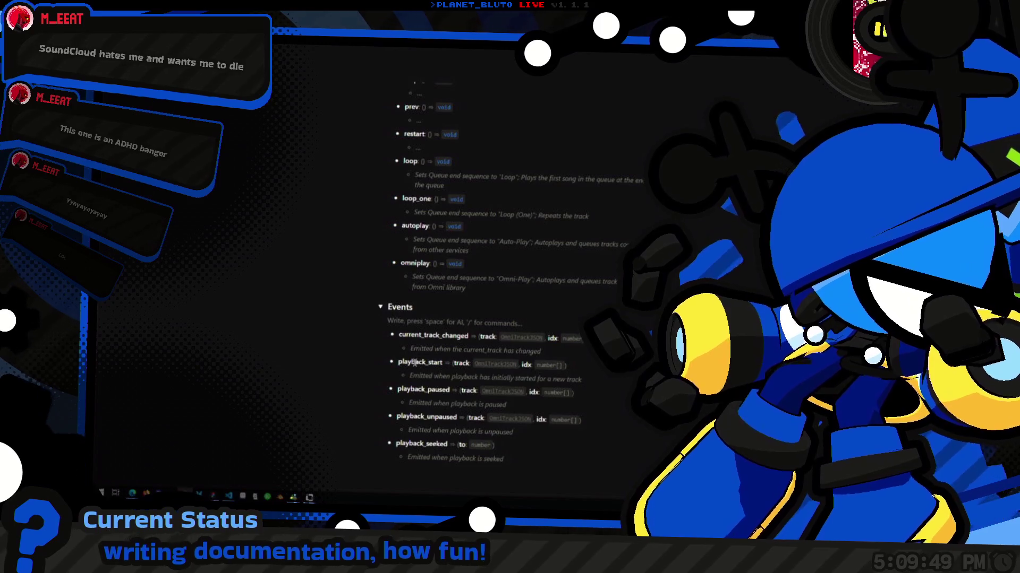
Add the note '(these all get directly forwarded to OmniEvents)' under Events, styled italic and grey.
{"action": "type", "text": "*"}
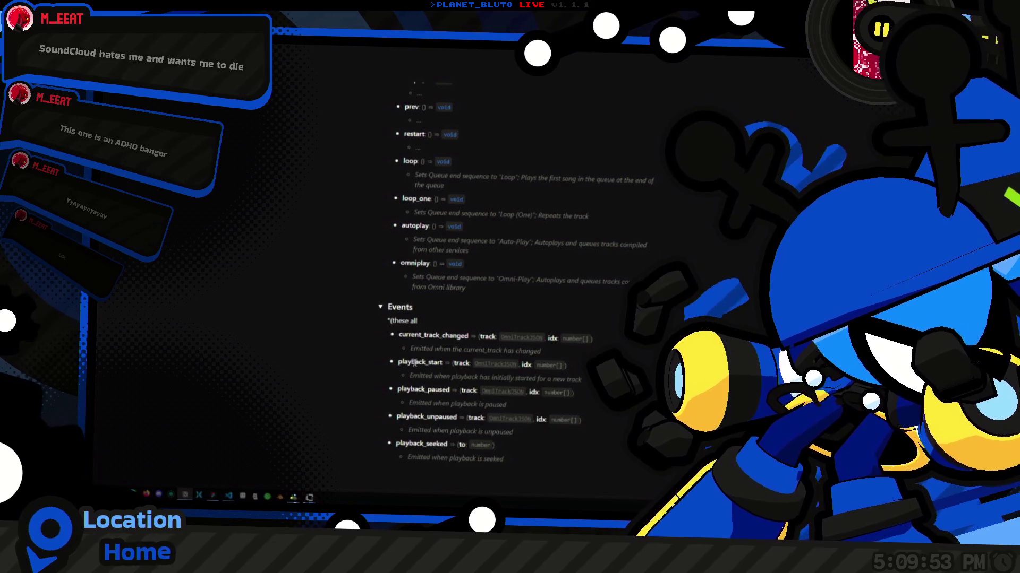
{"action": "type", "text": "ctly"}
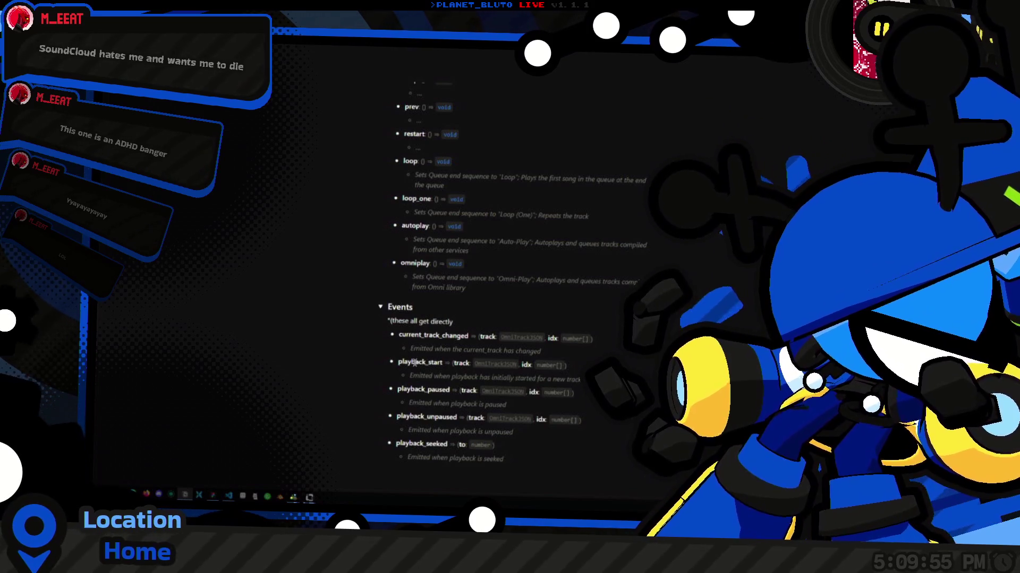
{"action": "type", "text": " forwarded to OmniEven"}
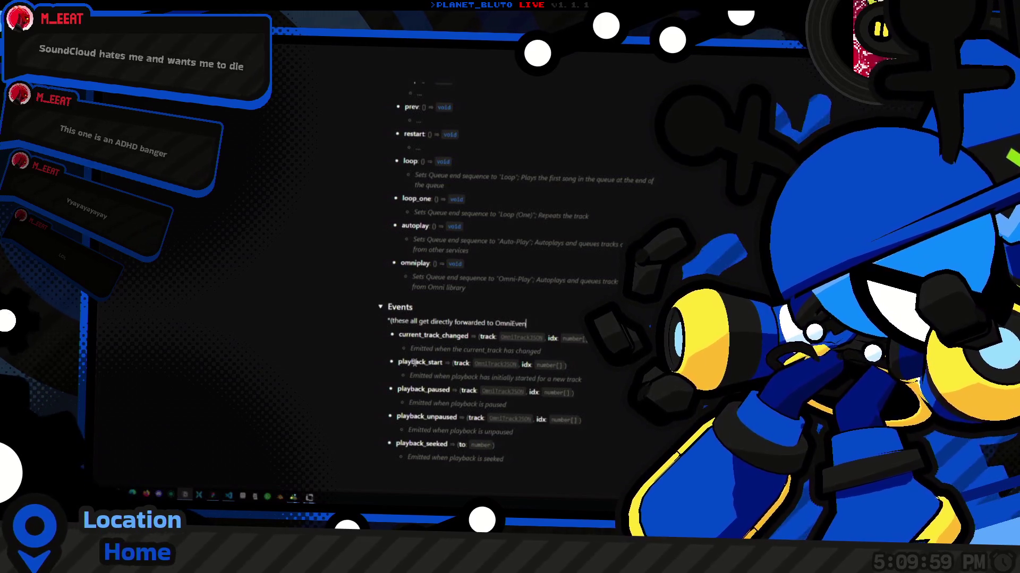
{"action": "type", "text": ")*"}
{"action": "key", "text": "shift+Home"}
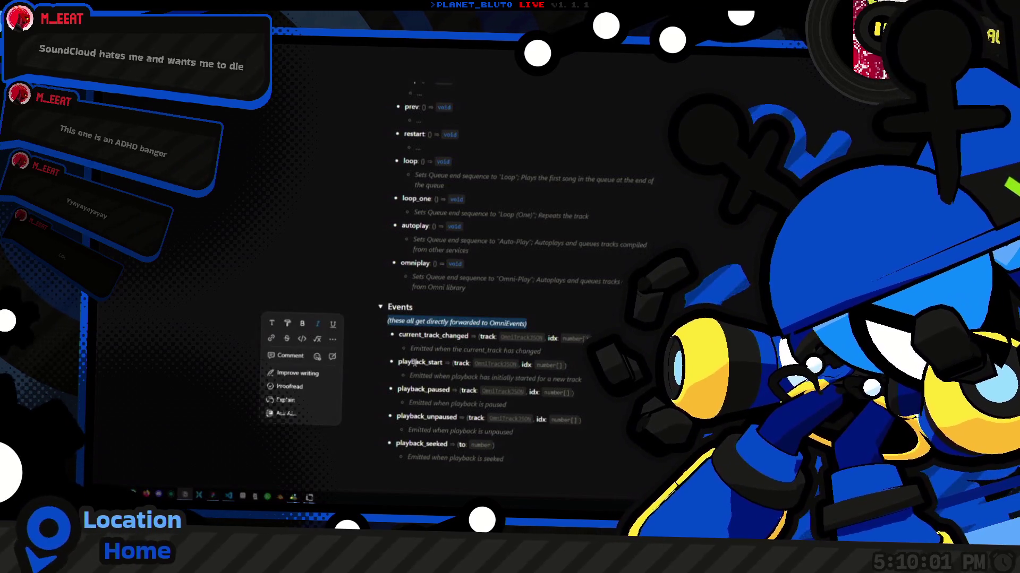
{"action": "key", "text": "ctrl+i"}
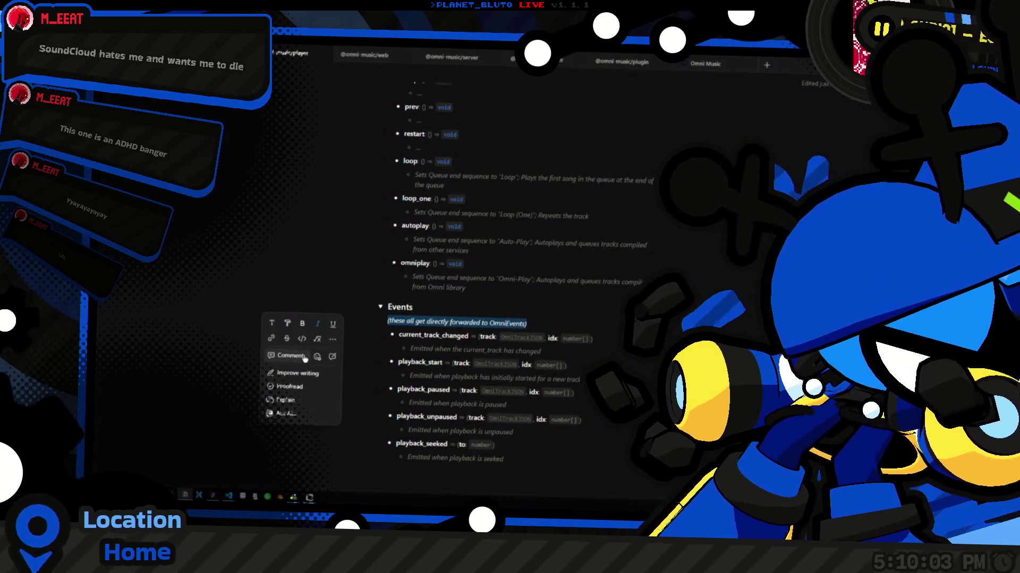
{"action": "left_click", "coordinate": [288, 324]}
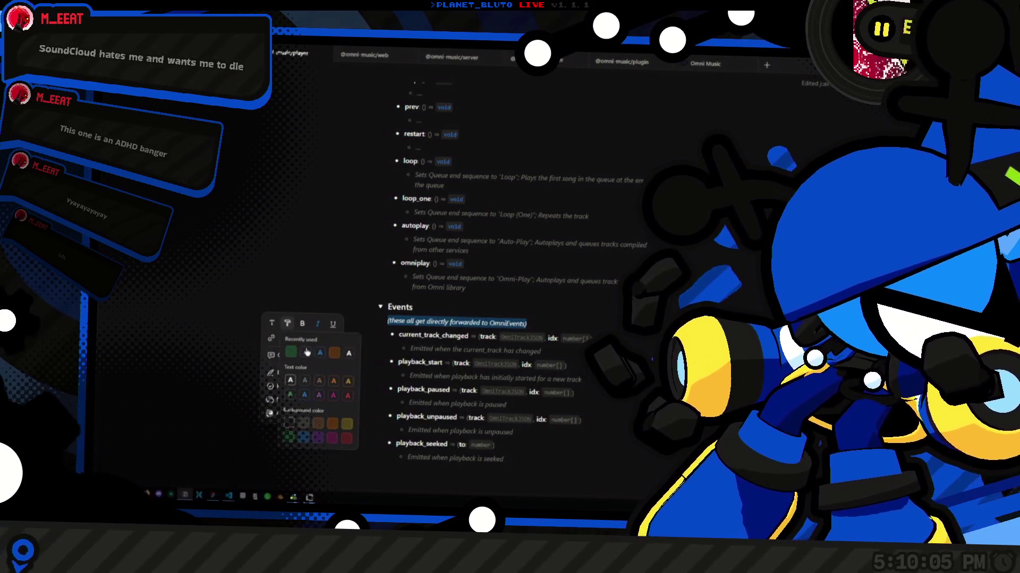
{"action": "left_click", "coordinate": [307, 353]}
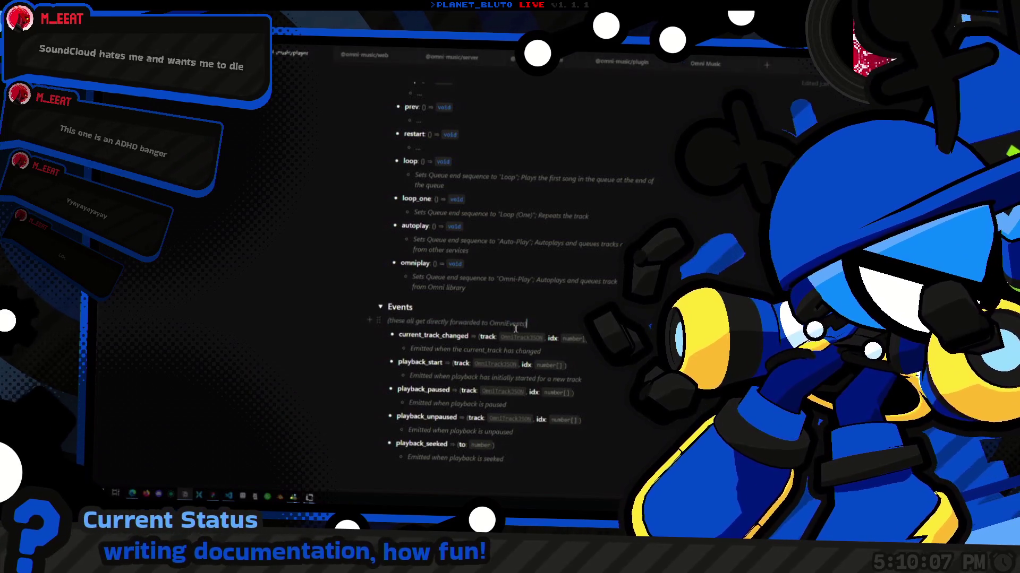
{"action": "double_click", "coordinate": [507, 323]}
{"action": "left_click", "coordinate": [452, 56]}
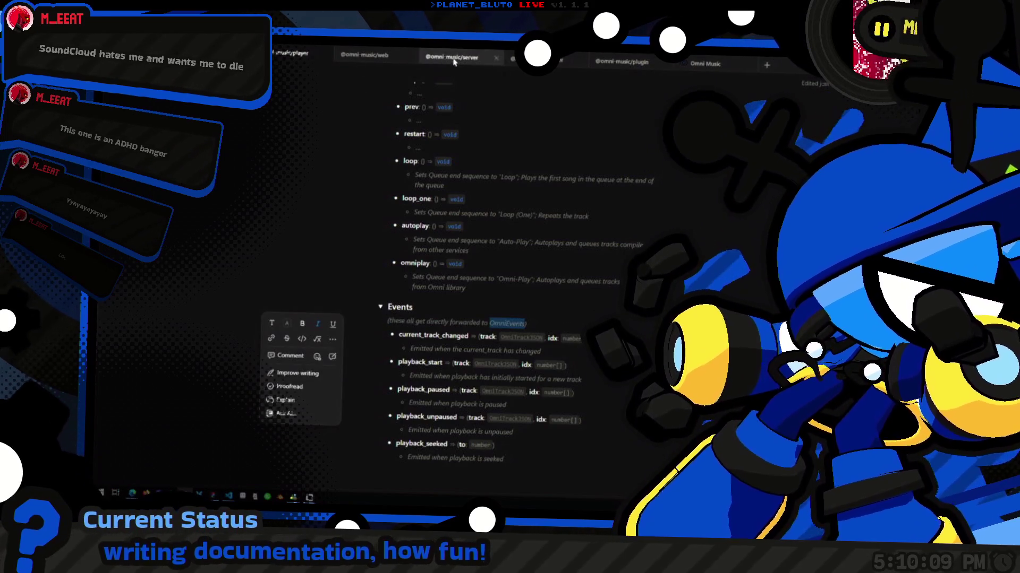
Copy a link to the Events block with Alt+Shift+L.
{"action": "scroll", "coordinate": [549, 375], "scroll_direction": "down", "scroll_amount": 8}
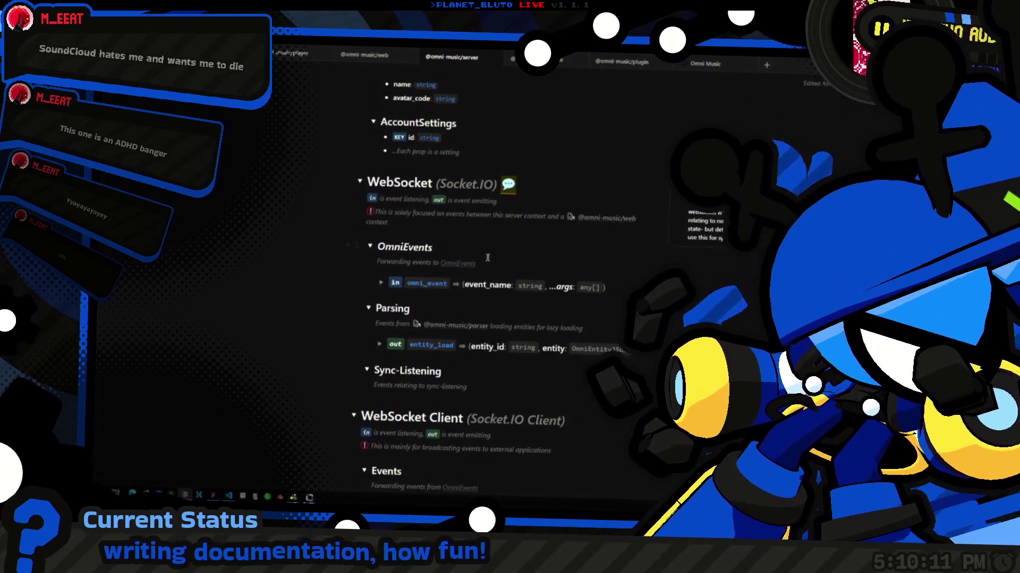
{"action": "key", "text": "alt+shift+l"}
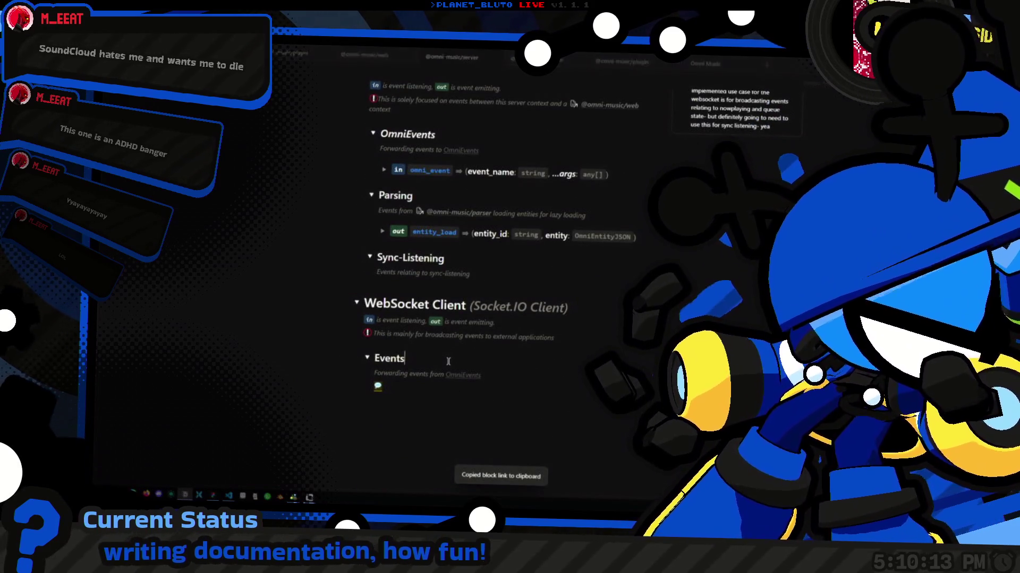
{"action": "left_click", "coordinate": [359, 56]}
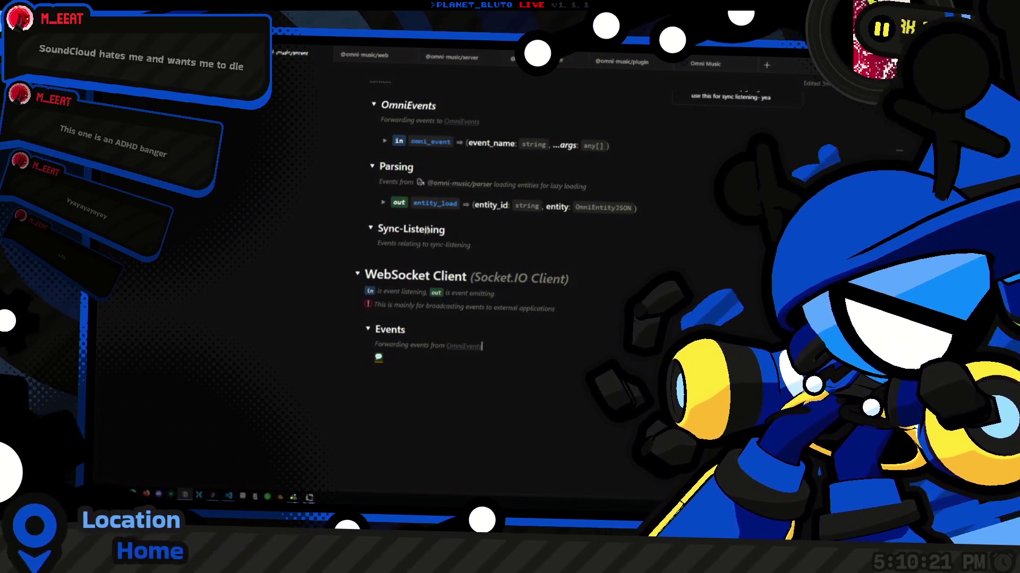
{"action": "scroll", "coordinate": [791, 111], "scroll_direction": "up", "scroll_amount": 10}
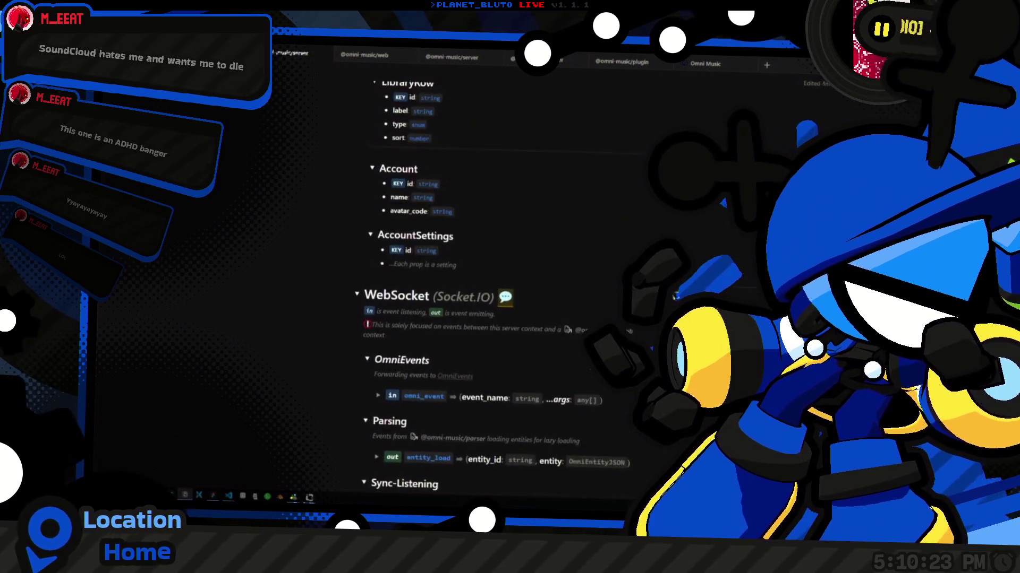
{"action": "scroll", "coordinate": [631, 308], "scroll_direction": "up", "scroll_amount": 5}
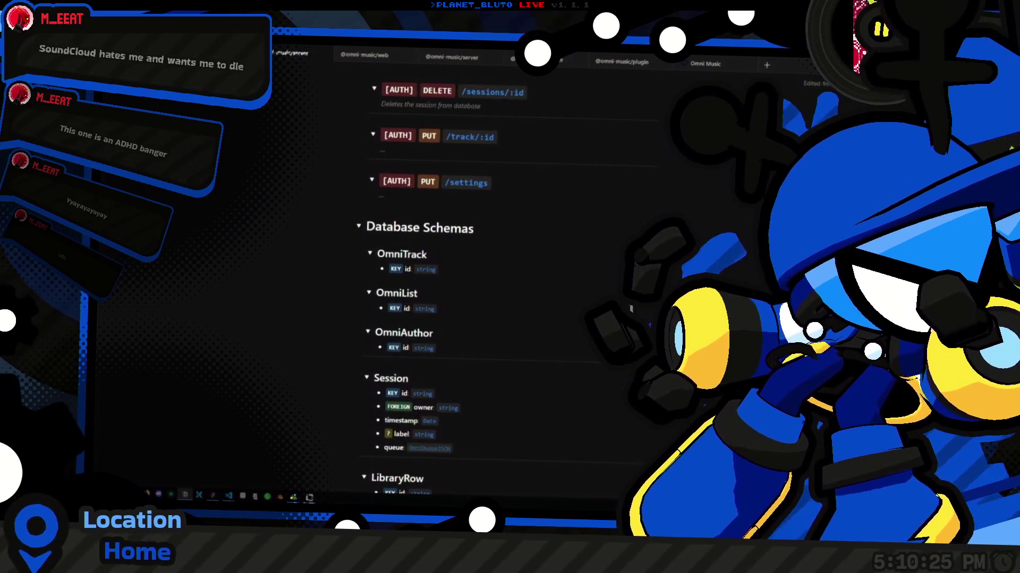
{"action": "scroll", "coordinate": [468, 350], "scroll_direction": "up", "scroll_amount": 3}
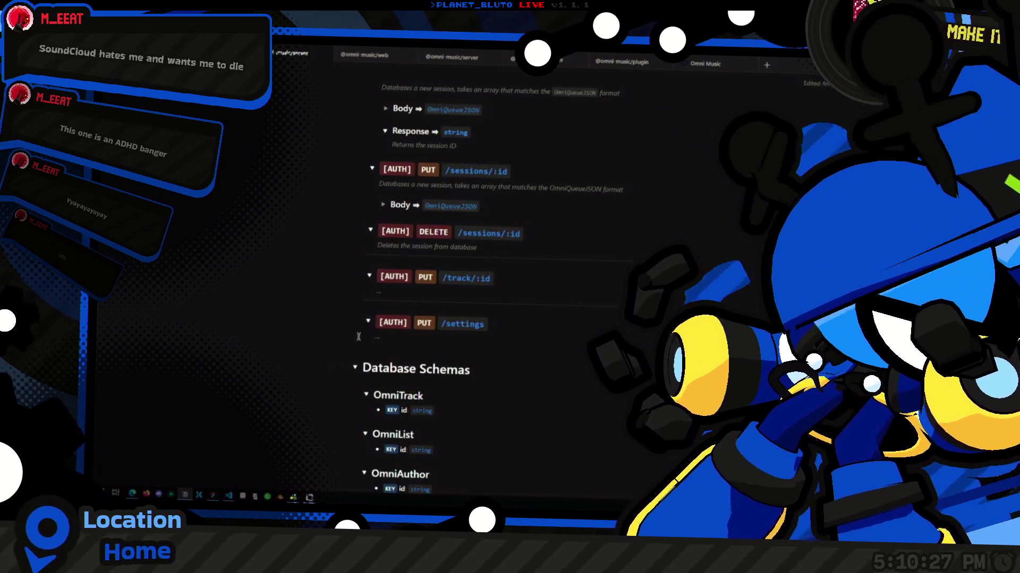
{"action": "scroll", "coordinate": [492, 194], "scroll_direction": "down", "scroll_amount": 1}
{"action": "scroll", "coordinate": [573, 281], "scroll_direction": "up", "scroll_amount": 5}
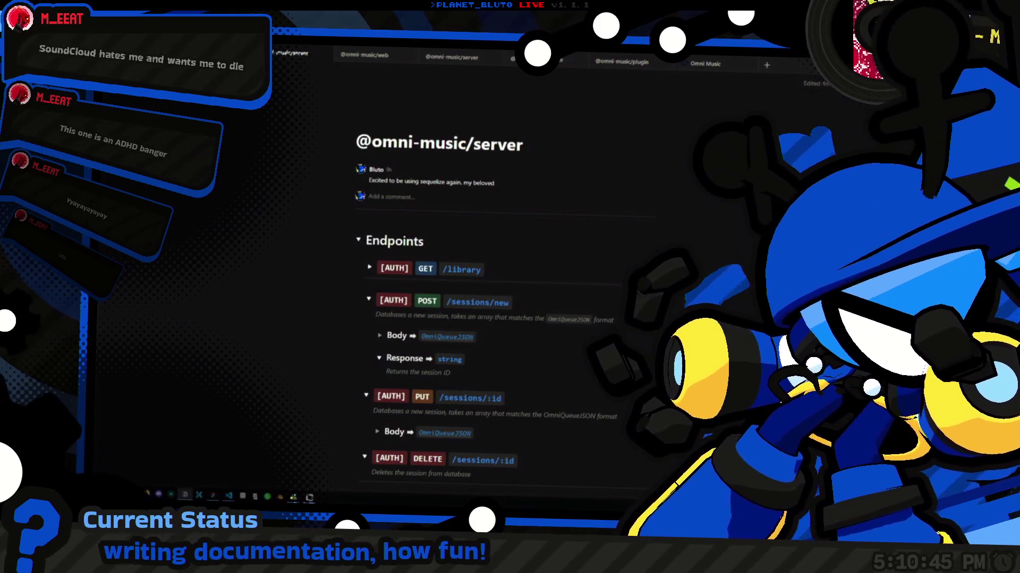
{"action": "scroll", "coordinate": [480, 286], "scroll_direction": "down", "scroll_amount": 3}
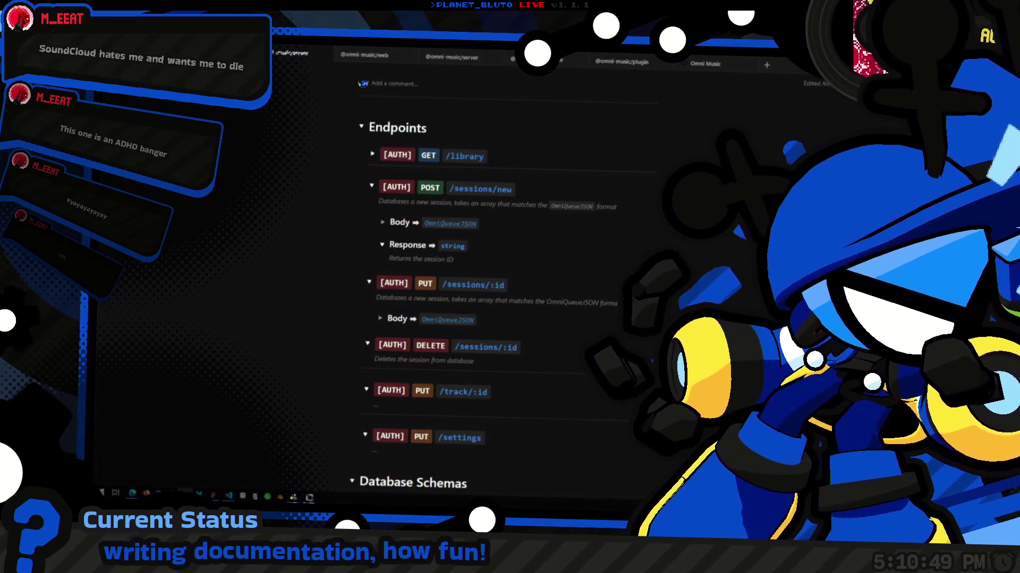
{"action": "scroll", "coordinate": [576, 343], "scroll_direction": "down", "scroll_amount": 2}
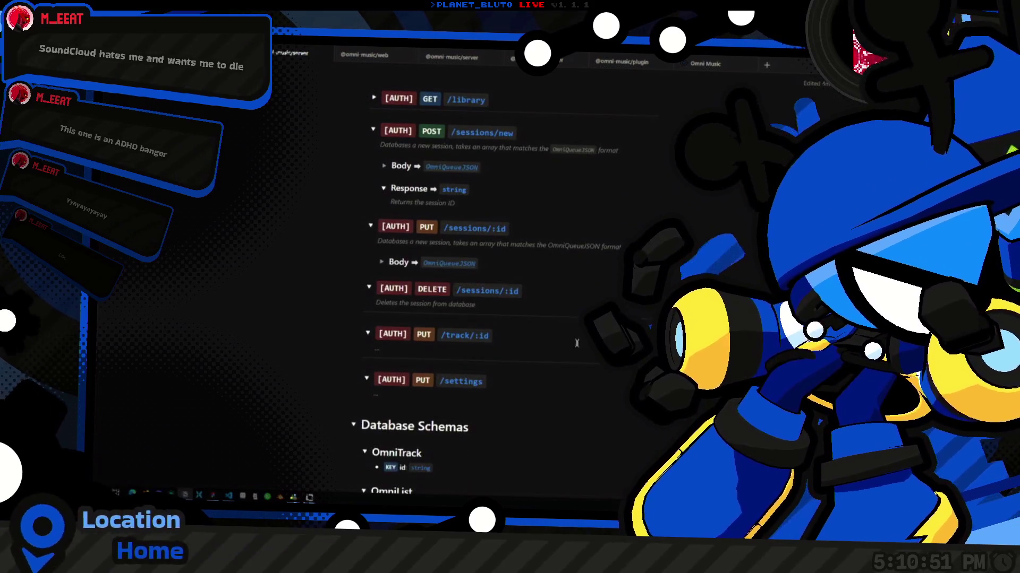
{"action": "scroll", "coordinate": [569, 316], "scroll_direction": "down", "scroll_amount": 7}
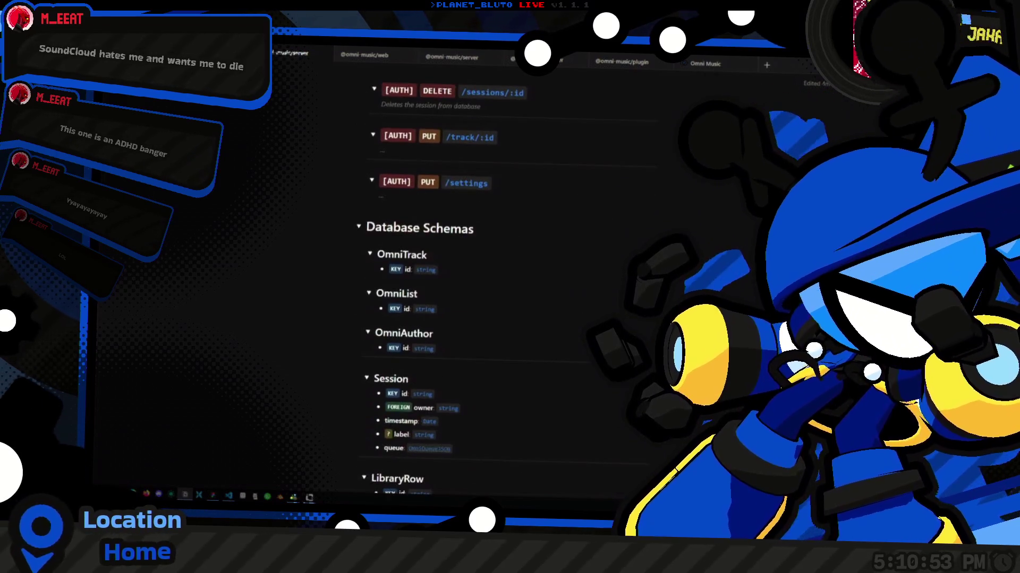
{"action": "scroll", "coordinate": [594, 313], "scroll_direction": "down", "scroll_amount": 4}
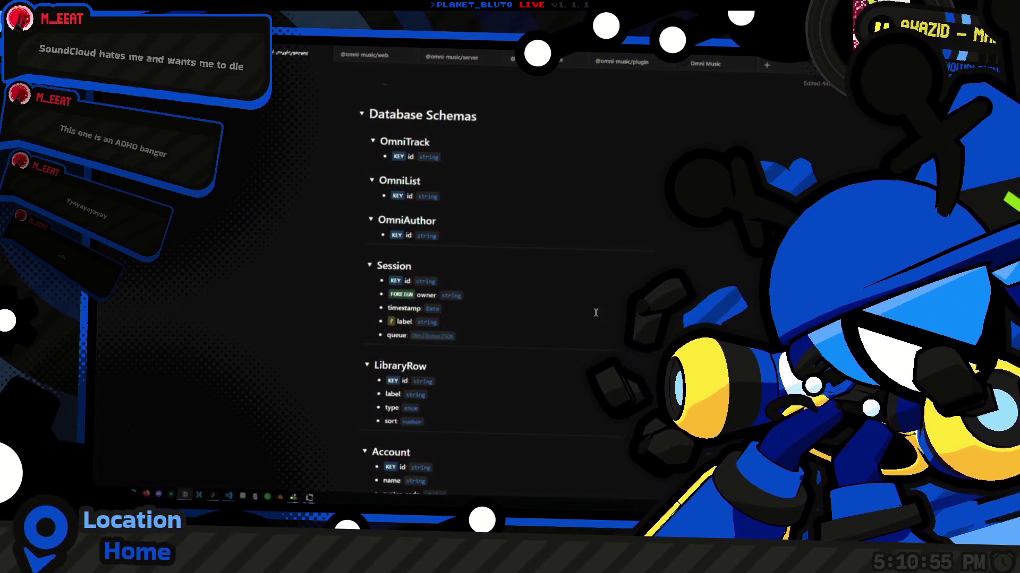
{"action": "scroll", "coordinate": [608, 329], "scroll_direction": "down", "scroll_amount": 3}
{"action": "scroll", "coordinate": [608, 329], "scroll_direction": "down", "scroll_amount": 5}
{"action": "scroll", "coordinate": [541, 308], "scroll_direction": "down", "scroll_amount": 7}
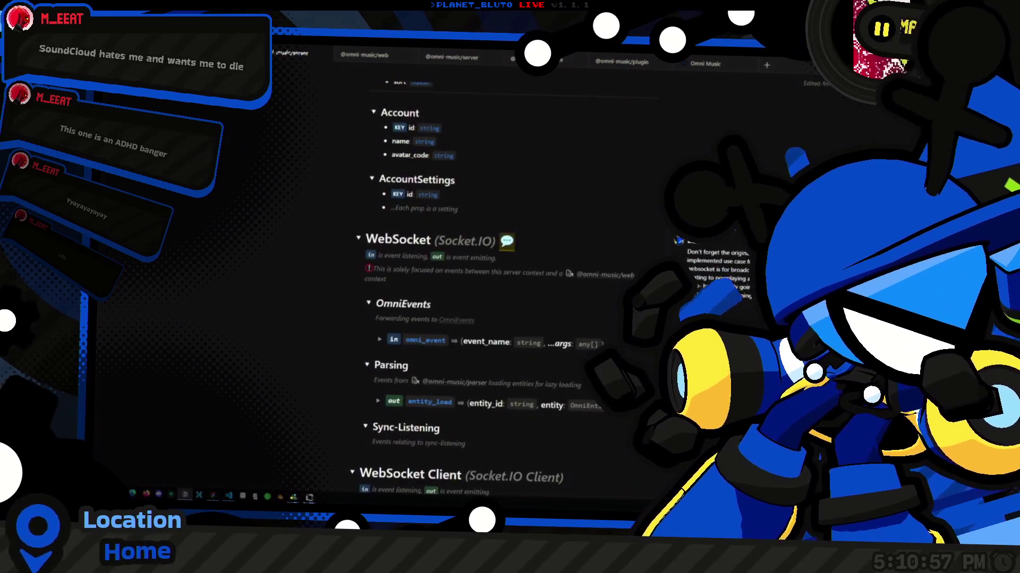
{"action": "scroll", "coordinate": [544, 316], "scroll_direction": "down", "scroll_amount": 1}
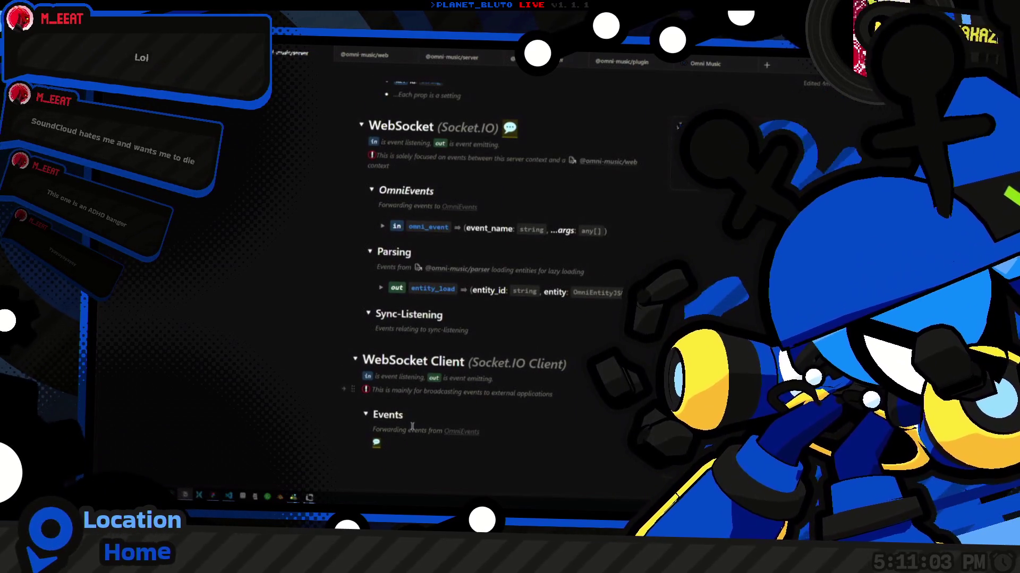
{"action": "scroll", "coordinate": [518, 379], "scroll_direction": "down", "scroll_amount": 15}
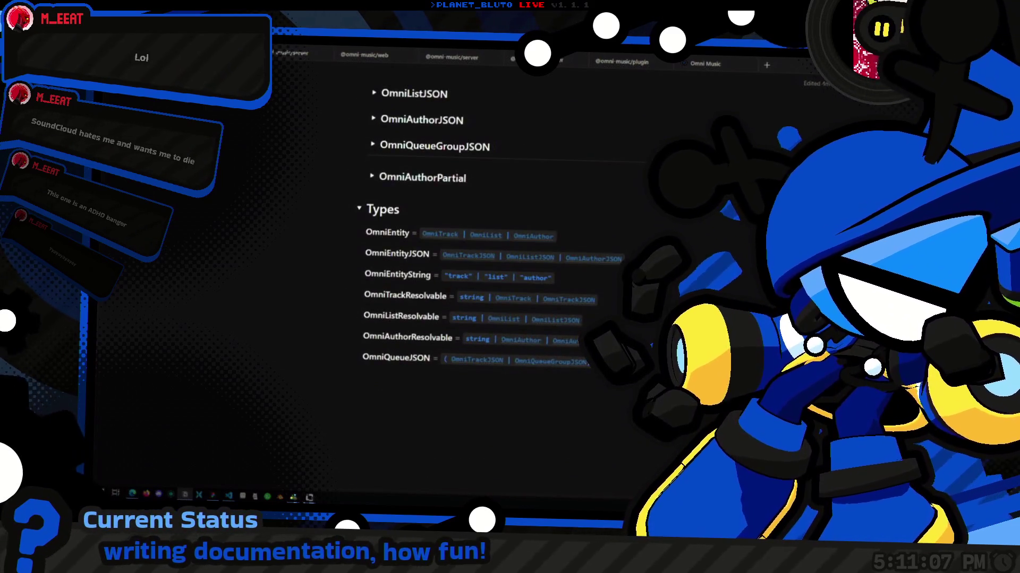
{"action": "scroll", "coordinate": [518, 379], "scroll_direction": "up", "scroll_amount": 10}
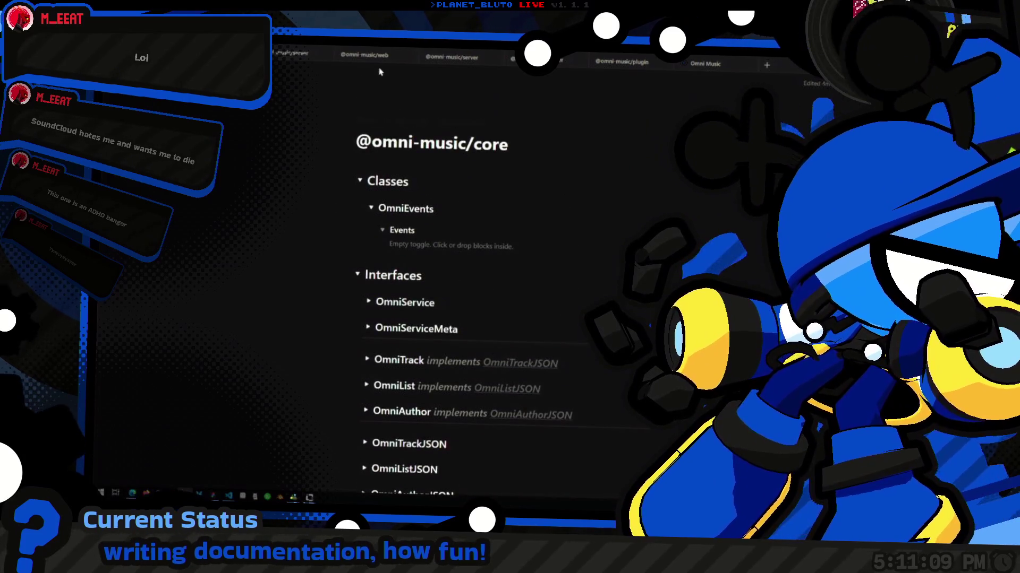
{"action": "left_click", "coordinate": [365, 57]}
{"action": "scroll", "coordinate": [434, 352], "scroll_direction": "down", "scroll_amount": 10}
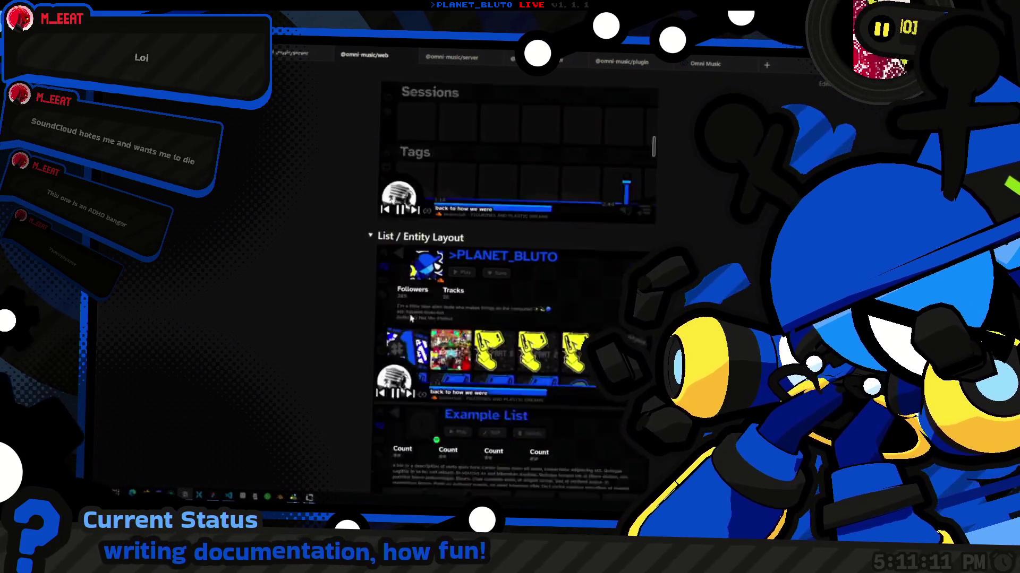
{"action": "scroll", "coordinate": [434, 352], "scroll_direction": "down", "scroll_amount": 4}
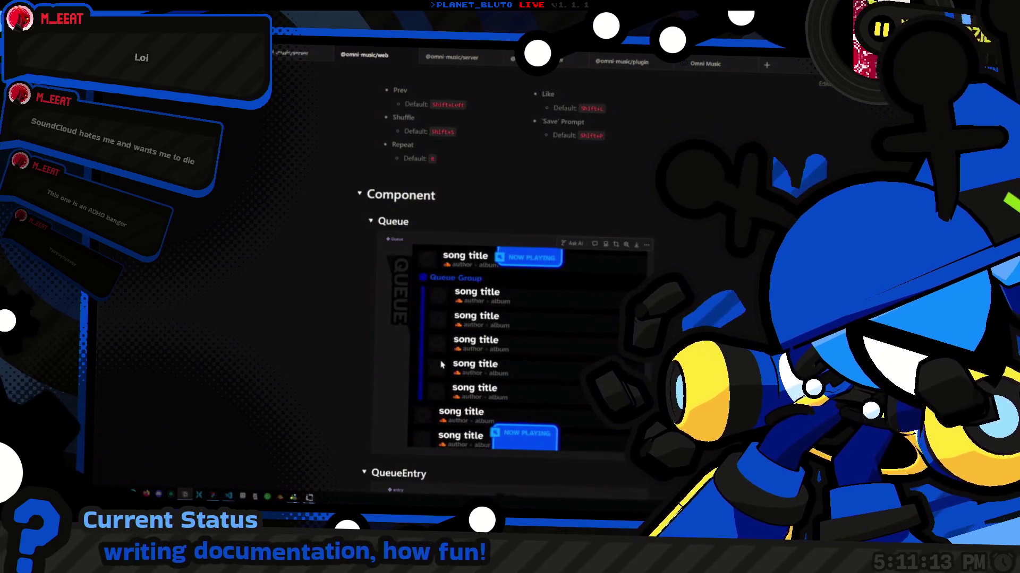
{"action": "scroll", "coordinate": [408, 325], "scroll_direction": "down", "scroll_amount": 4}
{"action": "scroll", "coordinate": [408, 325], "scroll_direction": "up", "scroll_amount": 3}
{"action": "key", "text": "alt+Tab"}
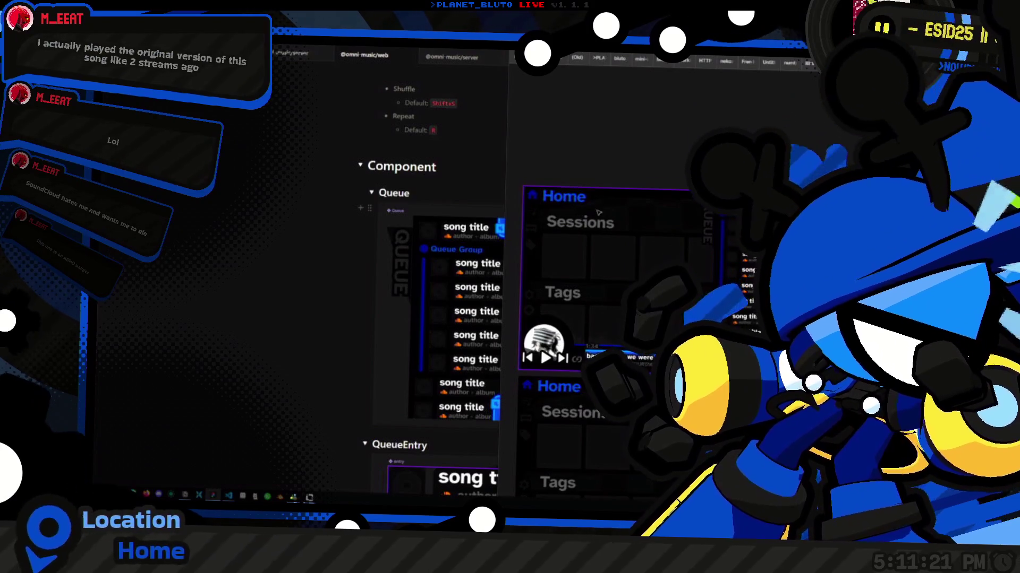
{"action": "left_click", "coordinate": [419, 66]}
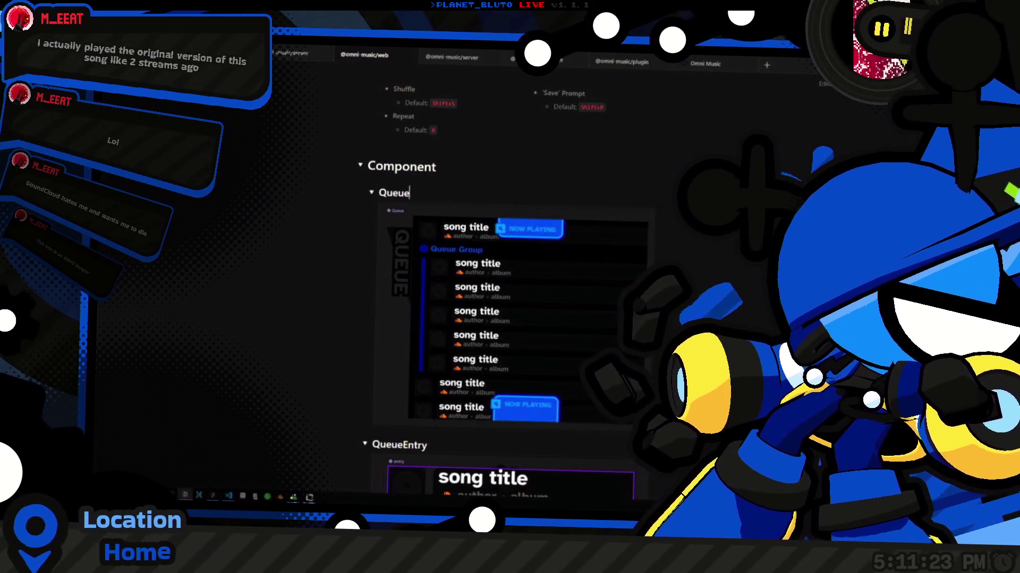
{"action": "left_click", "coordinate": [452, 57]}
{"action": "scroll", "coordinate": [560, 330], "scroll_direction": "up", "scroll_amount": 3}
{"action": "scroll", "coordinate": [560, 330], "scroll_direction": "up", "scroll_amount": 6}
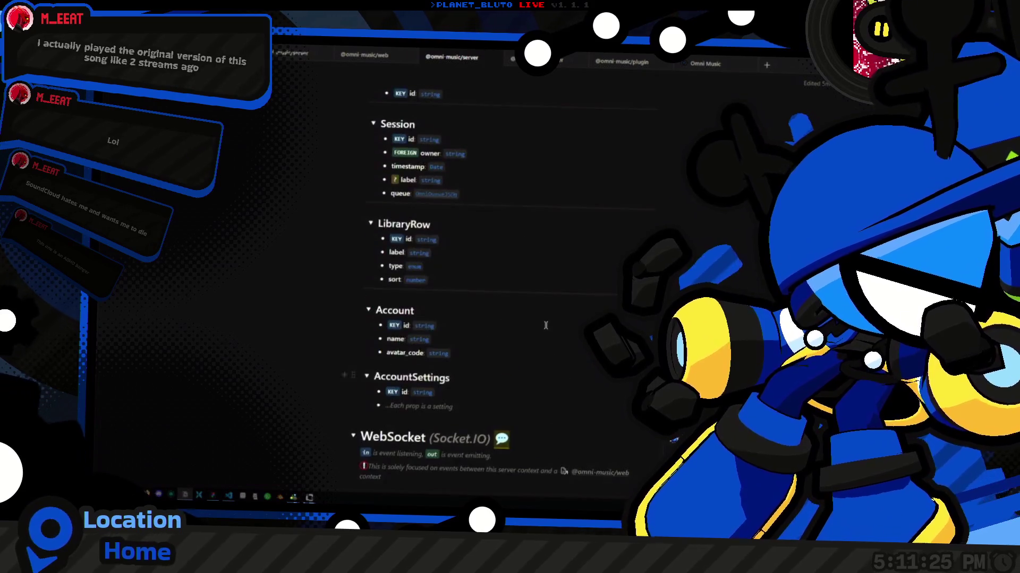
{"action": "scroll", "coordinate": [406, 294], "scroll_direction": "down", "scroll_amount": 3}
{"action": "left_click", "coordinate": [535, 255]}
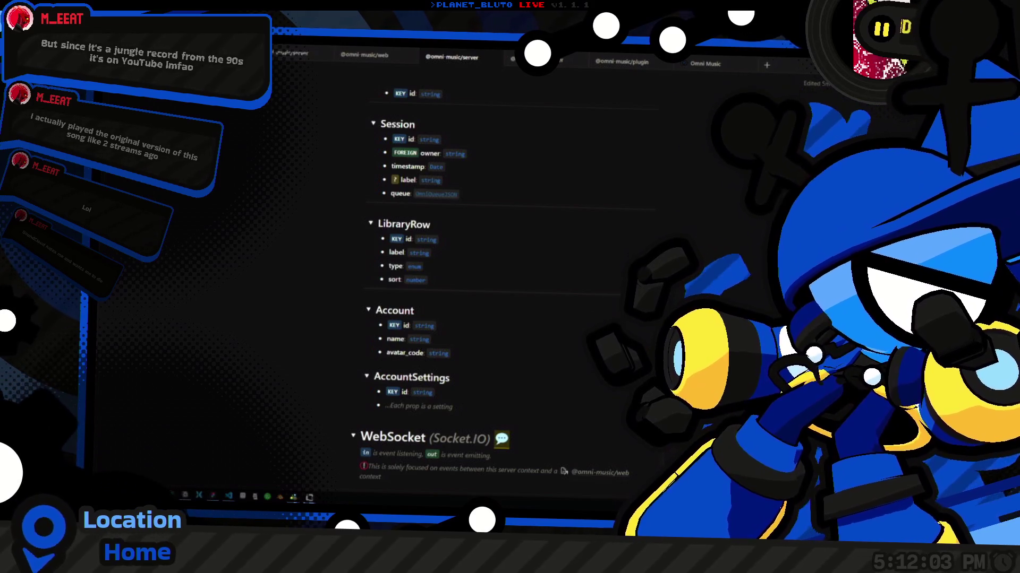
{"action": "scroll", "coordinate": [506, 231], "scroll_direction": "up", "scroll_amount": 5}
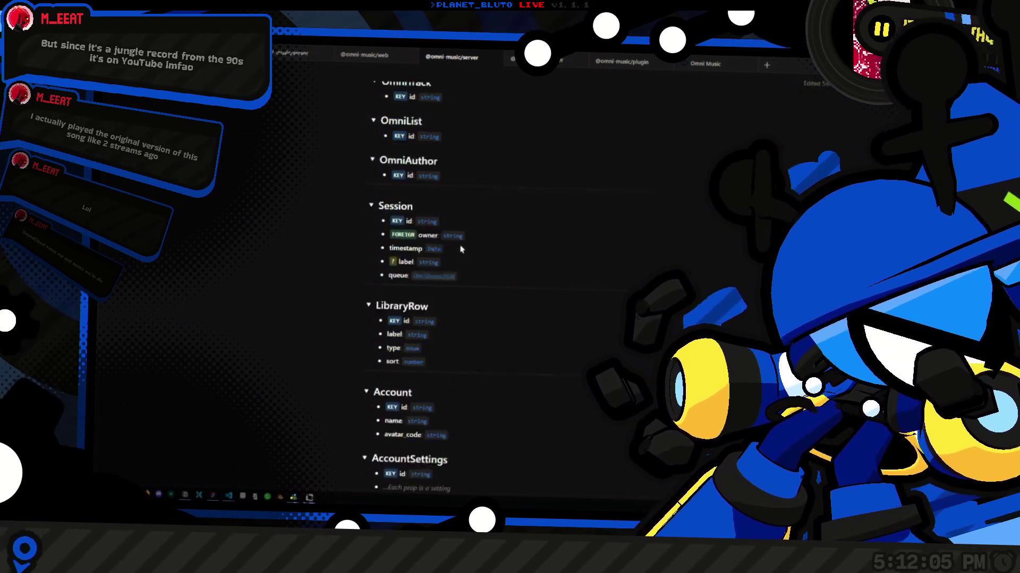
{"action": "scroll", "coordinate": [506, 231], "scroll_direction": "up", "scroll_amount": 4}
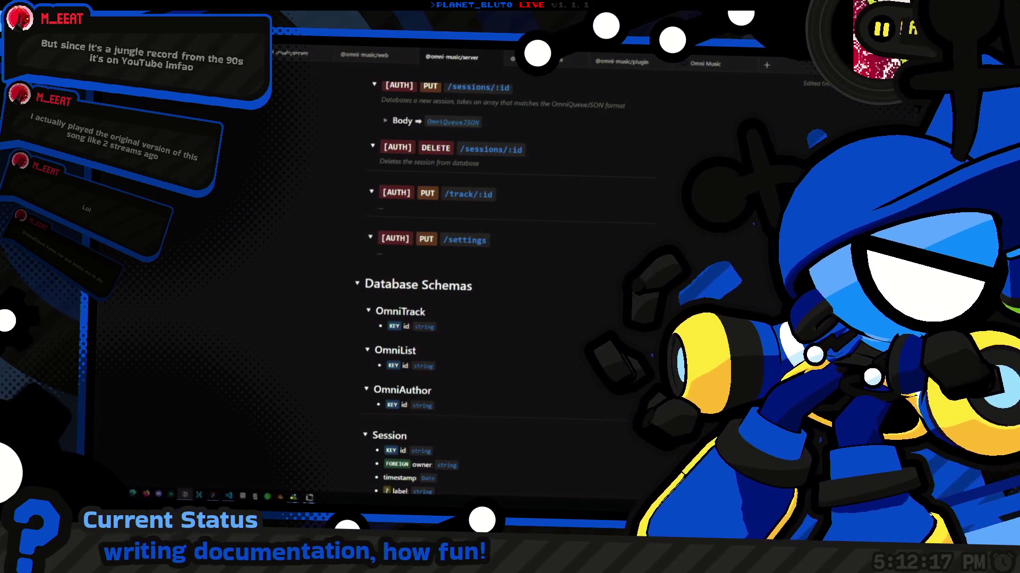
{"action": "scroll", "coordinate": [573, 229], "scroll_direction": "up", "scroll_amount": 3}
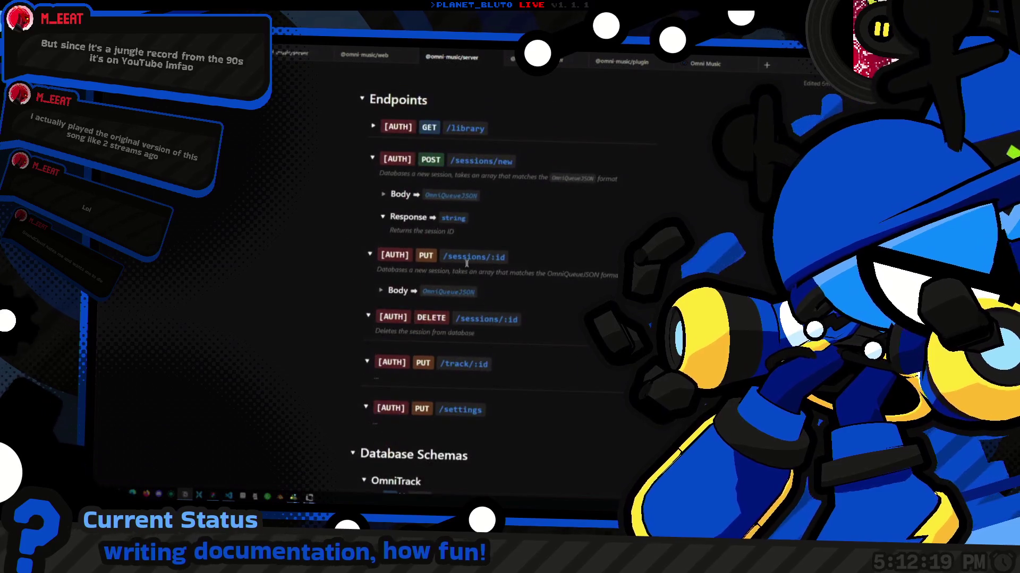
Copy the sessions/new Response block and paste it under the GET /library entry.
{"action": "scroll", "coordinate": [547, 265], "scroll_direction": "down", "scroll_amount": 2}
{"action": "scroll", "coordinate": [524, 313], "scroll_direction": "up", "scroll_amount": 5}
{"action": "left_click_drag", "start_coordinate": [524, 313], "coordinate": [518, 302]}
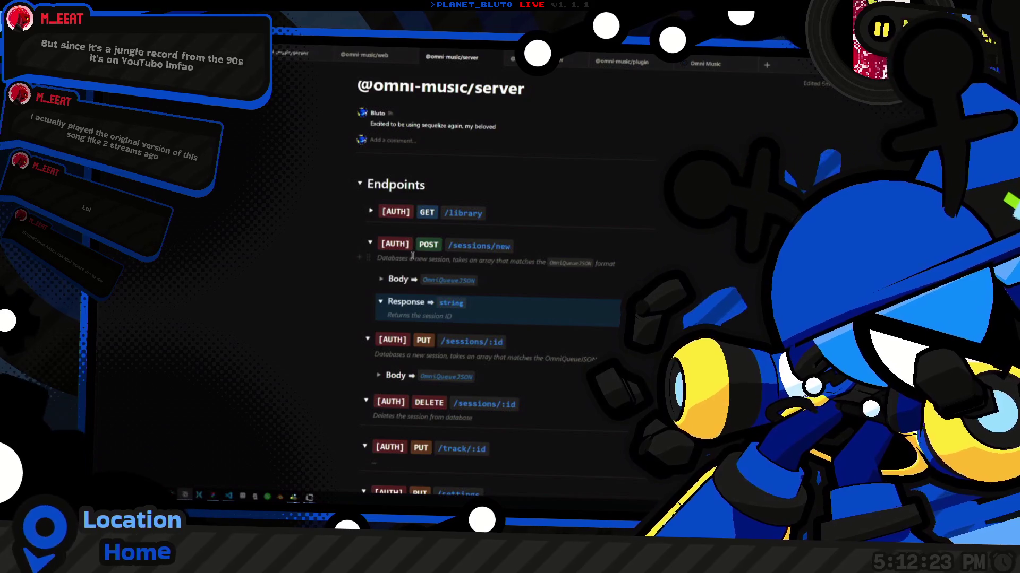
{"action": "left_click", "coordinate": [371, 211]}
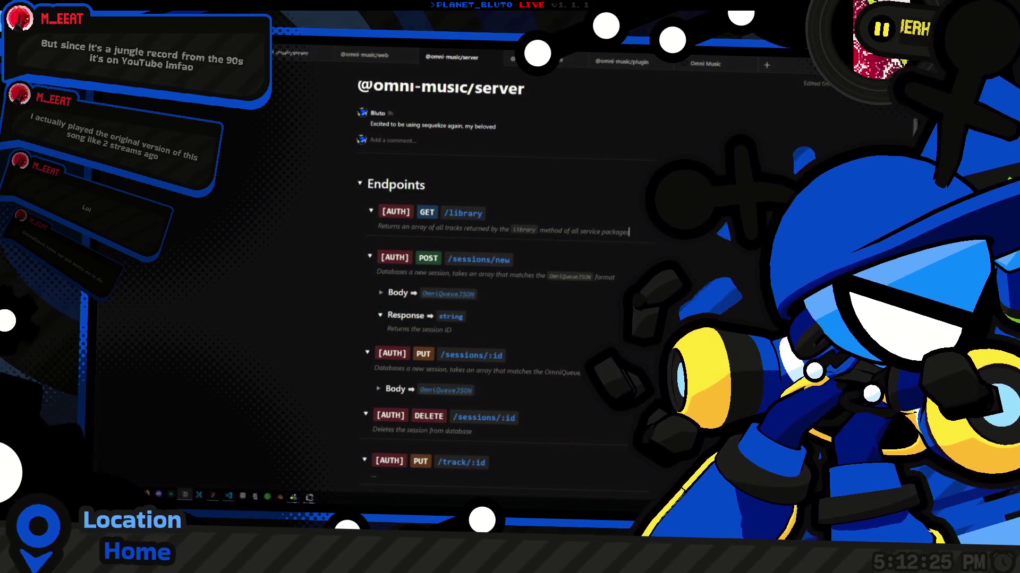
{"action": "key", "text": "Return"}
{"action": "left_click_drag", "start_coordinate": [574, 321], "coordinate": [510, 333]}
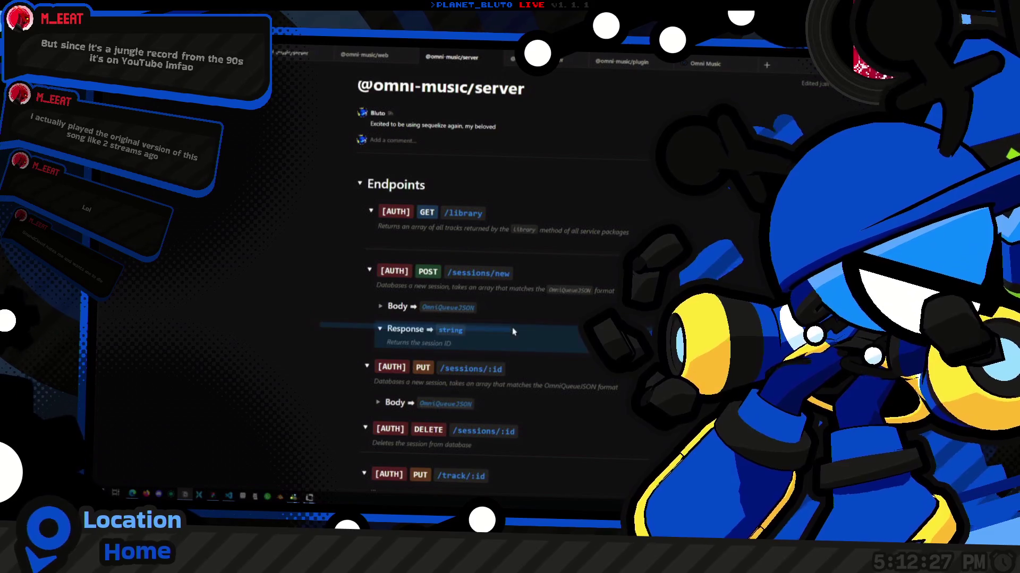
{"action": "key", "text": "ctrl+c"}
{"action": "left_click", "coordinate": [421, 238]}
{"action": "key", "text": "ctrl+v"}
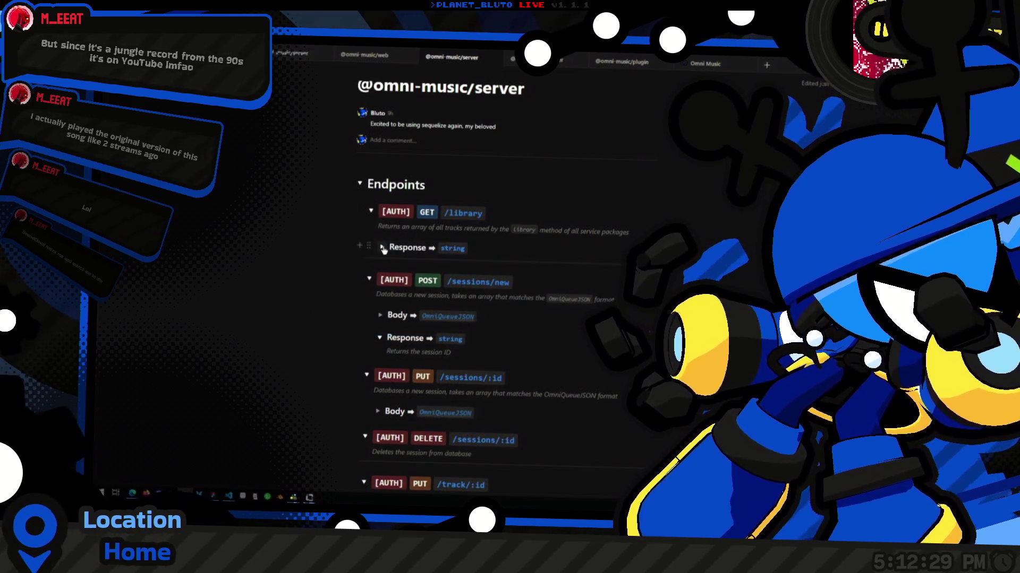
Replace the pasted response type 'string' with OmniTrackJSON[].
{"action": "double_click", "coordinate": [452, 248]}
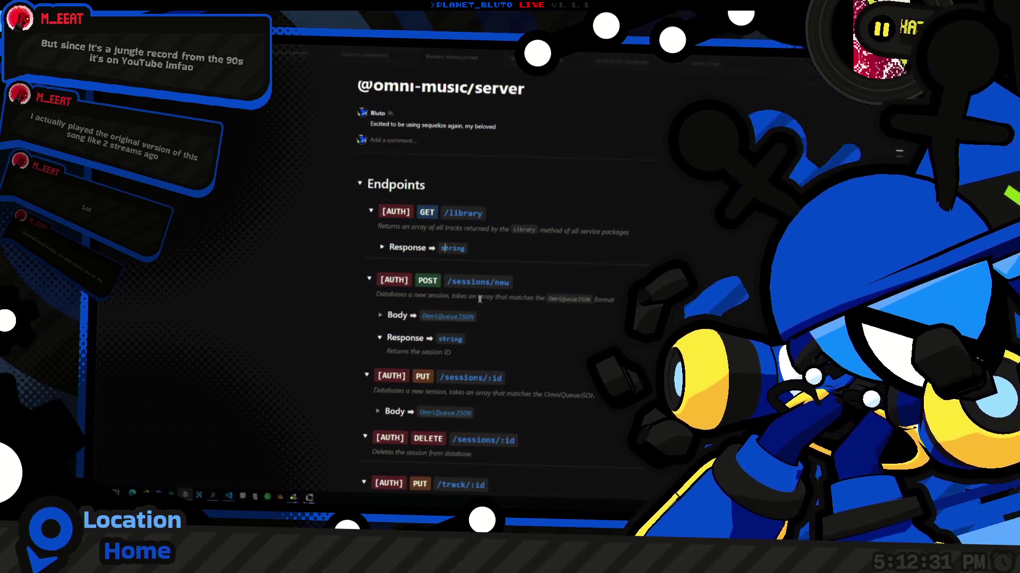
{"action": "type", "text": "OmniT"}
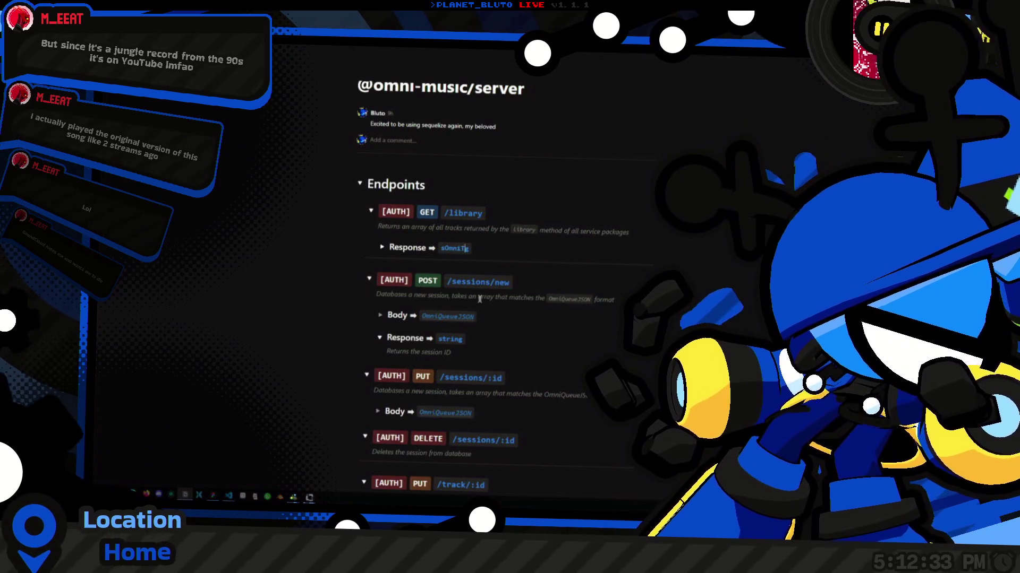
{"action": "type", "text": "rackJSON[]"}
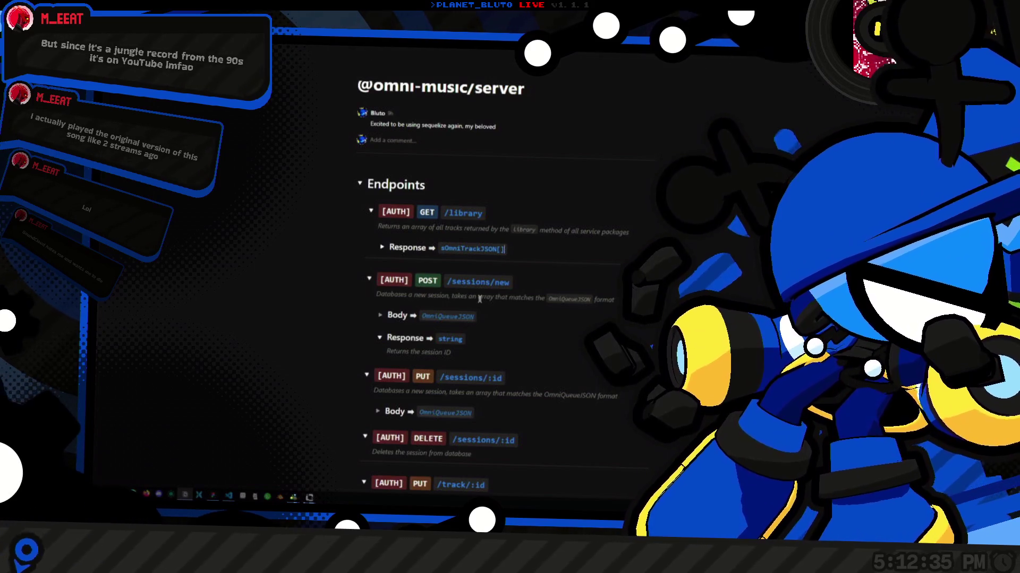
{"action": "key", "text": "Home"}
{"action": "key", "text": "Delete"}
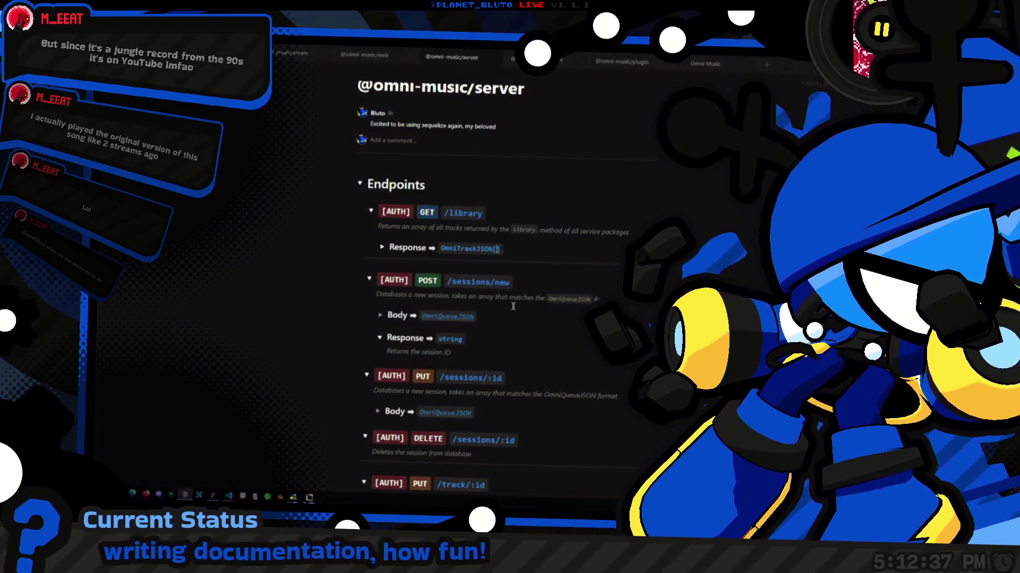
{"action": "key", "text": "shift+Home"}
{"action": "key", "text": "ctrl+Tab"}
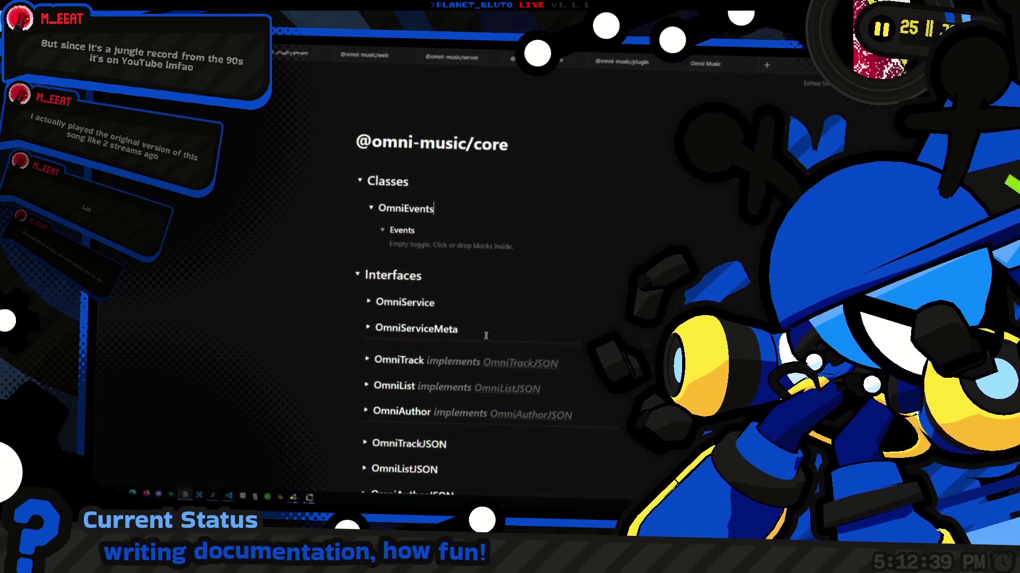
{"action": "scroll", "coordinate": [433, 287], "scroll_direction": "down", "scroll_amount": 3}
{"action": "key", "text": "alt+shift+l"}
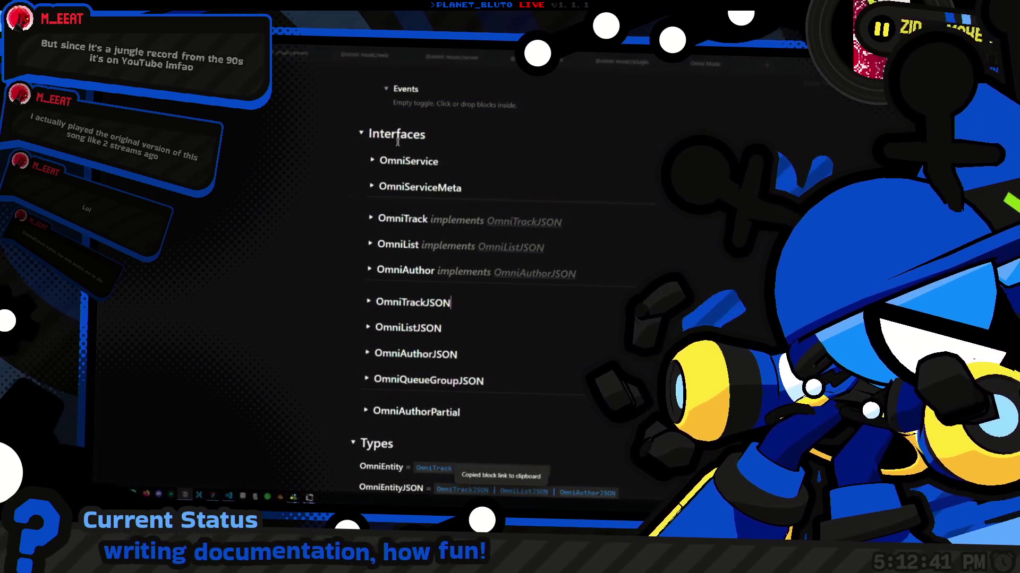
{"action": "scroll", "coordinate": [433, 265], "scroll_direction": "up", "scroll_amount": 2}
{"action": "left_click", "coordinate": [447, 65]}
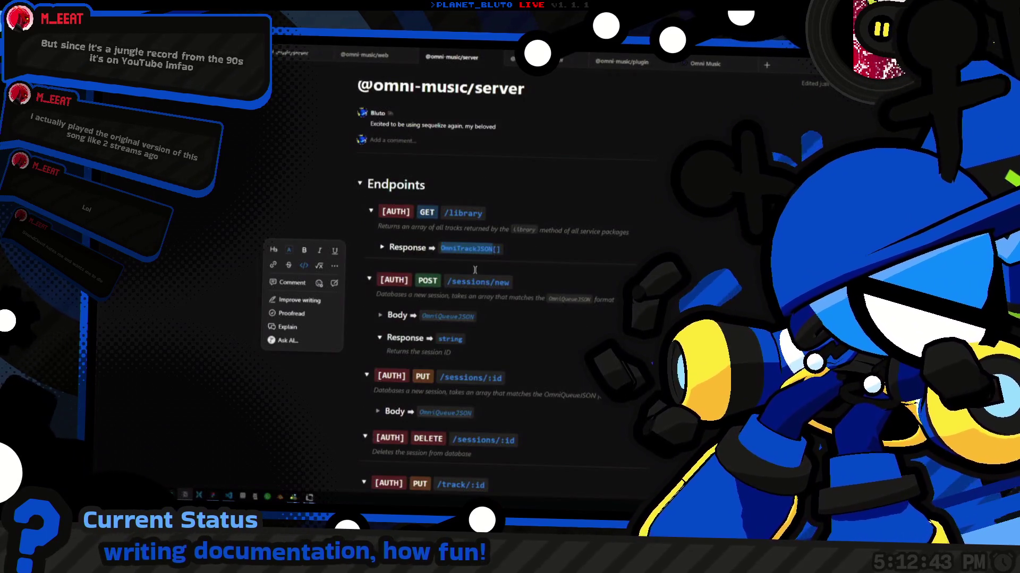
{"action": "left_click", "coordinate": [617, 251]}
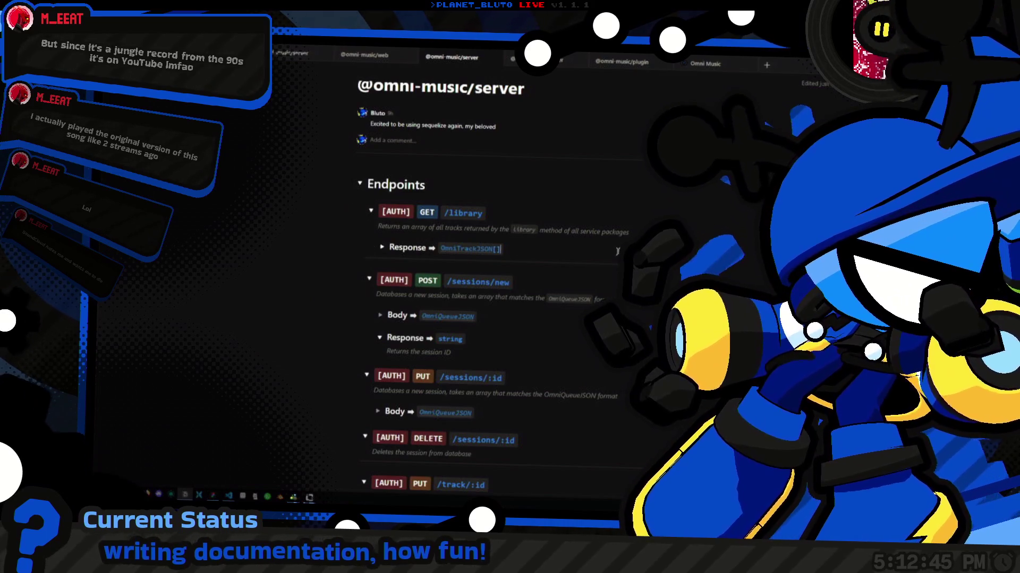
{"action": "scroll", "coordinate": [511, 347], "scroll_direction": "down", "scroll_amount": 5}
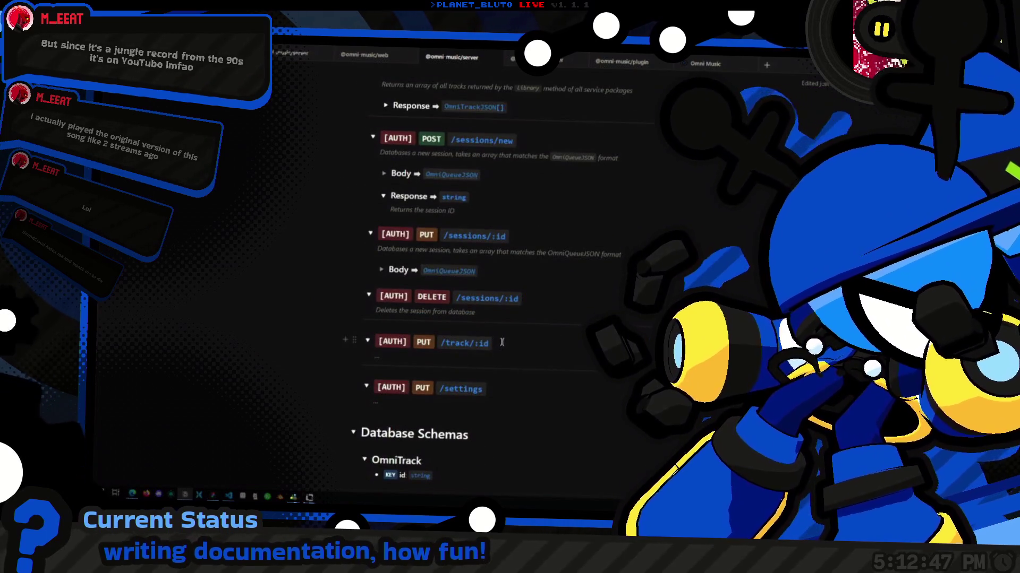
{"action": "scroll", "coordinate": [511, 347], "scroll_direction": "up", "scroll_amount": 2}
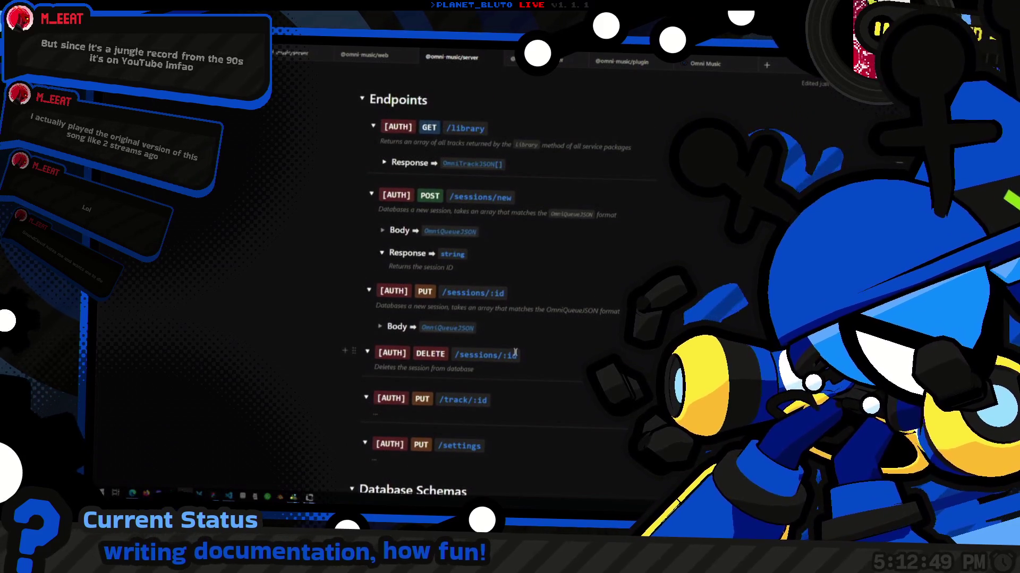
{"action": "scroll", "coordinate": [523, 350], "scroll_direction": "down", "scroll_amount": 3}
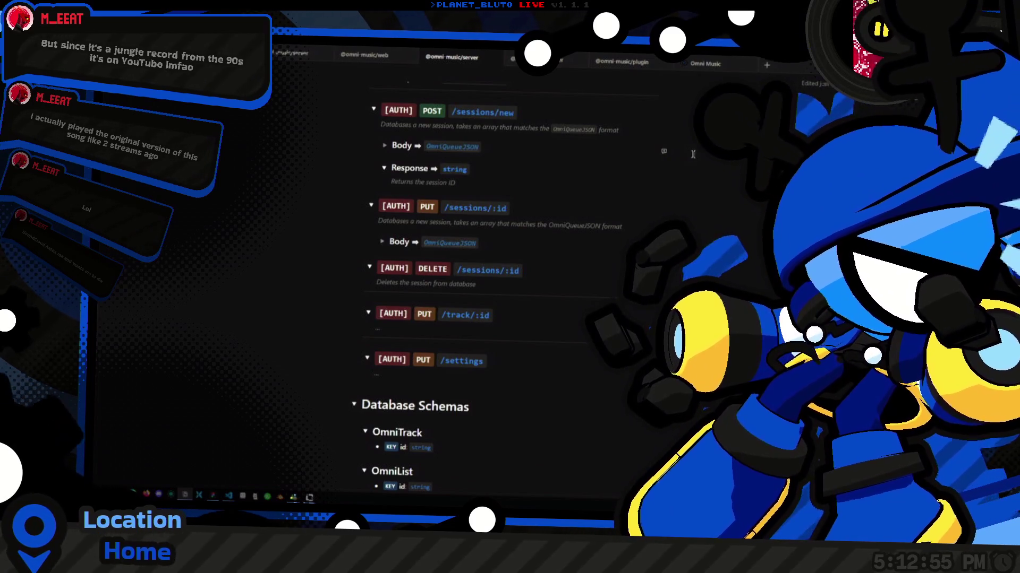
{"action": "scroll", "coordinate": [603, 190], "scroll_direction": "down", "scroll_amount": 1}
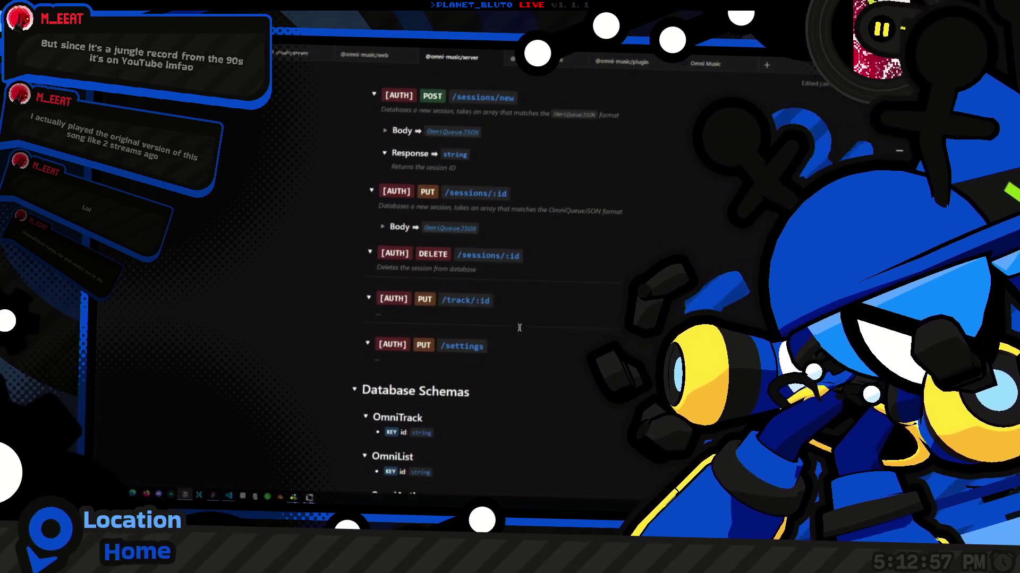
{"action": "key", "text": "Escape"}
{"action": "scroll", "coordinate": [490, 270], "scroll_direction": "up", "scroll_amount": 4}
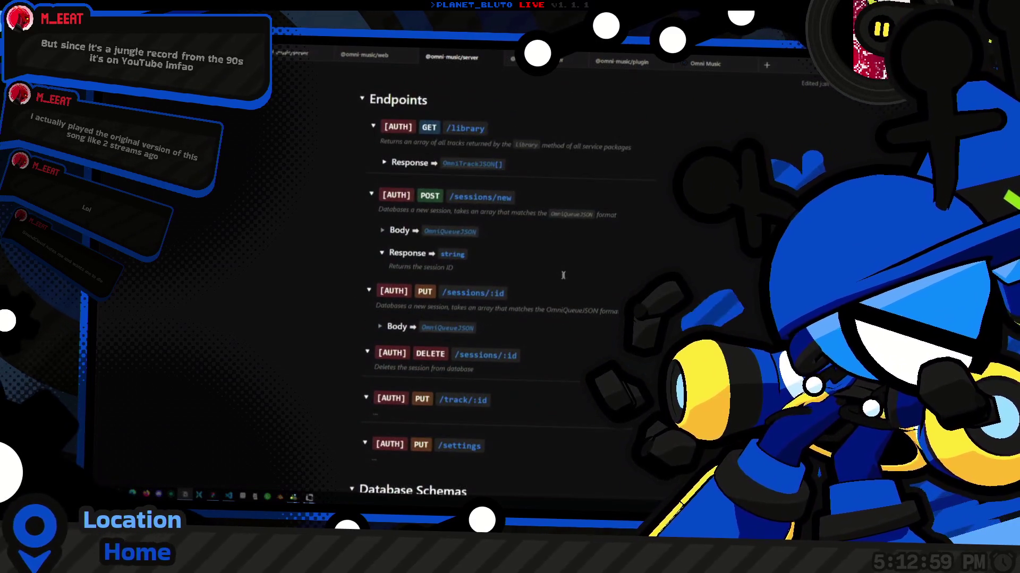
{"action": "left_click", "coordinate": [502, 259]}
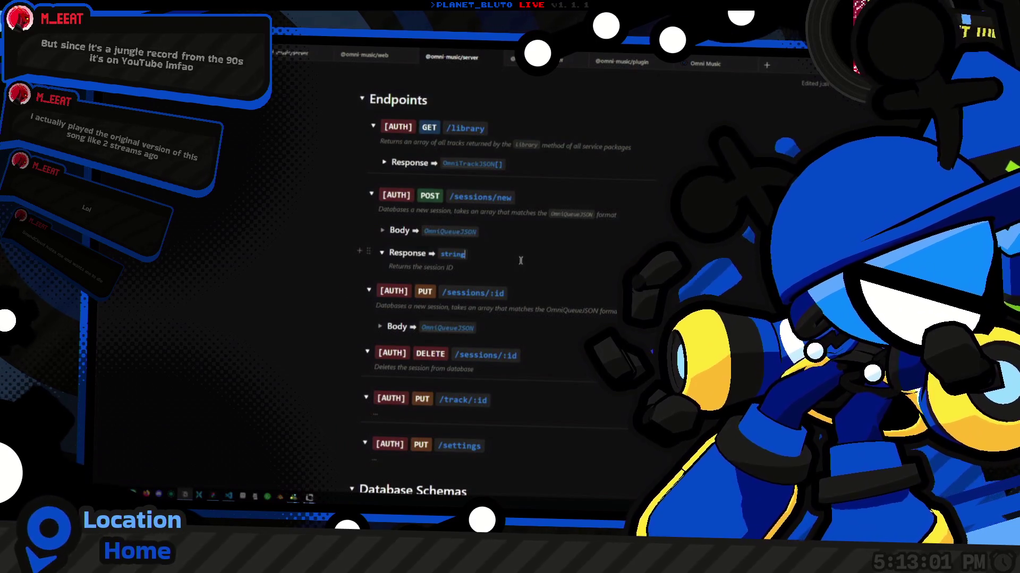
{"action": "scroll", "coordinate": [521, 257], "scroll_direction": "down", "scroll_amount": 5}
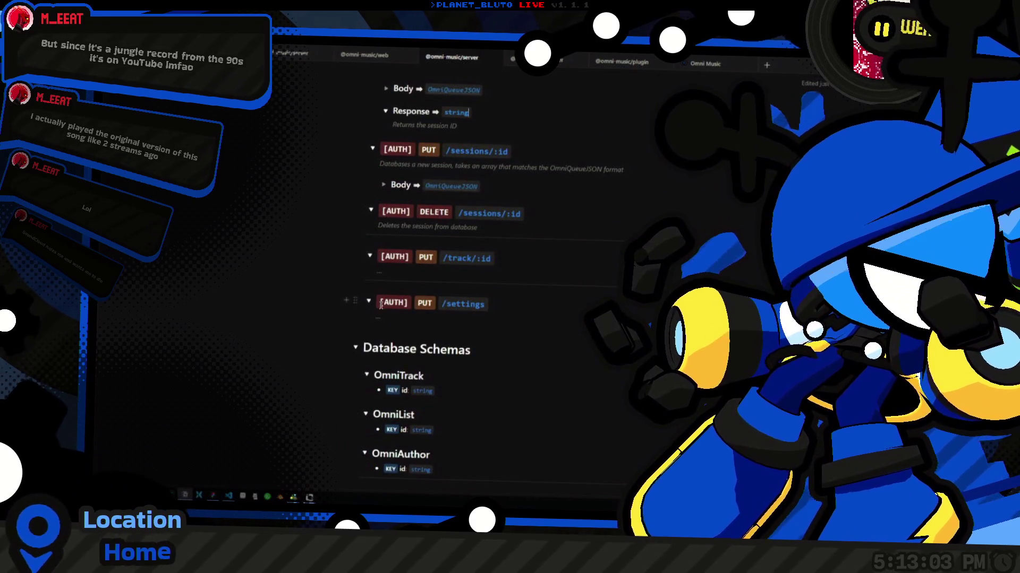
{"action": "scroll", "coordinate": [480, 306], "scroll_direction": "down", "scroll_amount": 4}
{"action": "left_click", "coordinate": [475, 314]}
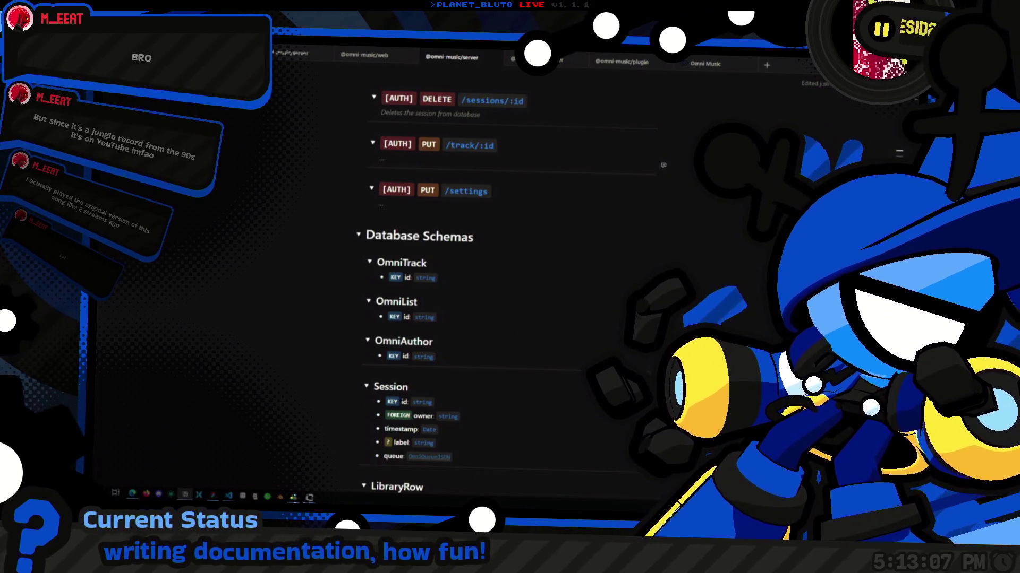
{"action": "scroll", "coordinate": [530, 271], "scroll_direction": "down", "scroll_amount": 3}
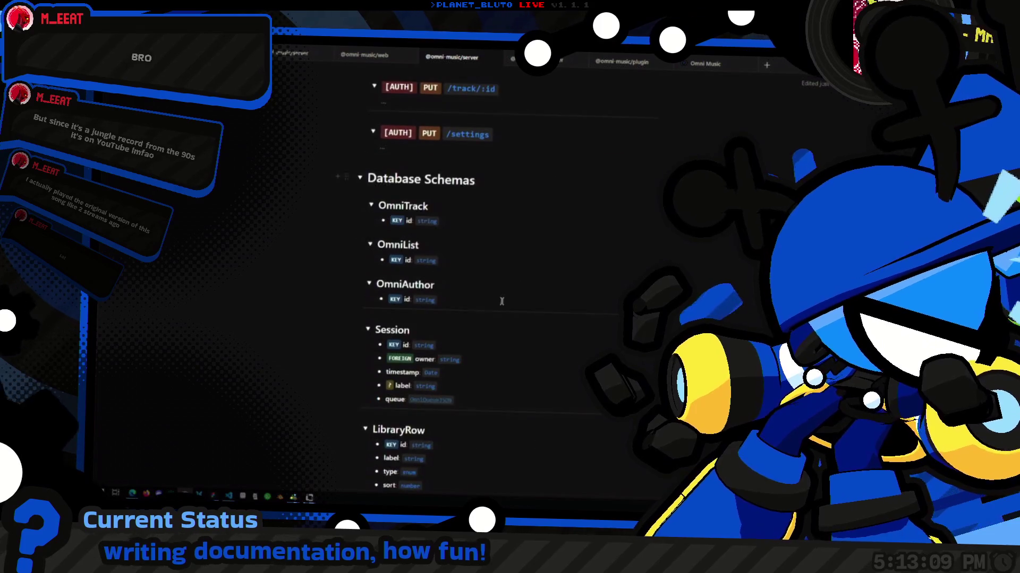
{"action": "left_click", "coordinate": [500, 305]}
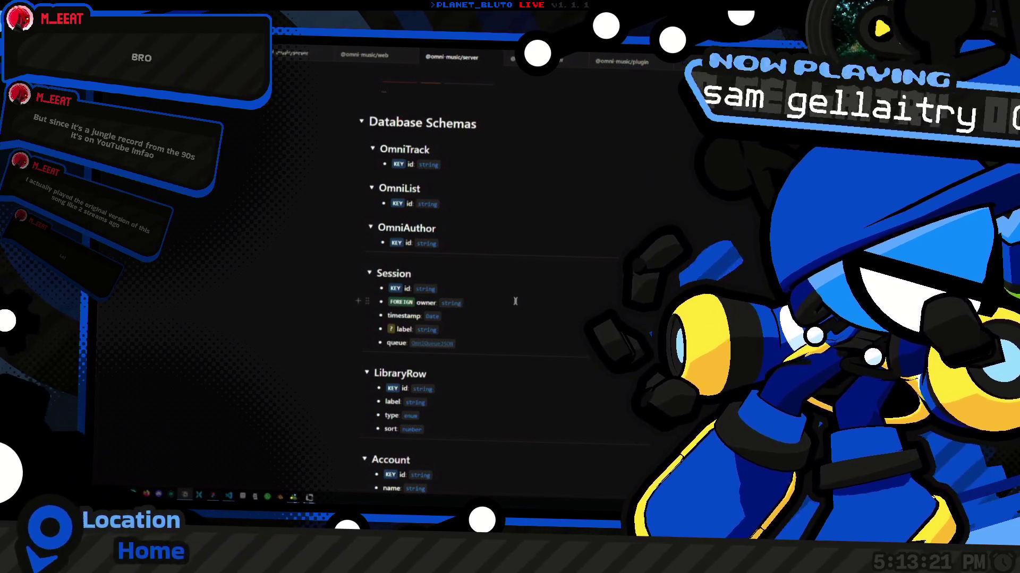
{"action": "scroll", "coordinate": [489, 253], "scroll_direction": "down", "scroll_amount": 4}
{"action": "scroll", "coordinate": [488, 213], "scroll_direction": "down", "scroll_amount": 2}
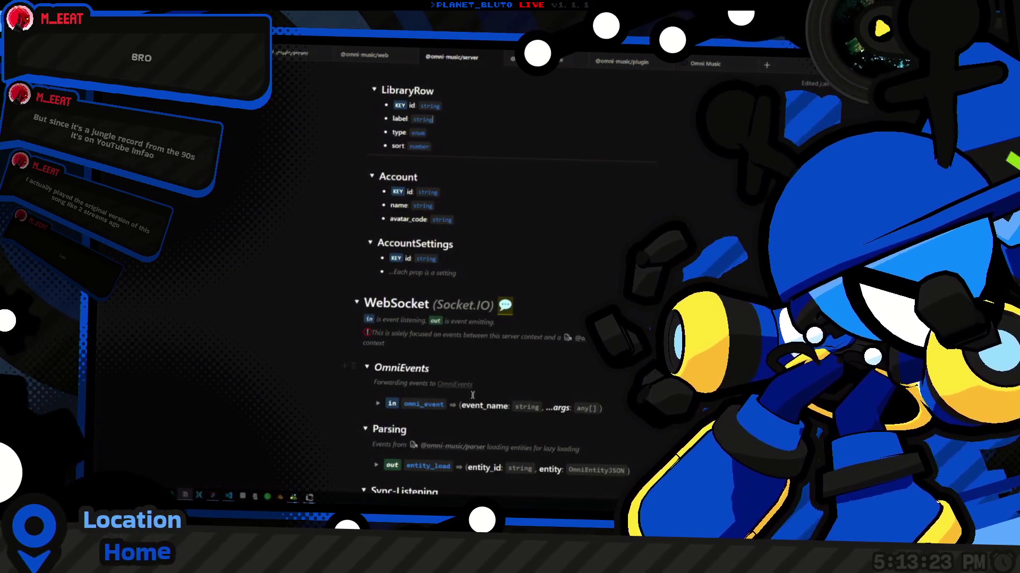
{"action": "scroll", "coordinate": [472, 395], "scroll_direction": "down", "scroll_amount": 5}
{"action": "scroll", "coordinate": [499, 372], "scroll_direction": "up", "scroll_amount": 10}
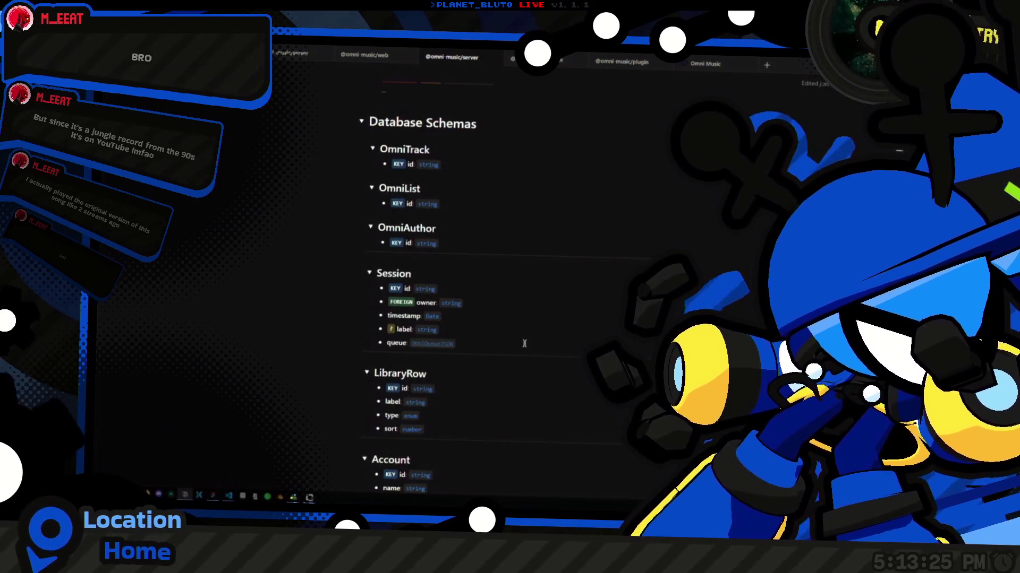
{"action": "scroll", "coordinate": [523, 347], "scroll_direction": "down", "scroll_amount": 2}
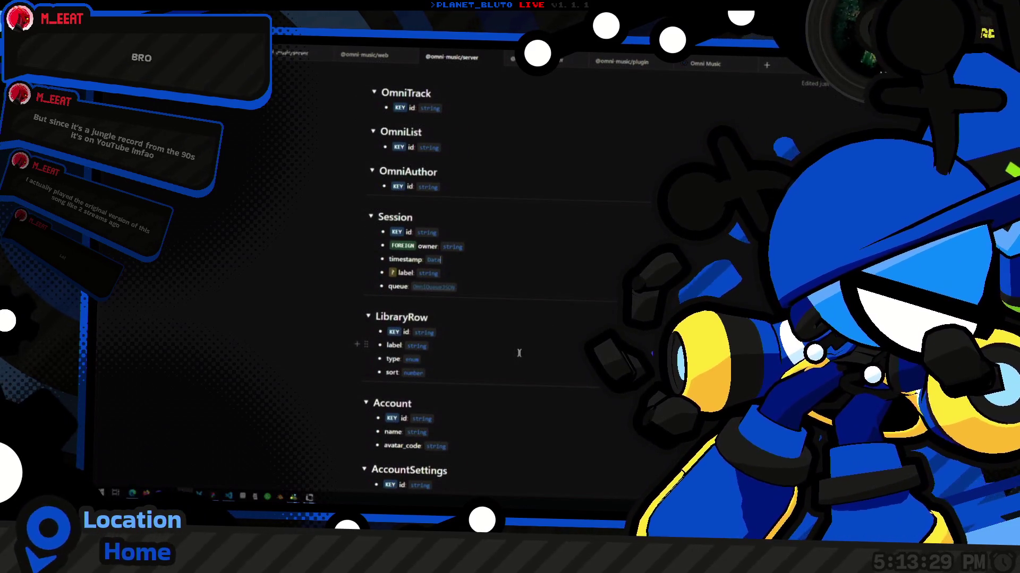
{"action": "scroll", "coordinate": [519, 352], "scroll_direction": "up", "scroll_amount": 15}
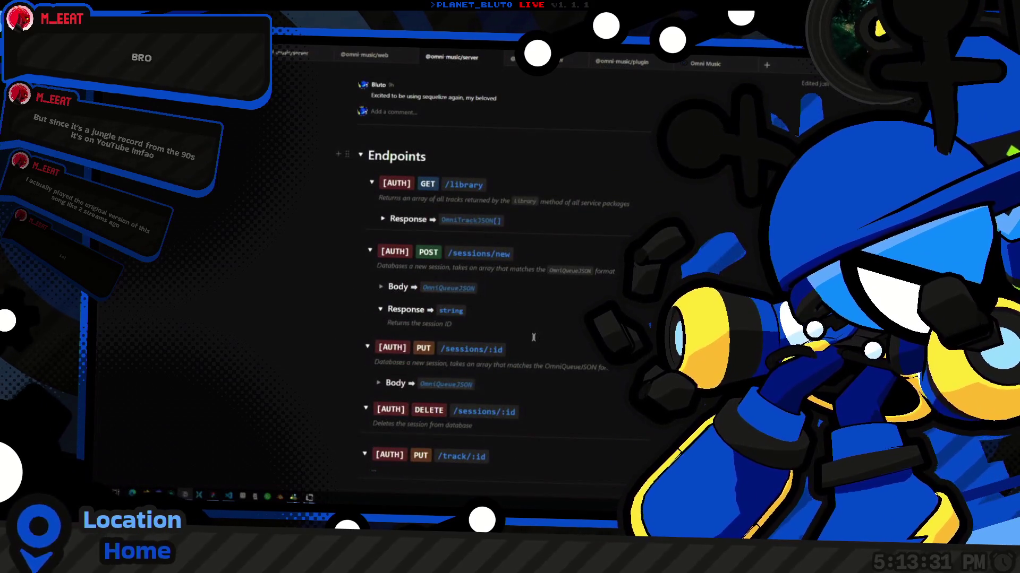
Collapse the Endpoints, Database Schemas, WebSocket (Socket.IO) and WebSocket Client toggles.
{"action": "left_click", "coordinate": [361, 155]}
{"action": "left_click", "coordinate": [360, 191]}
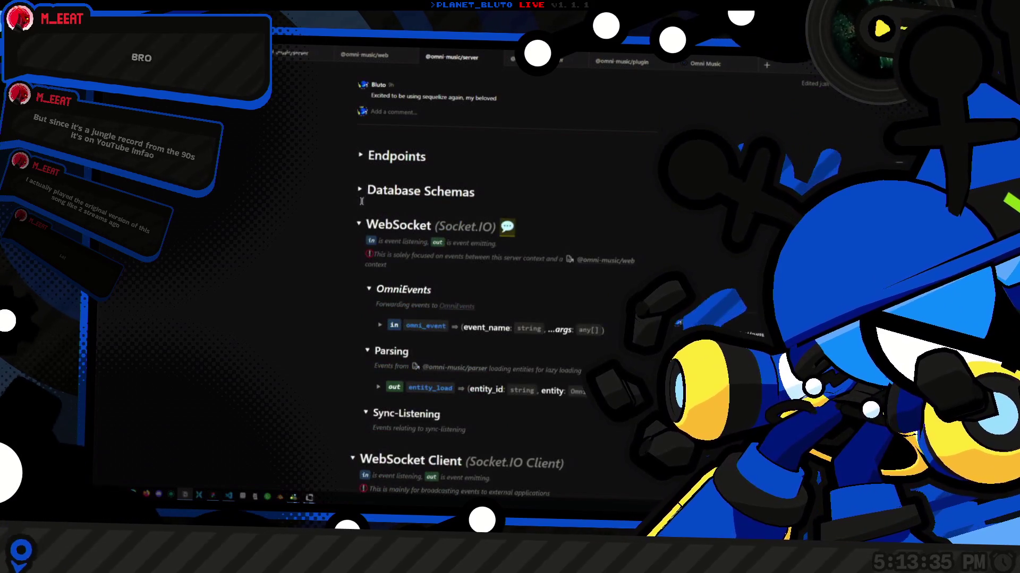
{"action": "left_click", "coordinate": [358, 224]}
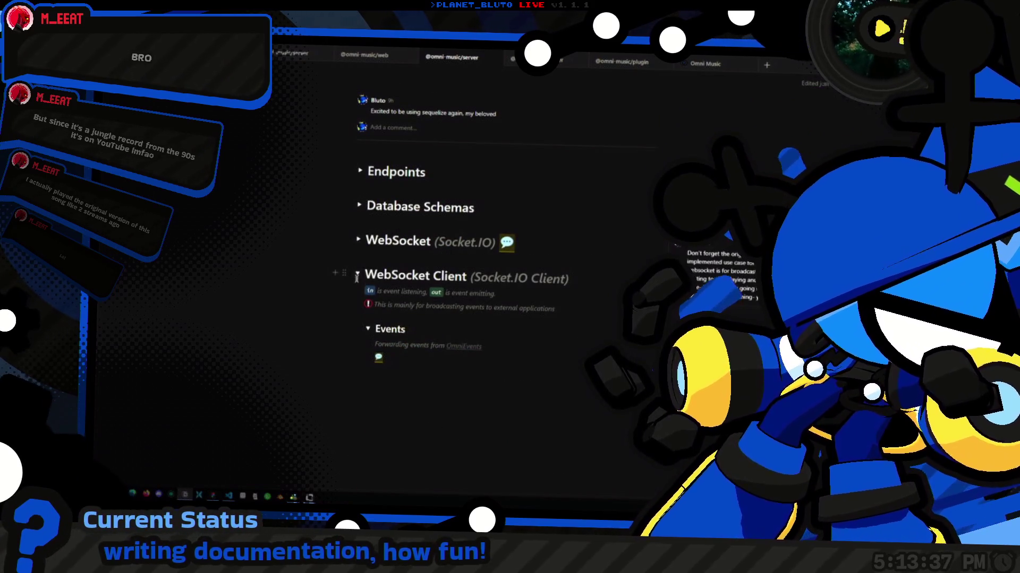
{"action": "left_click", "coordinate": [357, 274]}
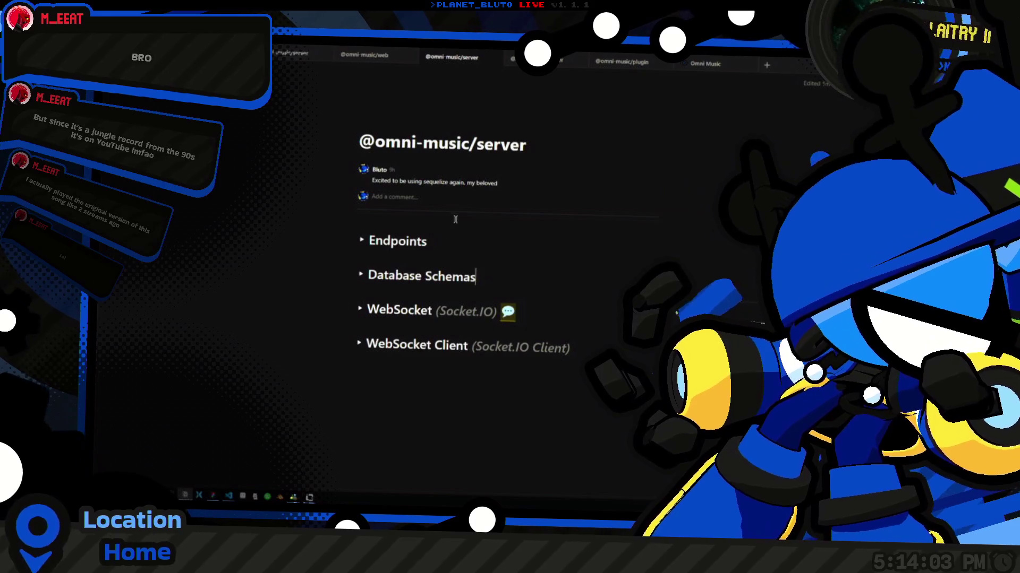
{"action": "key", "text": "ctrl+Left"}
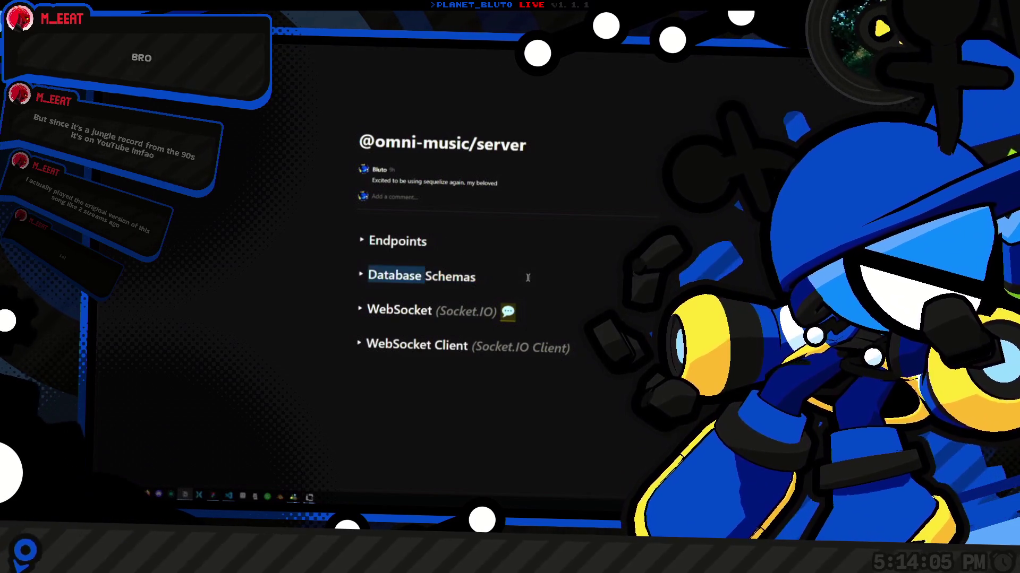
Add an empty 'Database Classes' toggle heading below the Database Schemas section.
{"action": "key", "text": "Return"}
{"action": "type", "text": "/div"}
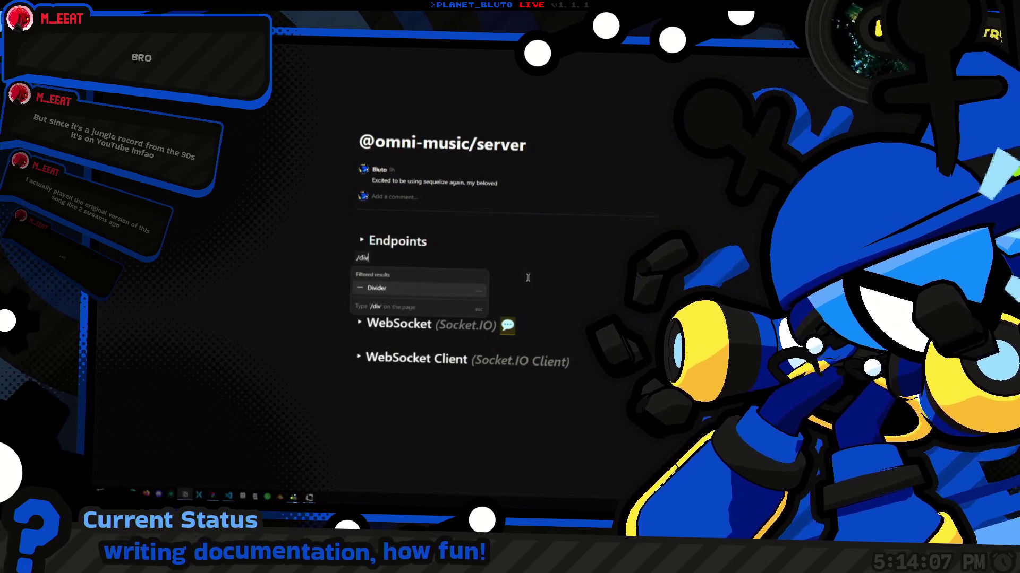
{"action": "key", "text": "BackSpace"}
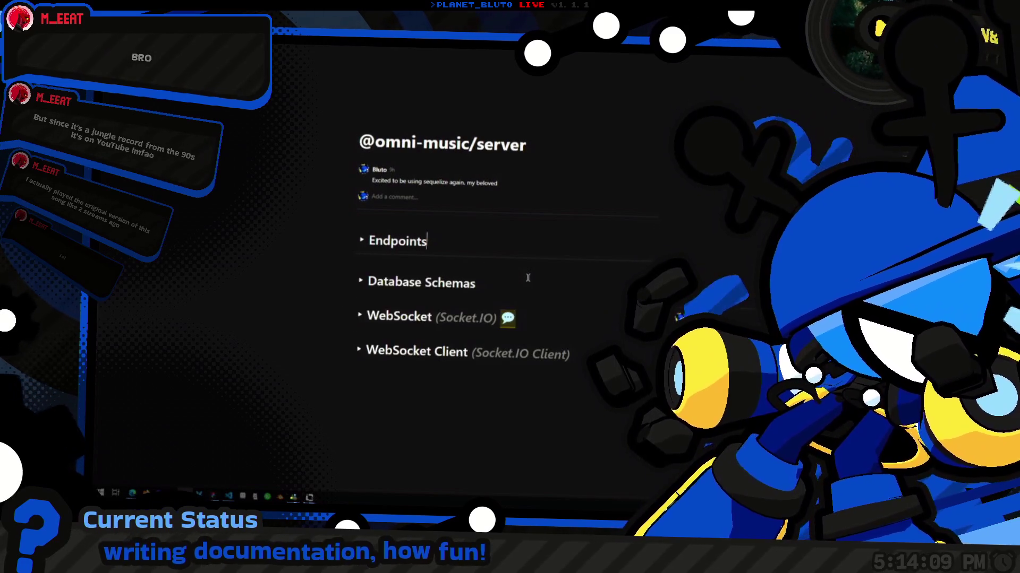
{"action": "left_click", "coordinate": [349, 256]}
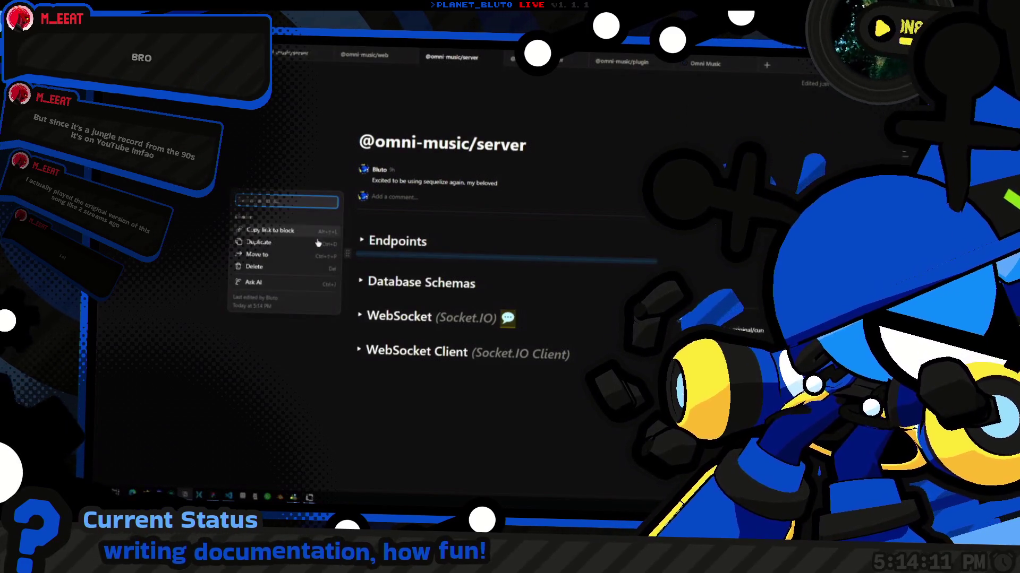
{"action": "key", "text": "Escape"}
{"action": "left_click", "coordinate": [357, 301]}
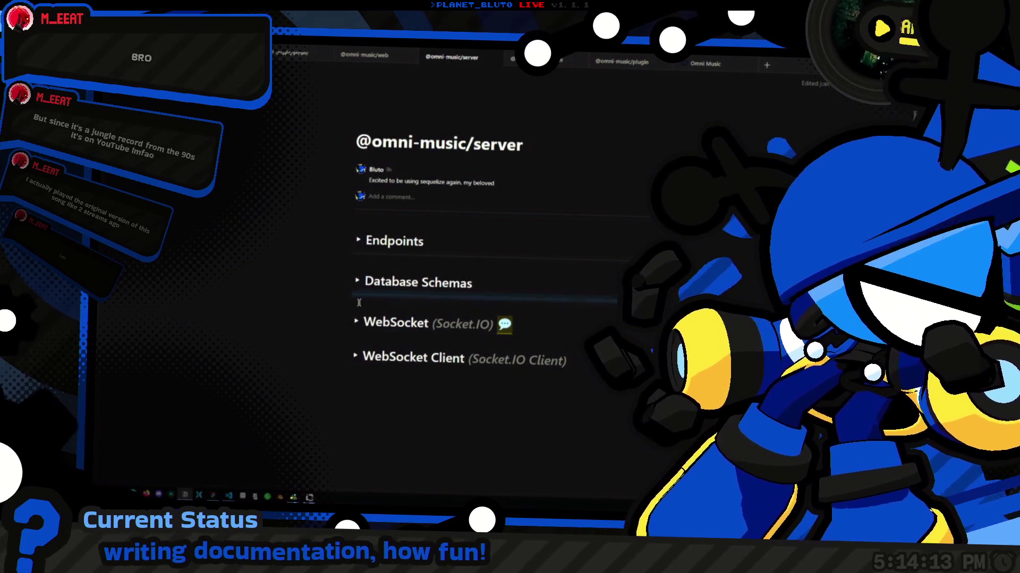
{"action": "type", "text": "# "}
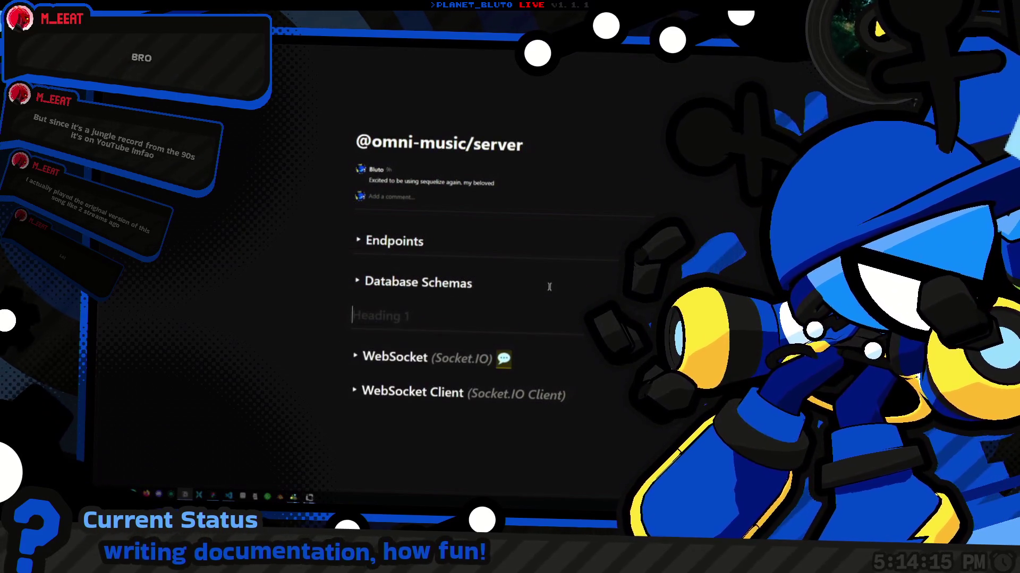
{"action": "type", "text": "> Databas"}
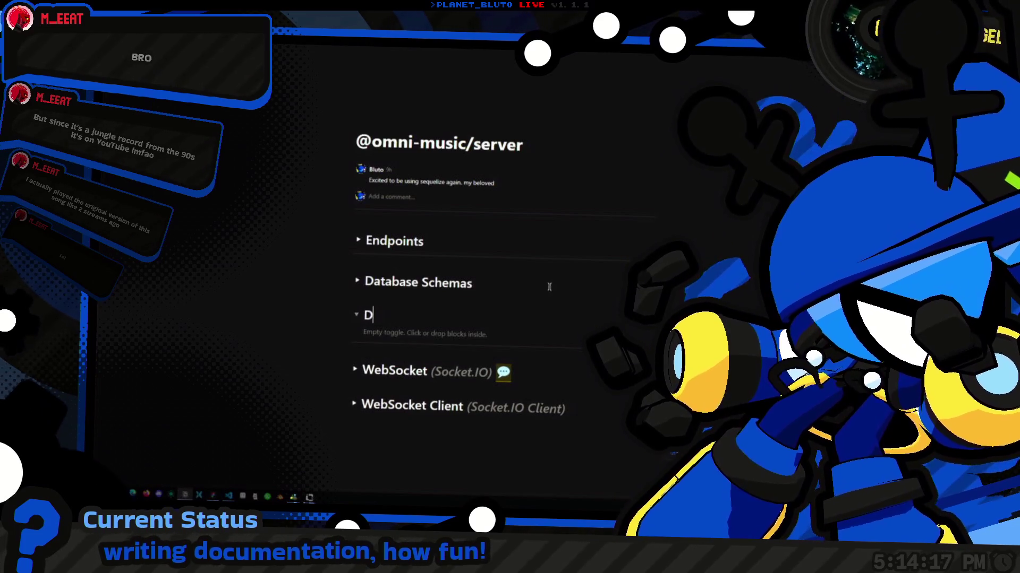
{"action": "type", "text": "e Classes"}
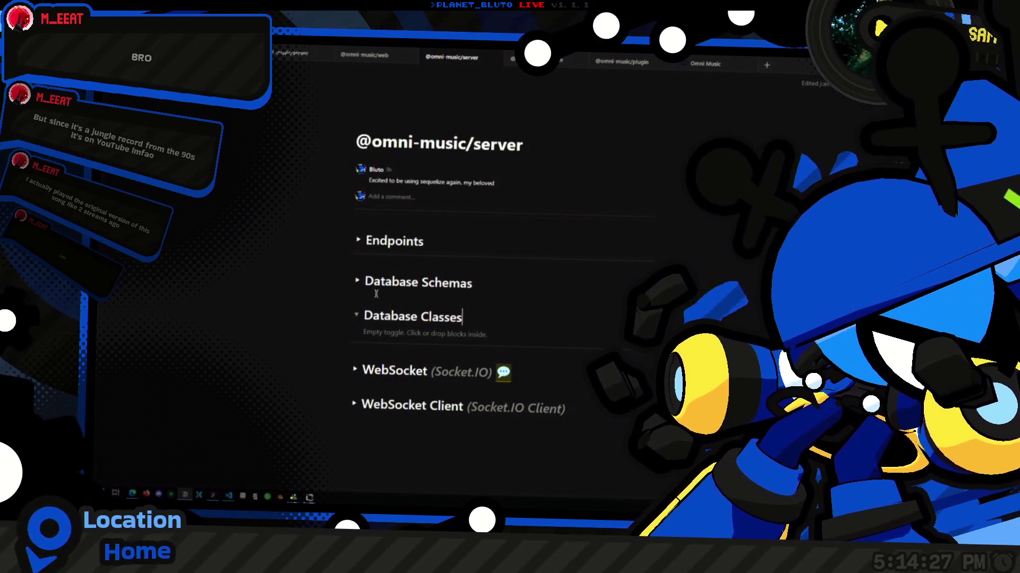
{"action": "left_click", "coordinate": [359, 282]}
Add a LibraryRowTags toggle heading and rename the section to Database Interfaces.
{"action": "left_click", "coordinate": [359, 281]}
{"action": "scroll", "coordinate": [476, 335], "scroll_direction": "down", "scroll_amount": 5}
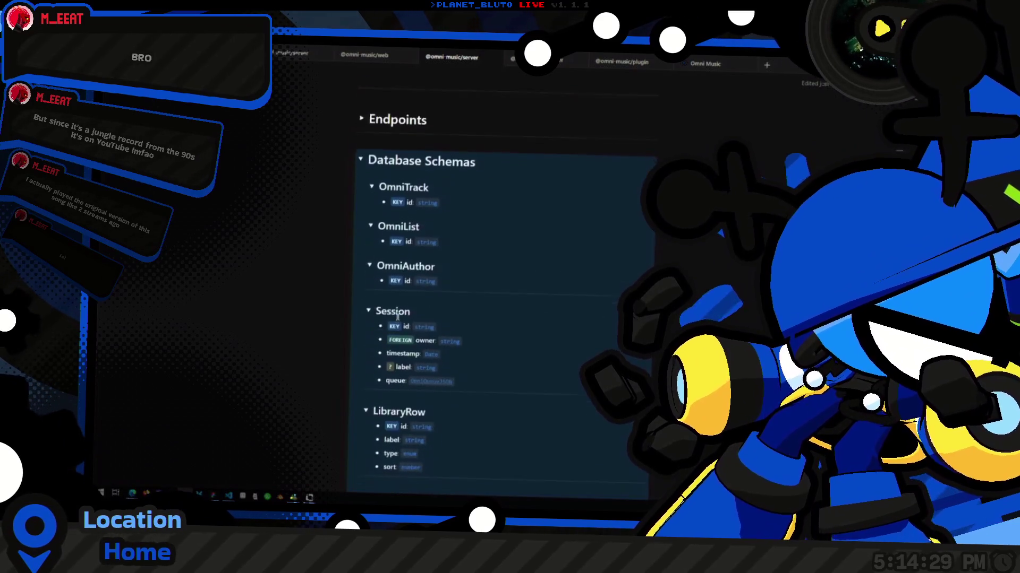
{"action": "scroll", "coordinate": [476, 335], "scroll_direction": "down", "scroll_amount": 5}
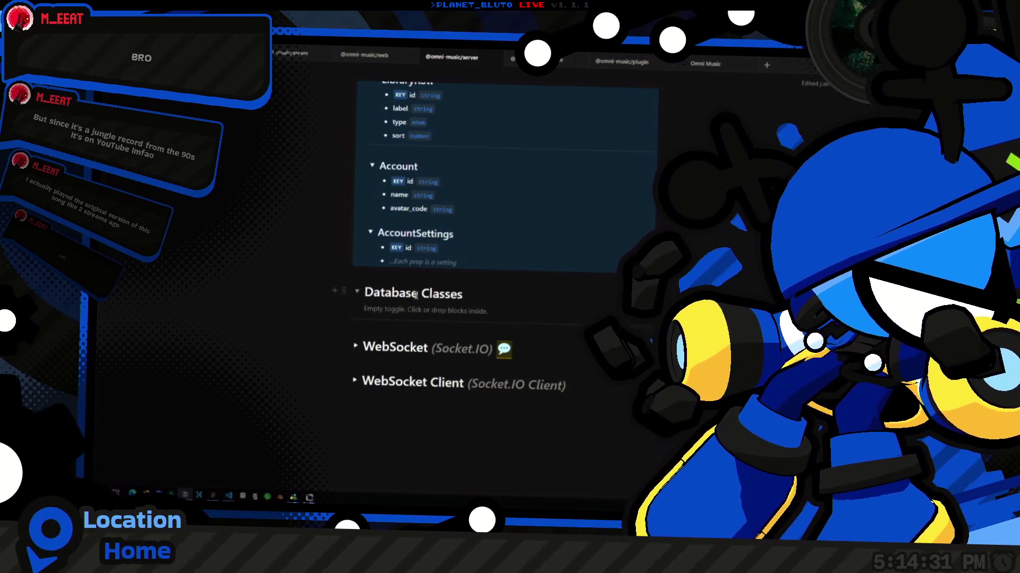
{"action": "left_click", "coordinate": [419, 313]}
{"action": "type", "text": "Library"}
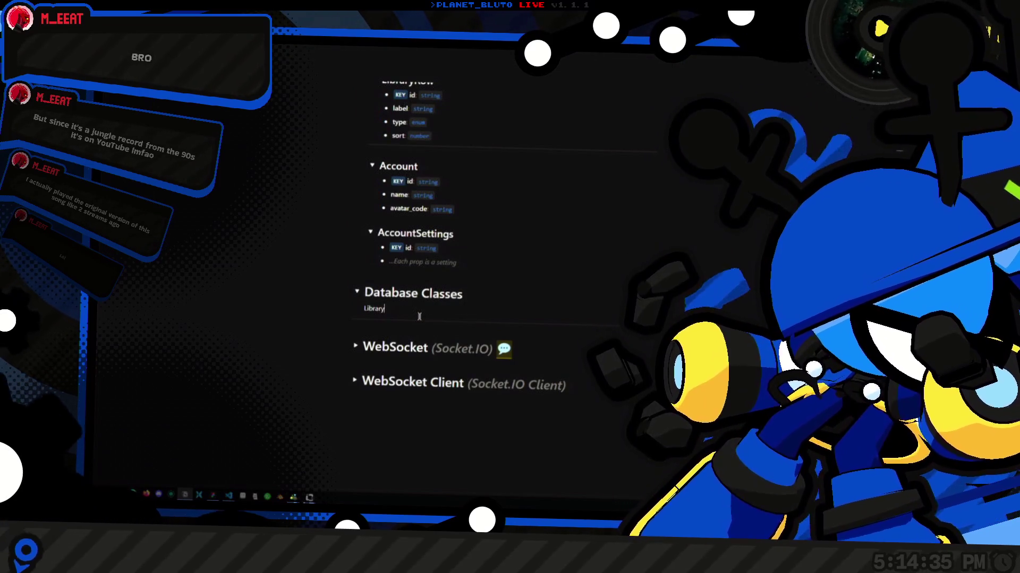
{"action": "type", "text": "RowRa"}
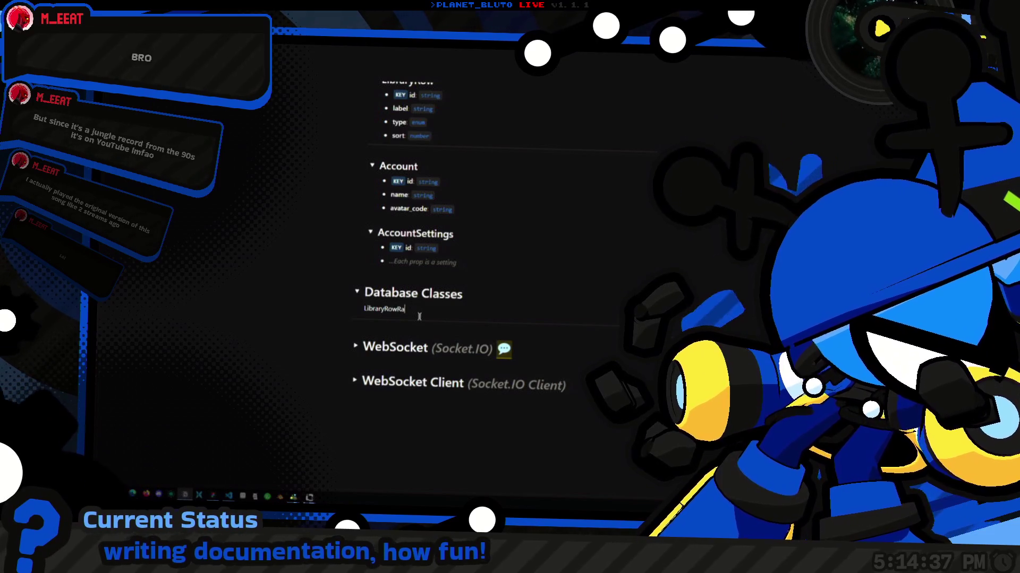
{"action": "type", "text": "gfs>"}
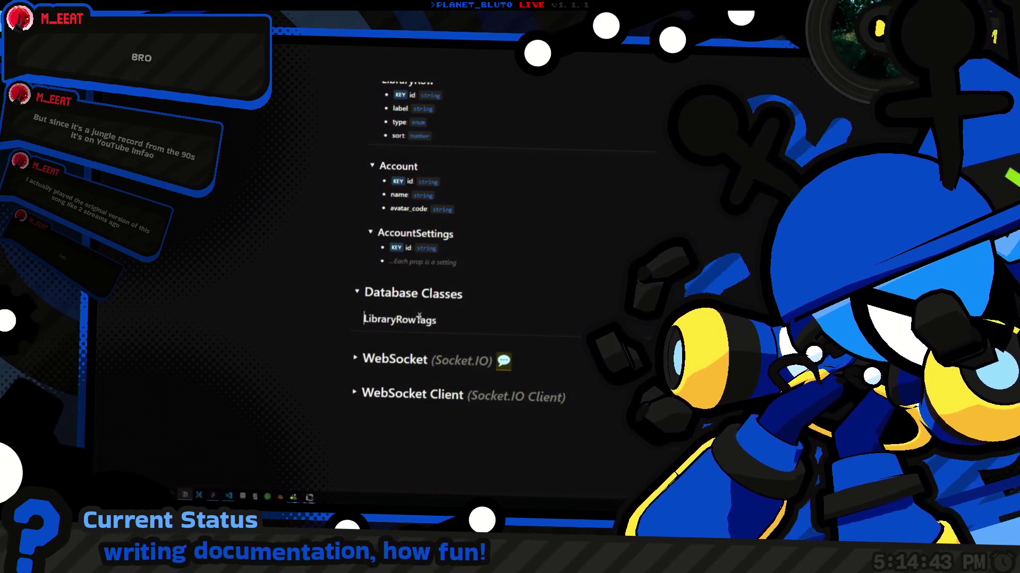
{"action": "key", "text": "ctrl+Return"}
{"action": "key", "text": "End"}
{"action": "key", "text": "ctrl+shift+Left"}
{"action": "type", "text": "Interfac"}
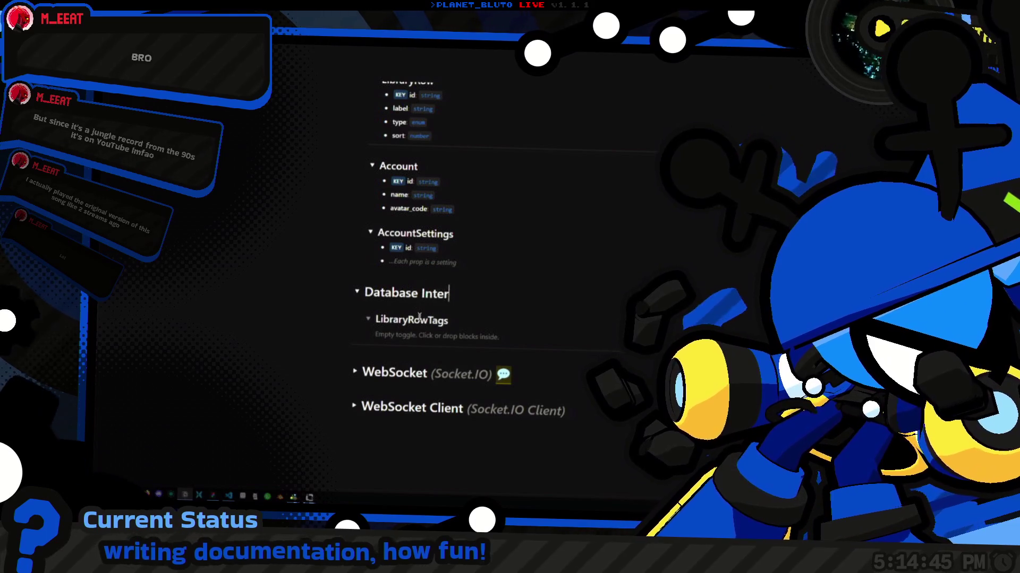
Add empty Properties and Methods toggles inside LibraryRowTags.
{"action": "key", "text": "Return"}
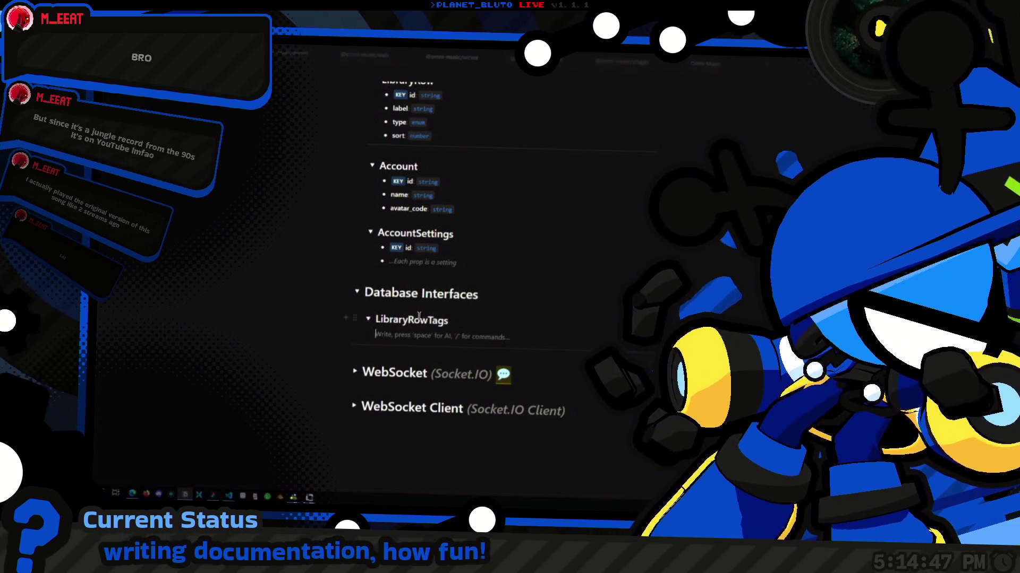
{"action": "scroll", "coordinate": [313, 128], "scroll_direction": "up", "scroll_amount": 1}
{"action": "key", "text": "BackSpace"}
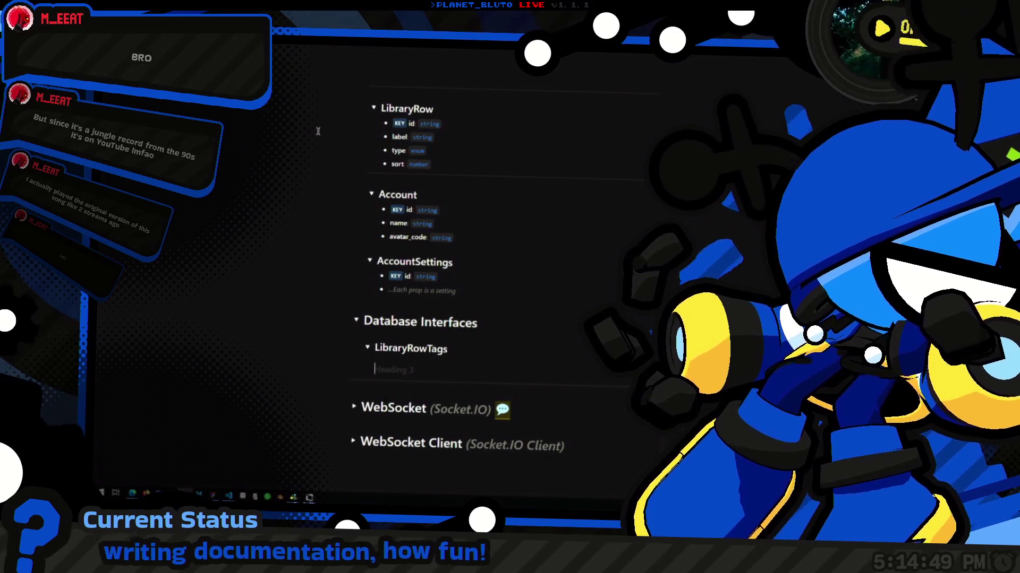
{"action": "type", "text": "Properties "}
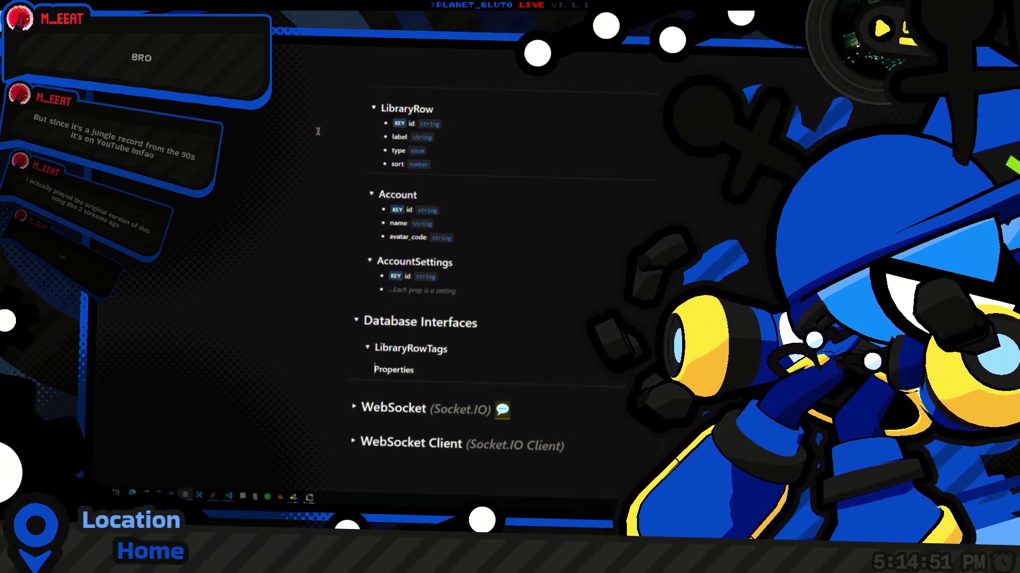
{"action": "type", "text": ">"}
{"action": "key", "text": "ctrl+d"}
{"action": "scroll", "coordinate": [417, 352], "scroll_direction": "down", "scroll_amount": 1}
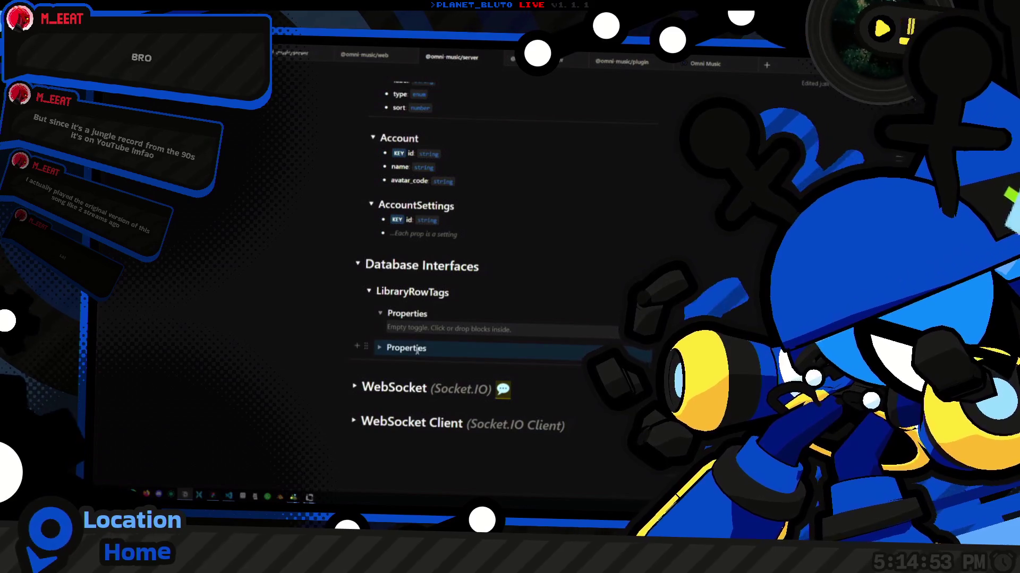
{"action": "left_click", "coordinate": [379, 348]}
{"action": "type", "text": "Method"}
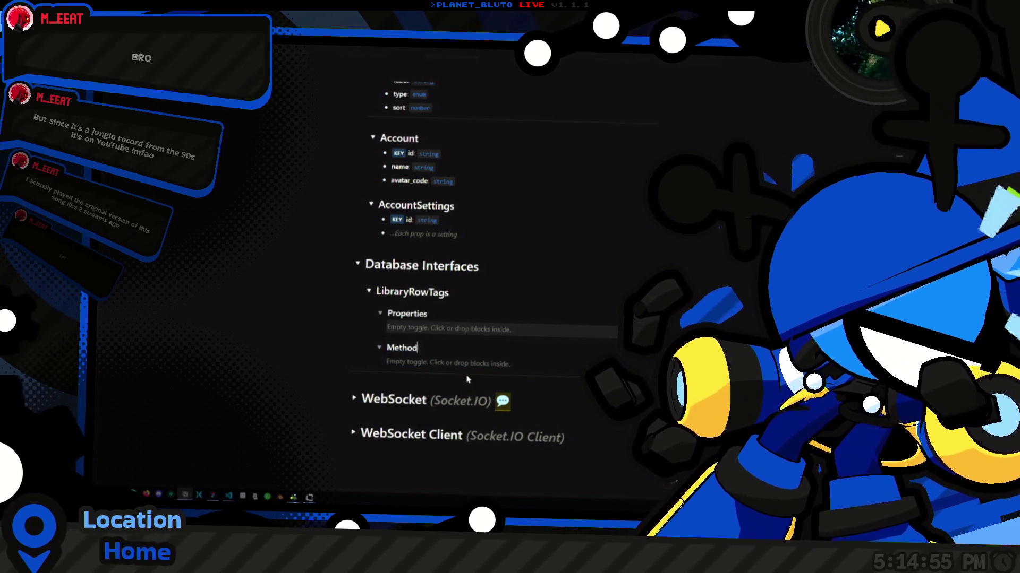
{"action": "type", "text": "s"}
{"action": "scroll", "coordinate": [452, 383], "scroll_direction": "up", "scroll_amount": 2}
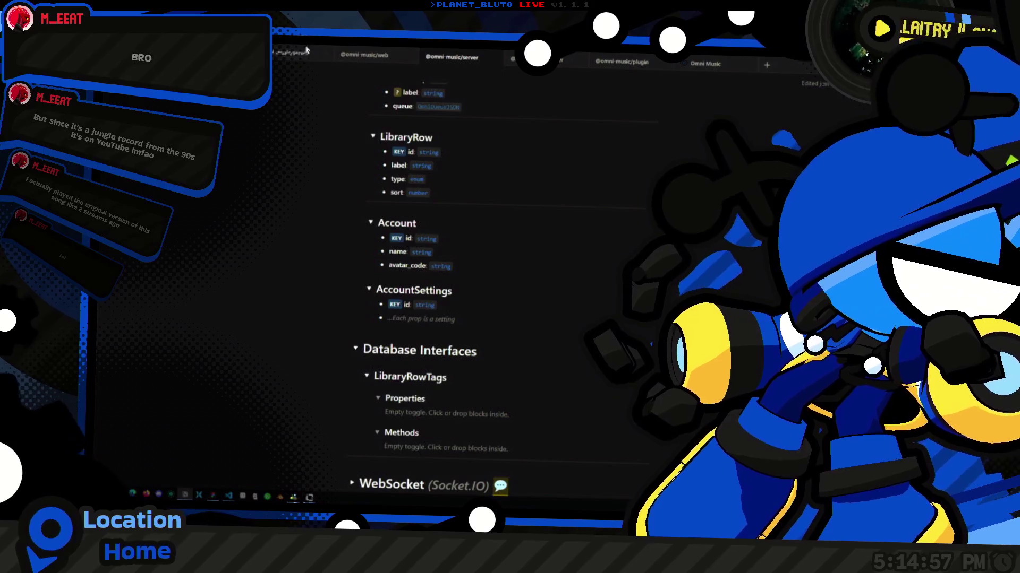
{"action": "scroll", "coordinate": [425, 270], "scroll_direction": "up", "scroll_amount": 2}
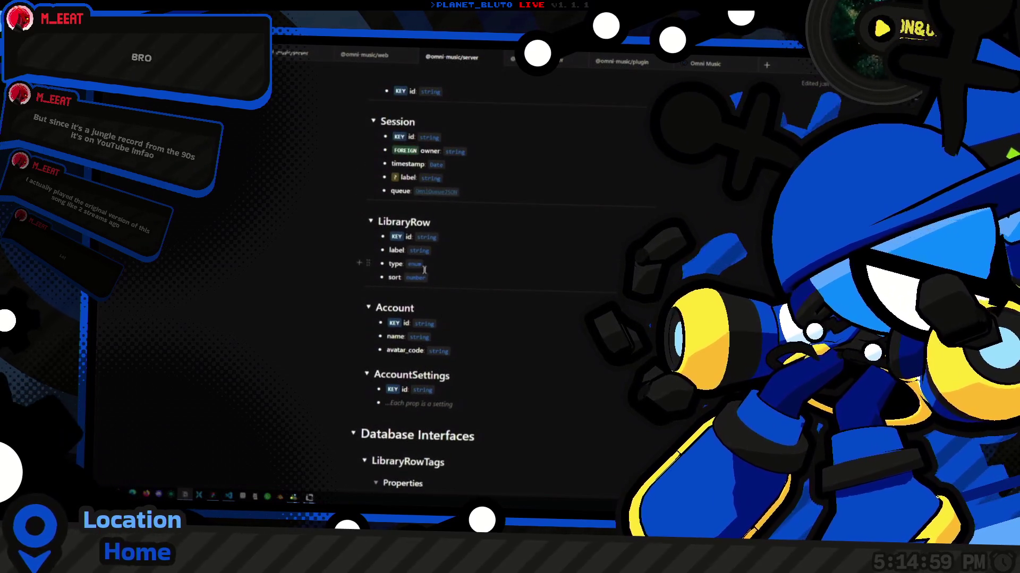
{"action": "key", "text": "Up"}
{"action": "key", "text": "ctrl+bracketleft"}
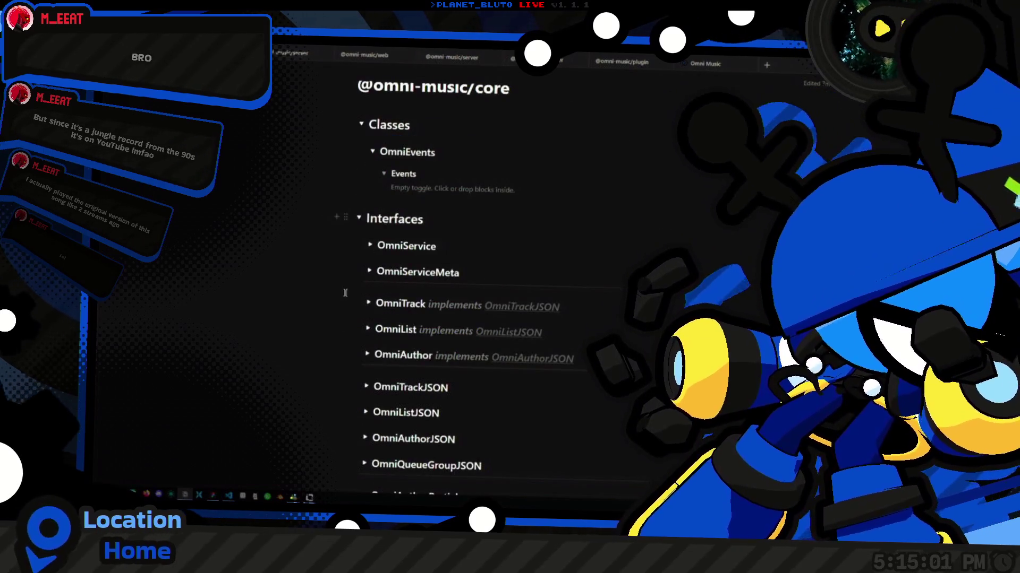
{"action": "left_click_drag", "start_coordinate": [340, 341], "coordinate": [576, 346]}
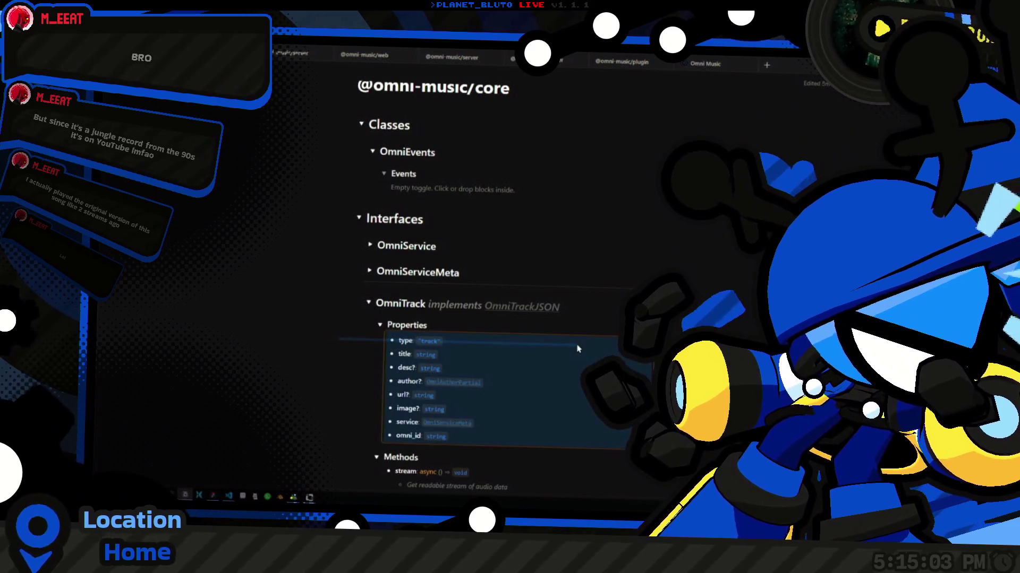
{"action": "left_click_drag", "start_coordinate": [307, 350], "coordinate": [497, 356]}
{"action": "left_click", "coordinate": [496, 356]}
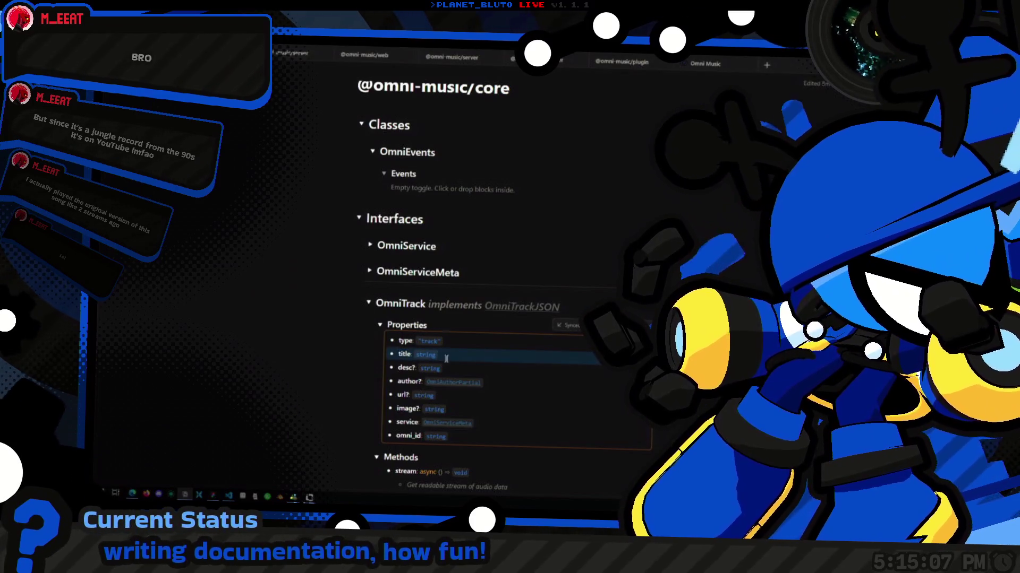
{"action": "left_click", "coordinate": [371, 59]}
{"action": "left_click", "coordinate": [291, 54]}
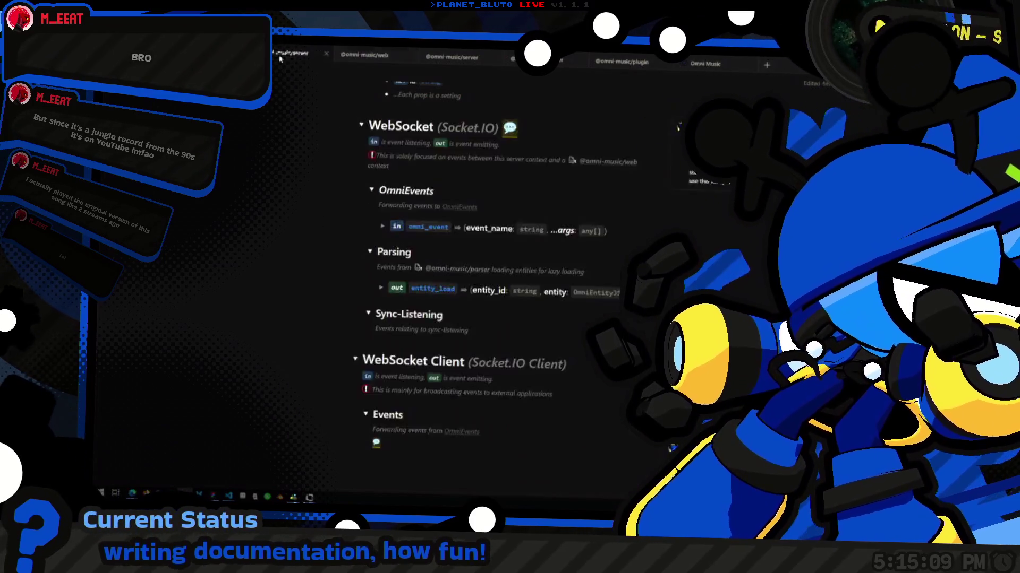
Paste the title: string property into LibraryRowTags' Properties toggle.
{"action": "scroll", "coordinate": [477, 372], "scroll_direction": "up", "scroll_amount": 3}
{"action": "scroll", "coordinate": [477, 417], "scroll_direction": "down", "scroll_amount": 2}
{"action": "scroll", "coordinate": [477, 416], "scroll_direction": "up", "scroll_amount": 5}
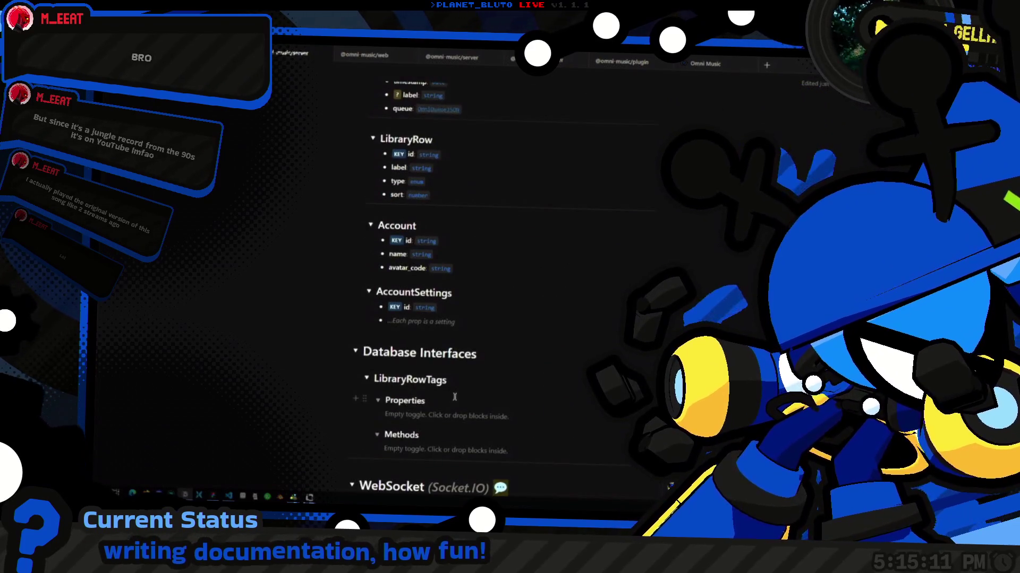
{"action": "left_click", "coordinate": [435, 418]}
{"action": "key", "text": "ctrl+v"}
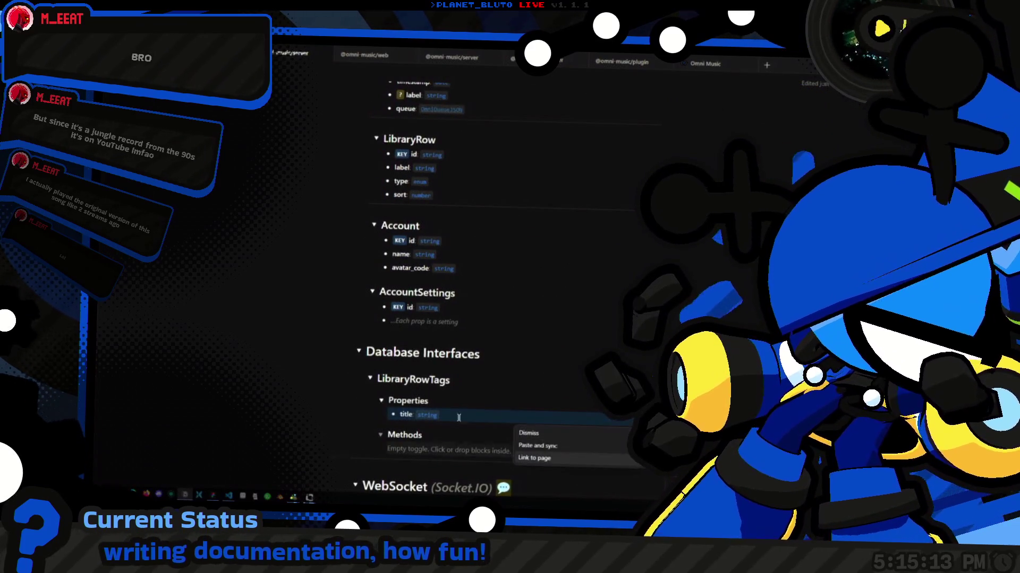
{"action": "key", "text": "Escape"}
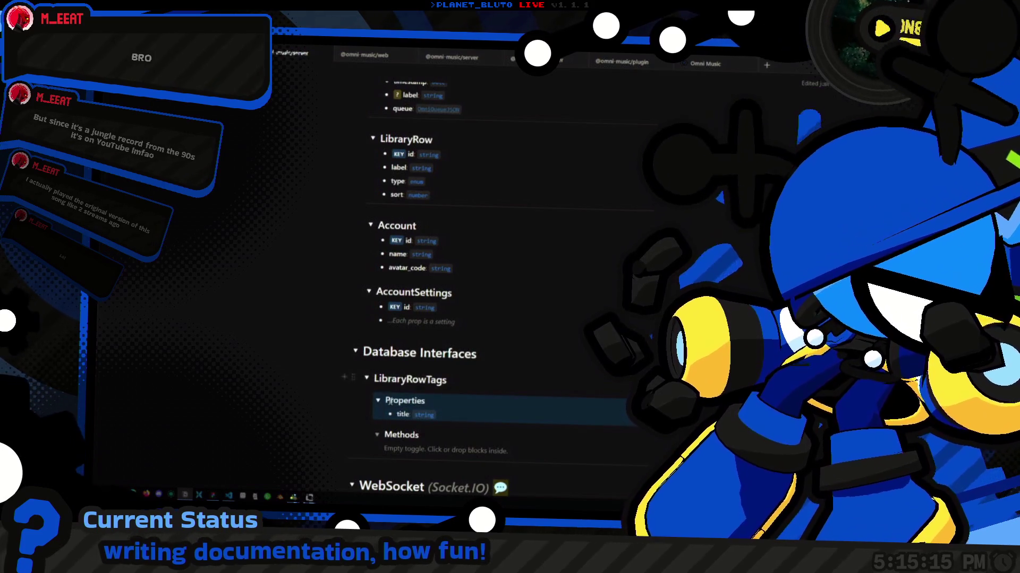
{"action": "left_click", "coordinate": [480, 409]}
{"action": "left_click", "coordinate": [491, 417]}
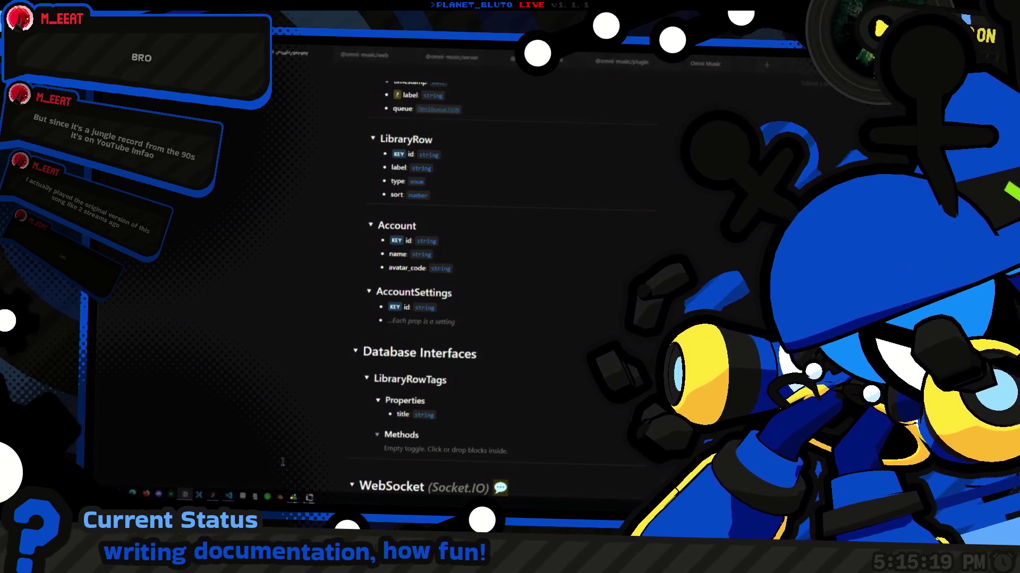
Delete the empty Methods toggle from LibraryRowTags.
{"action": "left_click", "coordinate": [485, 435]}
{"action": "key", "text": "Escape"}
{"action": "key", "text": "Delete"}
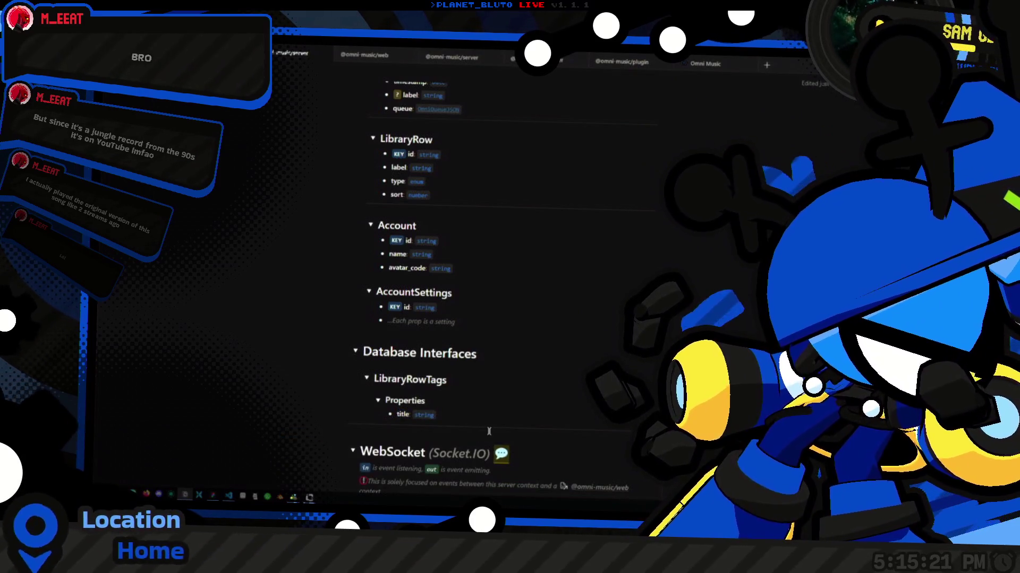
{"action": "scroll", "coordinate": [488, 431], "scroll_direction": "up", "scroll_amount": 2}
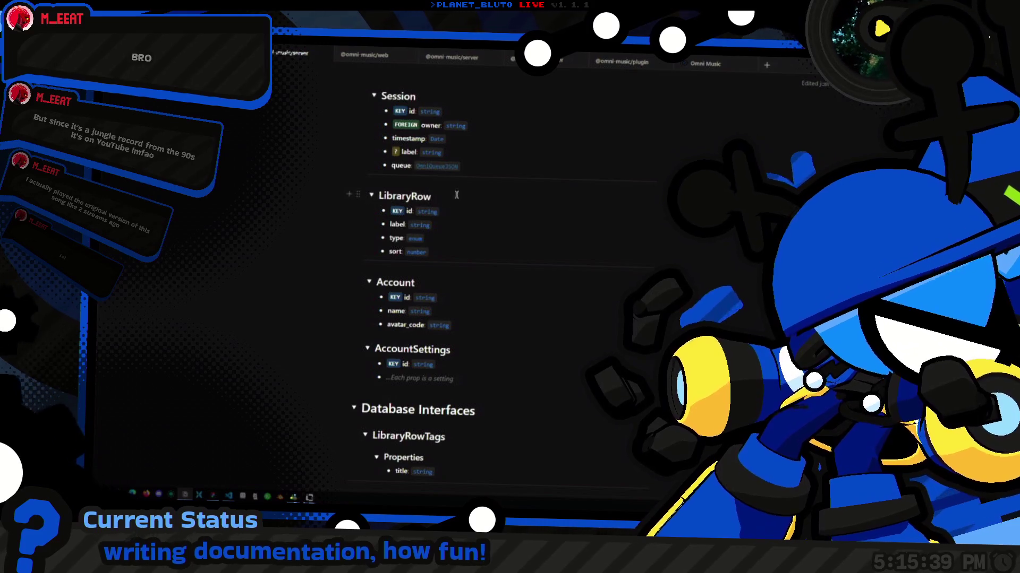
Remove the sort: number field and its leftover empty line from LibraryRow.
{"action": "left_click", "coordinate": [492, 242]}
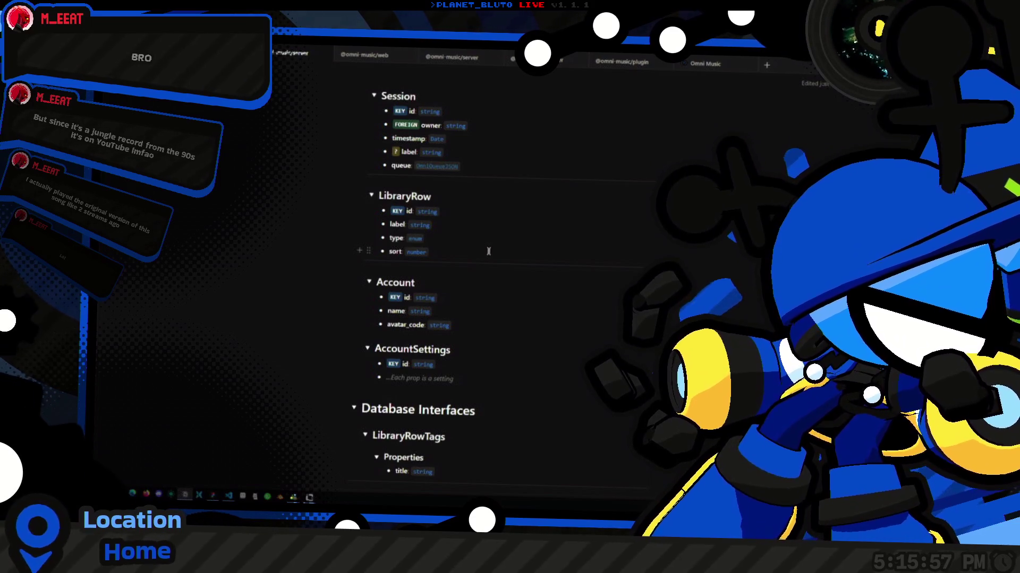
{"action": "key", "text": "BackSpace"}
{"action": "key", "text": "BackSpace"}
{"action": "key", "text": "BackSpace"}
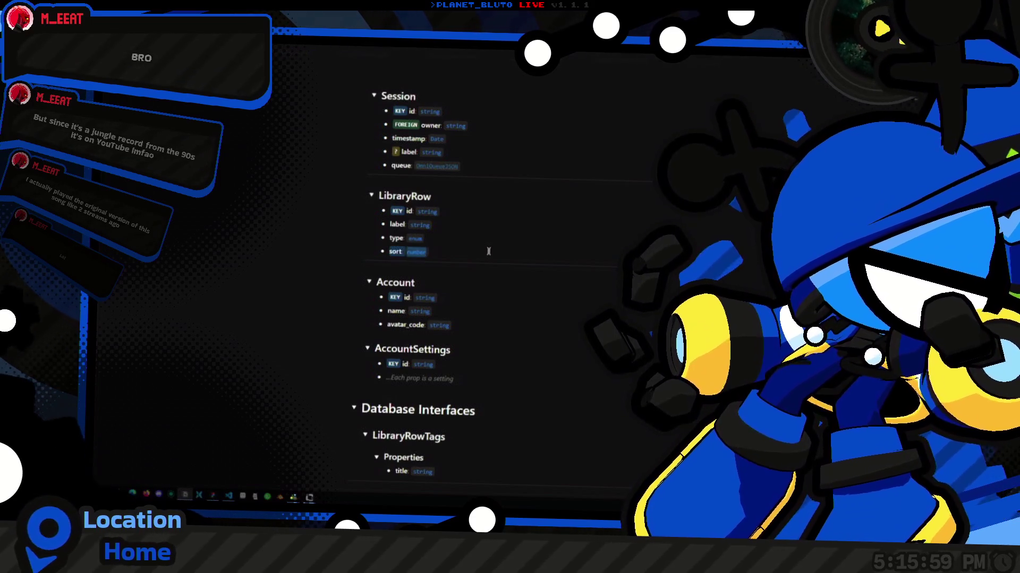
{"action": "key", "text": "BackSpace"}
{"action": "key", "text": "Escape"}
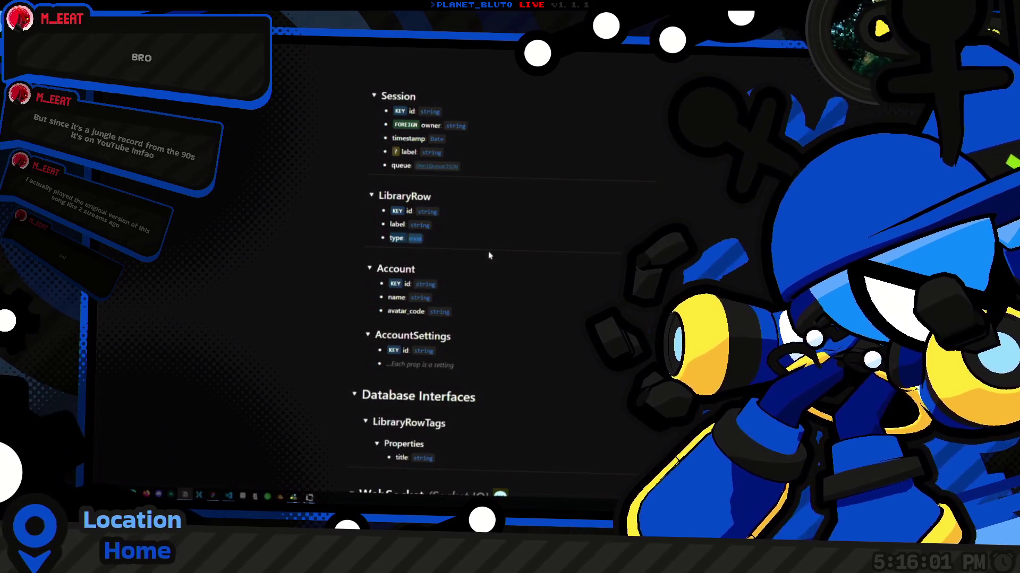
{"action": "key", "text": "ctrl+slash"}
{"action": "key", "text": "Escape"}
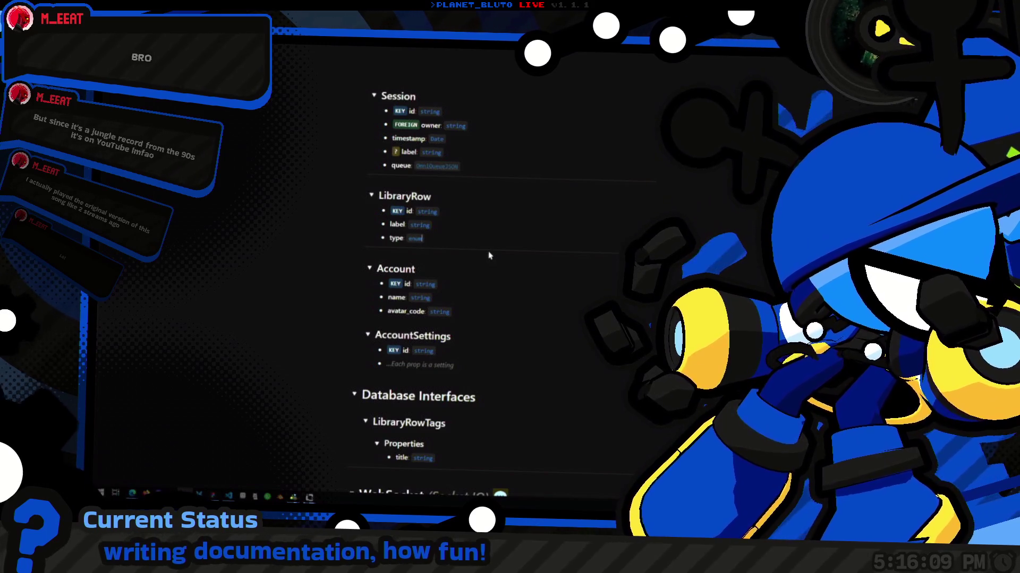
Rename LibraryRow's type field to config and the interface heading to RowConfigTags.
{"action": "key", "text": "BackSpace"}
{"action": "key", "text": "BackSpace"}
{"action": "key", "text": "BackSpace"}
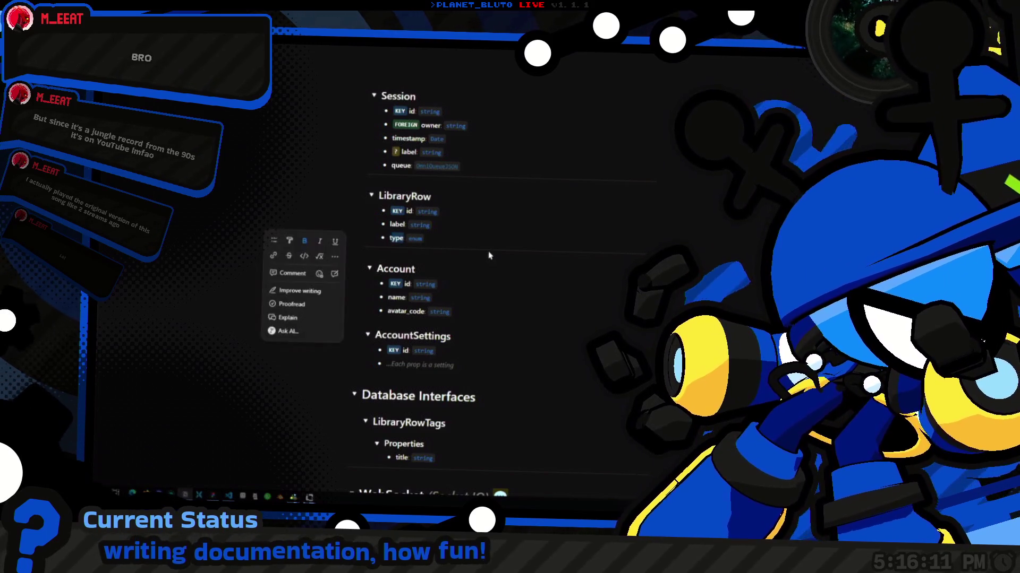
{"action": "type", "text": "config"}
{"action": "key", "text": "ctrl+shift+Left"}
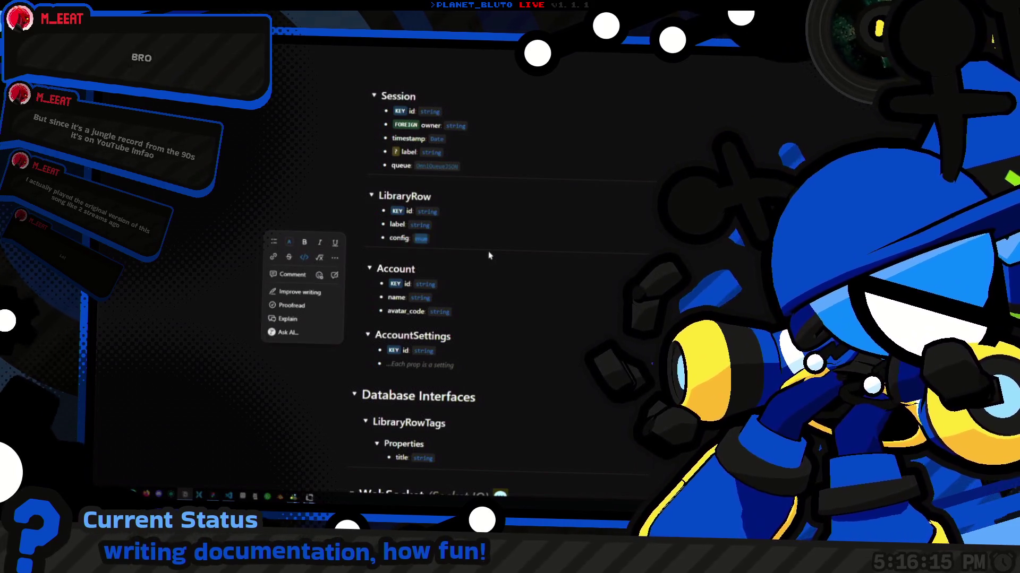
{"action": "left_click", "coordinate": [428, 422]}
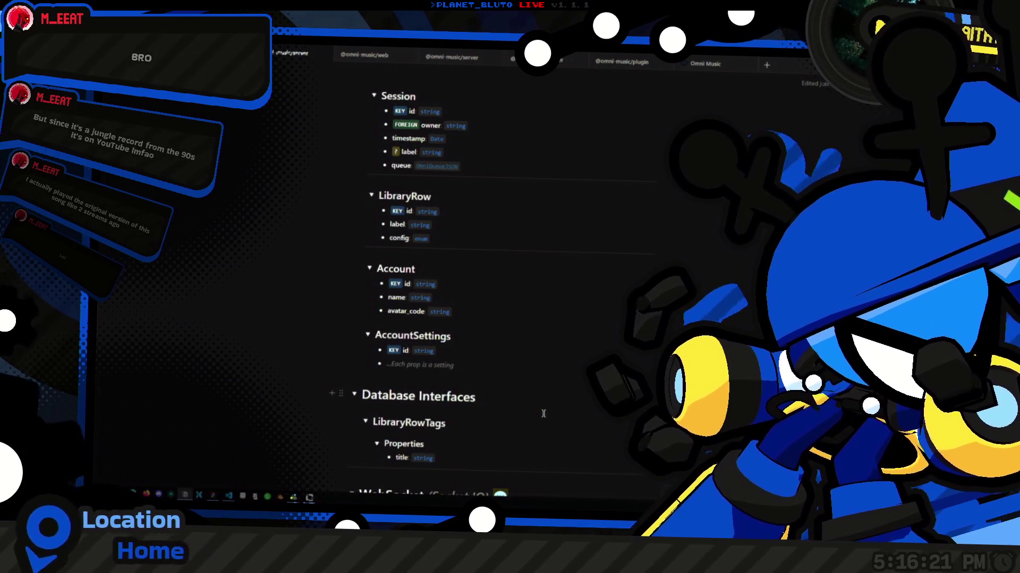
{"action": "type", "text": "Config"}
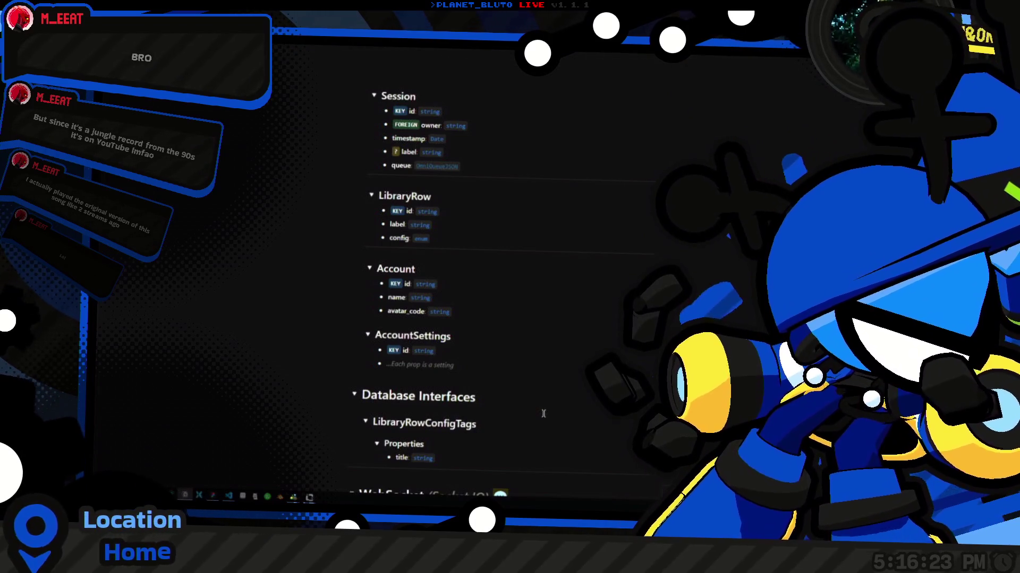
{"action": "key", "text": "Right"}
{"action": "key", "text": "Right"}
{"action": "key", "text": "Right"}
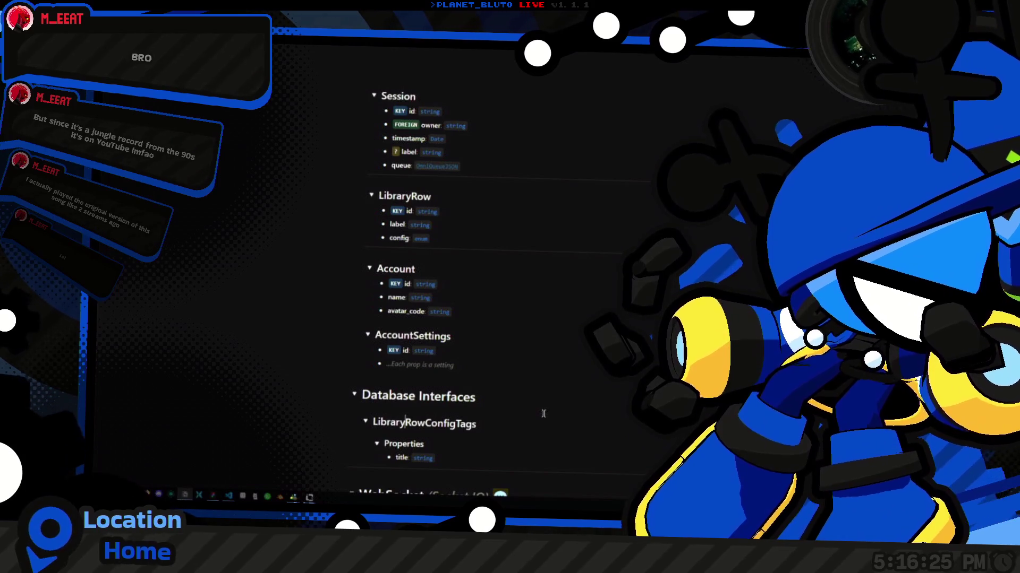
{"action": "key", "text": "BackSpace"}
{"action": "key", "text": "BackSpace"}
{"action": "key", "text": "BackSpace"}
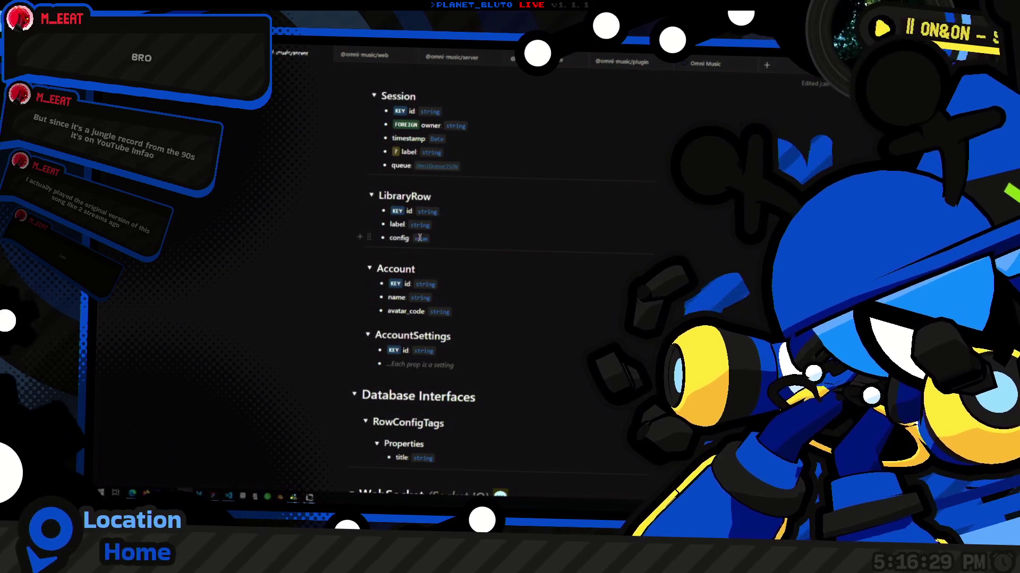
Copy the name RowConfig onto a new line above RowConfigTags.
{"action": "double_click", "coordinate": [421, 423]}
{"action": "key", "text": "ctrl+c"}
{"action": "key", "text": "Left"}
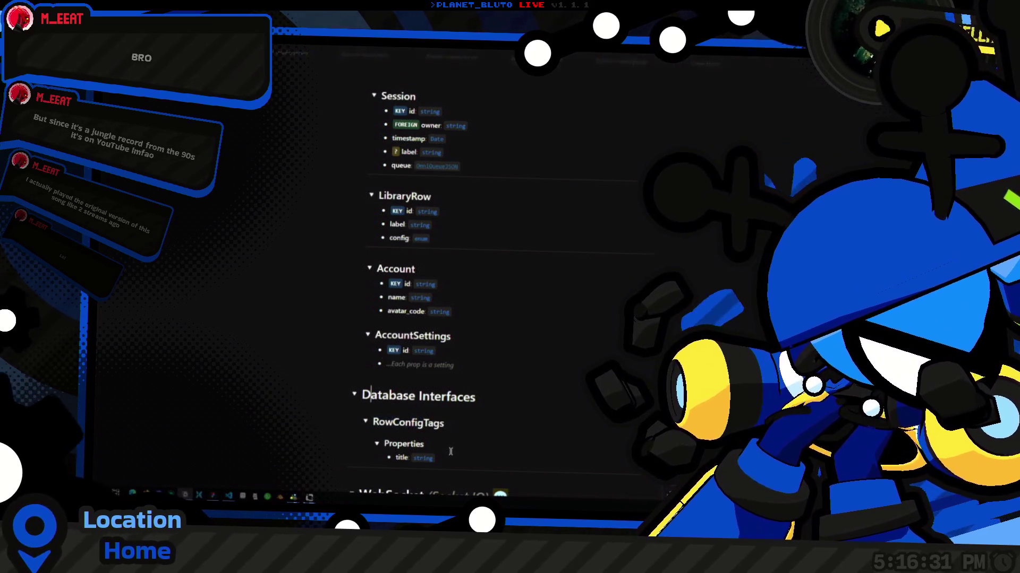
{"action": "key", "text": "Return"}
{"action": "key", "text": "Up"}
{"action": "key", "text": "ctrl+v"}
Turn RowConfig into a toggle and paste a Properties block inside it.
{"action": "key", "text": "Home"}
{"action": "type", "text": ">"}
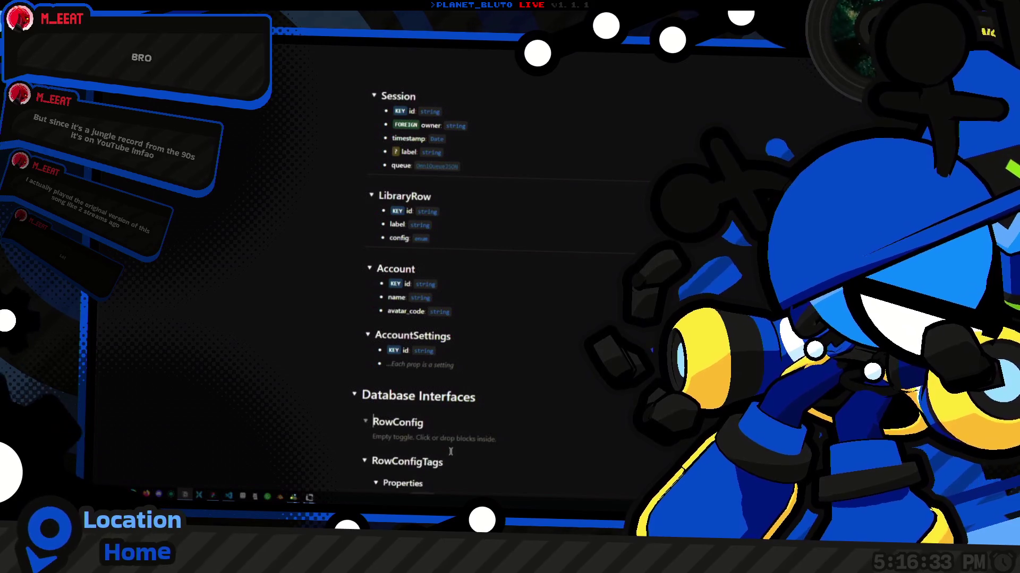
{"action": "scroll", "coordinate": [485, 413], "scroll_direction": "down", "scroll_amount": 3}
{"action": "key", "text": "ctrl+c"}
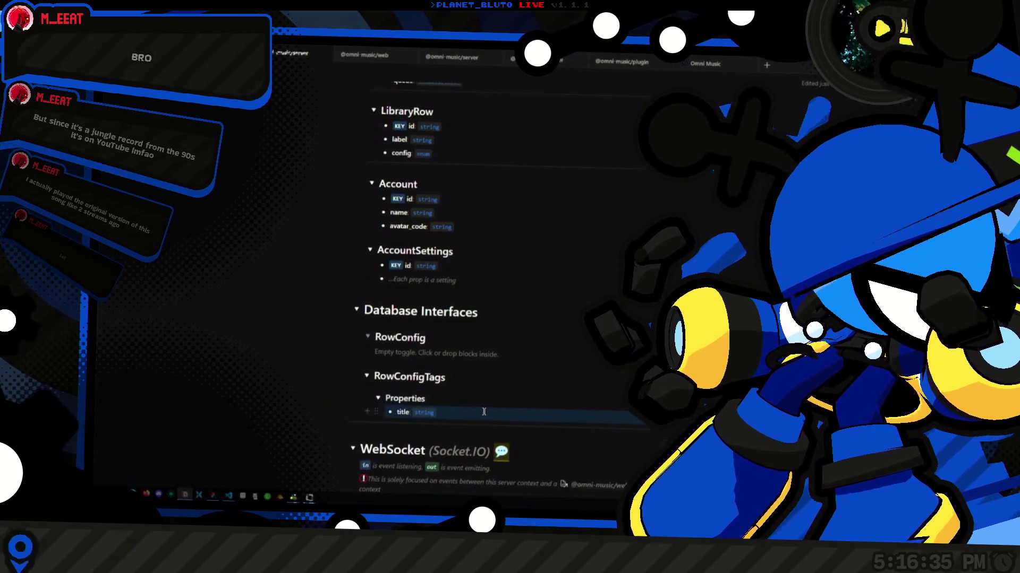
{"action": "left_click", "coordinate": [452, 355]}
{"action": "key", "text": "ctrl+v"}
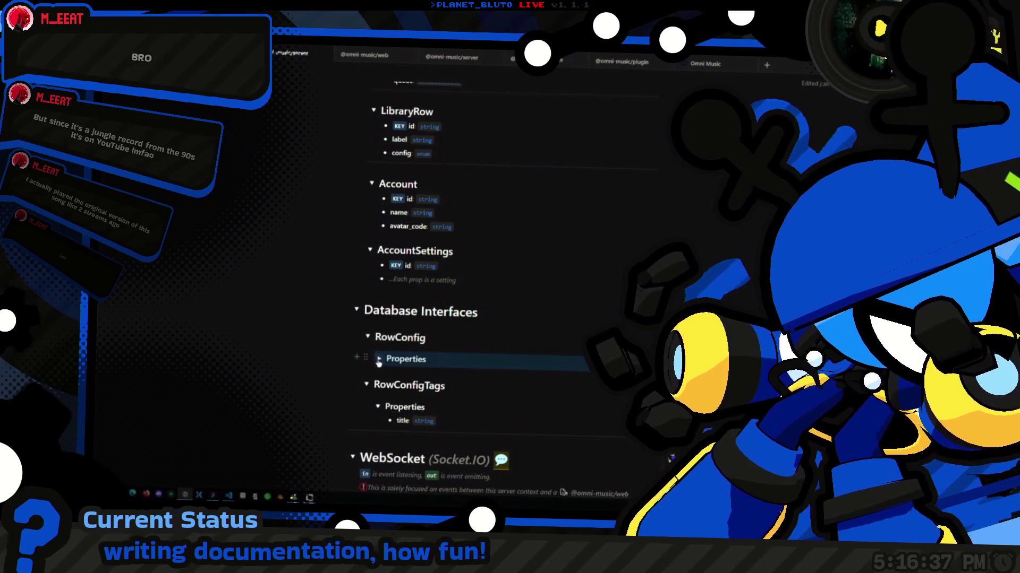
Rename the pasted title key to type, keeping its string type.
{"action": "left_click", "coordinate": [379, 359]}
{"action": "key", "text": "ctrl+shift+Left"}
{"action": "type", "text": "type: string"}
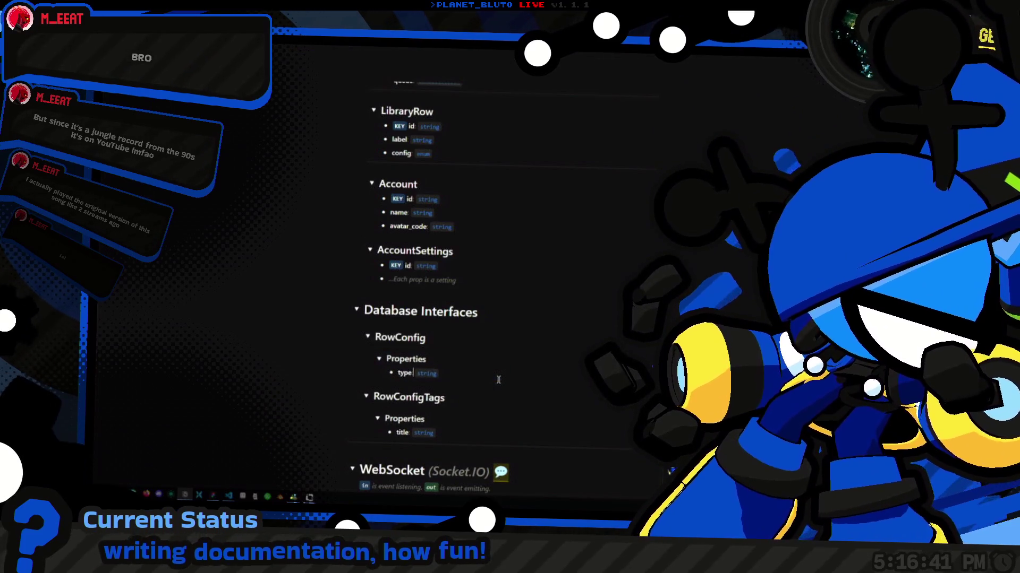
{"action": "left_click", "coordinate": [476, 378]}
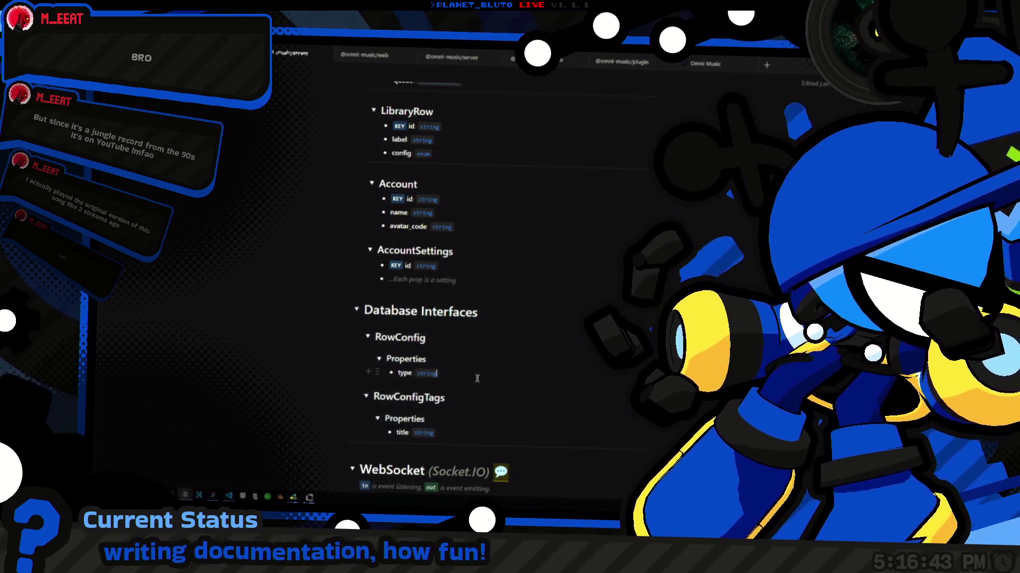
{"action": "key", "text": "ctrl+shift+Left"}
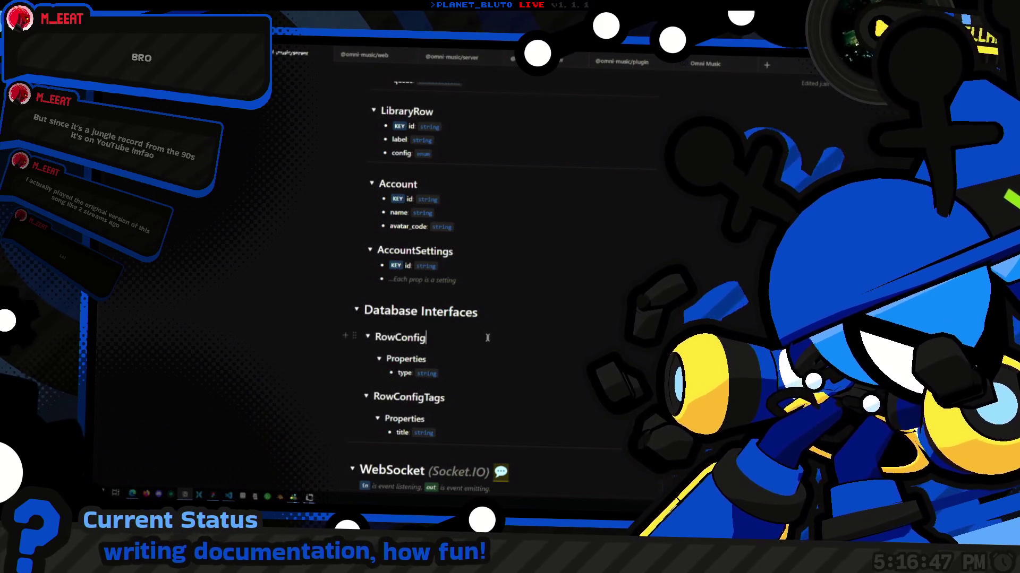
{"action": "scroll", "coordinate": [470, 224], "scroll_direction": "up", "scroll_amount": 1}
{"action": "scroll", "coordinate": [470, 225], "scroll_direction": "up", "scroll_amount": 1}
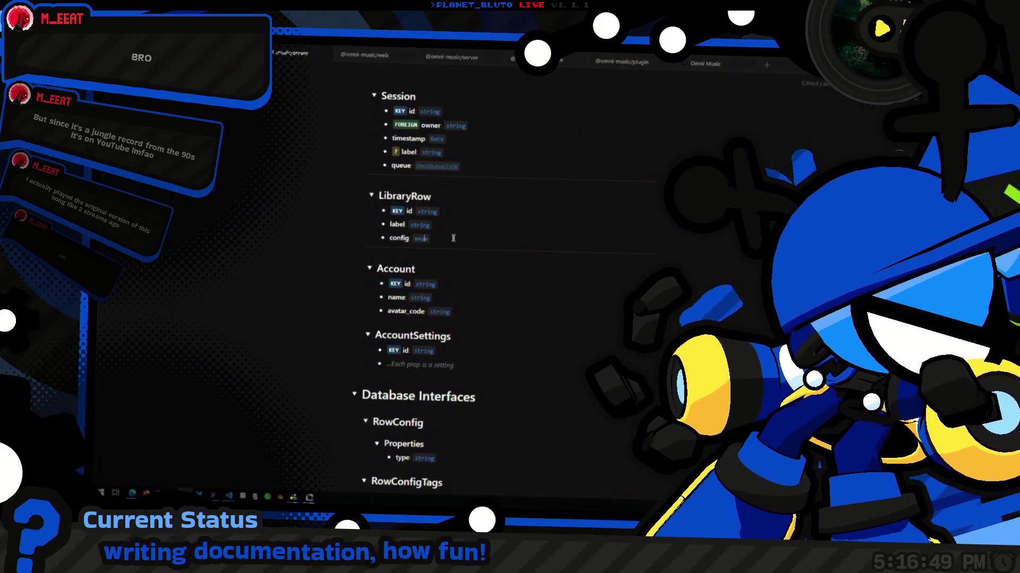
Replace LibraryRow config's enum type with RowConfig and copy a link to the RowConfig block.
{"action": "type", "text": "RowConfigs"}
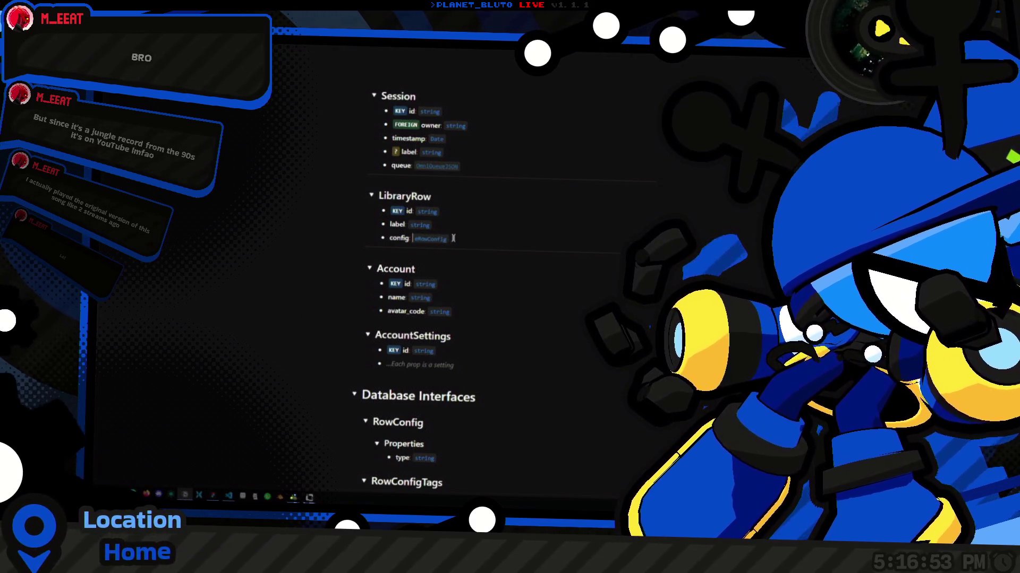
{"action": "key", "text": "BackSpace"}
{"action": "scroll", "coordinate": [454, 319], "scroll_direction": "down", "scroll_amount": 1}
{"action": "left_click", "coordinate": [456, 395]}
{"action": "key", "text": "alt+shift+l"}
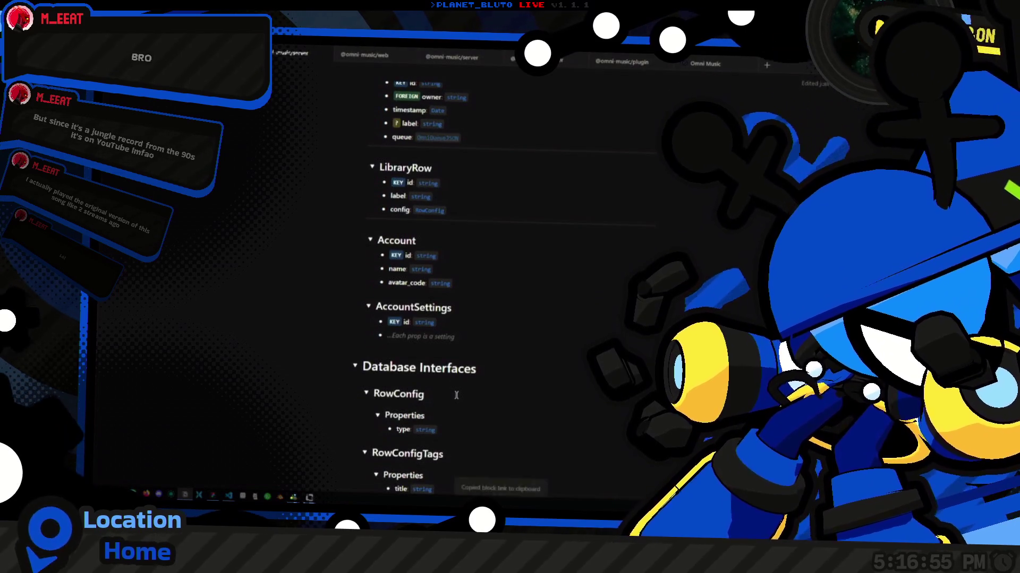
{"action": "left_click", "coordinate": [464, 223]}
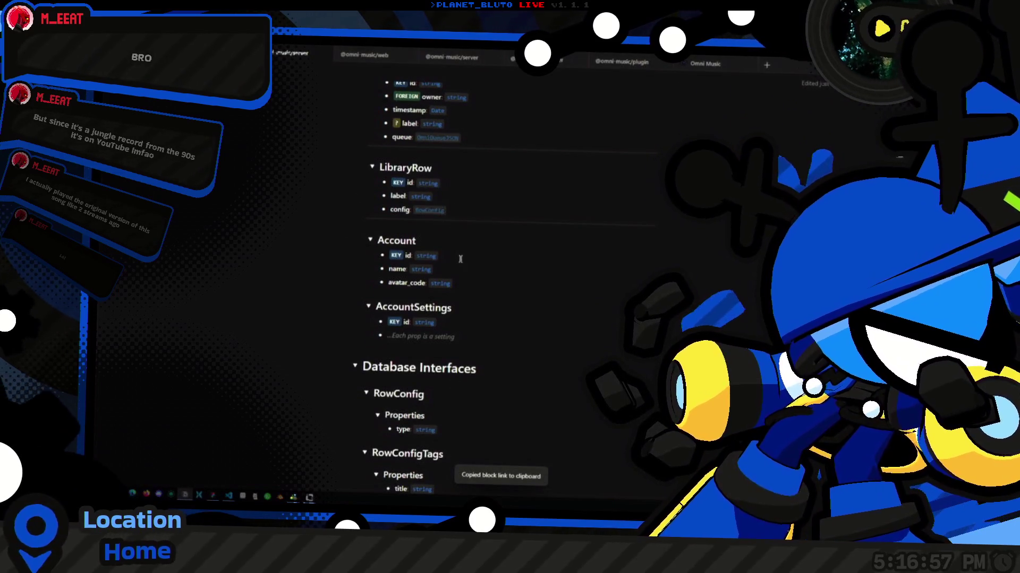
{"action": "scroll", "coordinate": [410, 353], "scroll_direction": "down", "scroll_amount": 1}
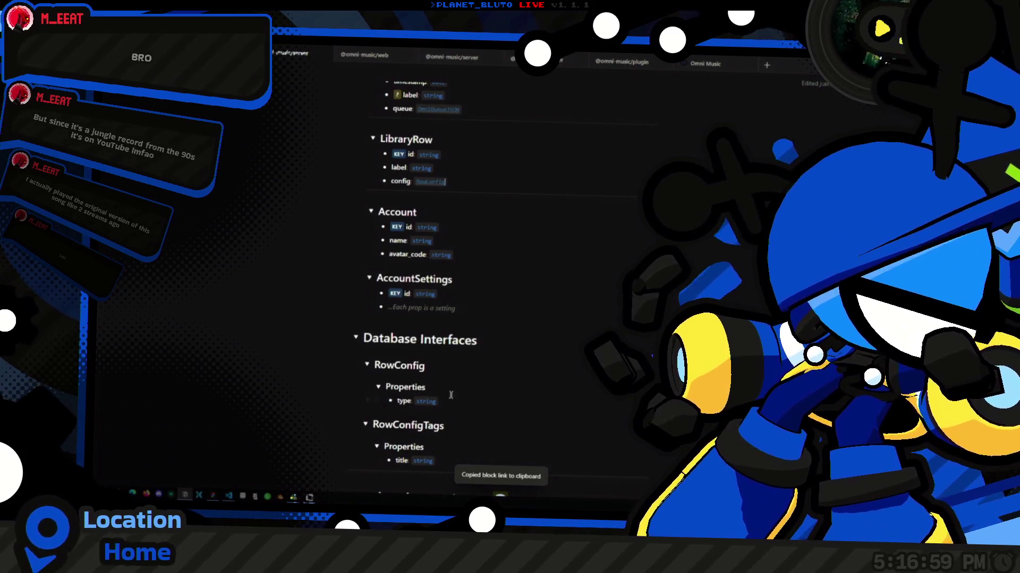
{"action": "scroll", "coordinate": [507, 422], "scroll_direction": "down", "scroll_amount": 1}
{"action": "left_click", "coordinate": [514, 433]}
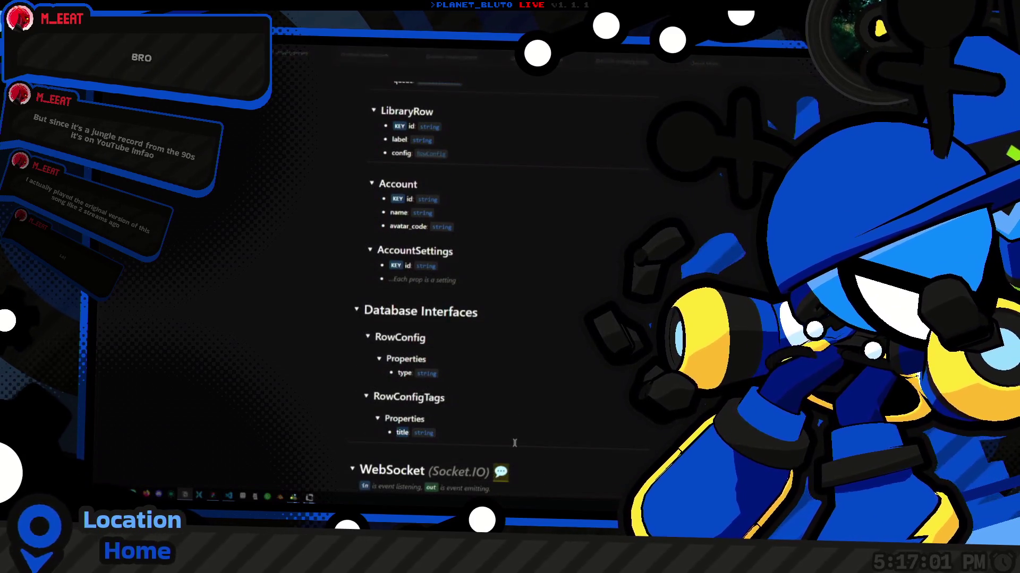
Change RowConfigTags' title: string property to type "tags".
{"action": "key", "text": "BackSpace"}
{"action": "key", "text": "BackSpace"}
{"action": "key", "text": "BackSpace"}
{"action": "type", "text": "type"}
{"action": "key", "text": "Home"}
{"action": "key", "text": "Delete"}
{"action": "key", "text": "Tab"}
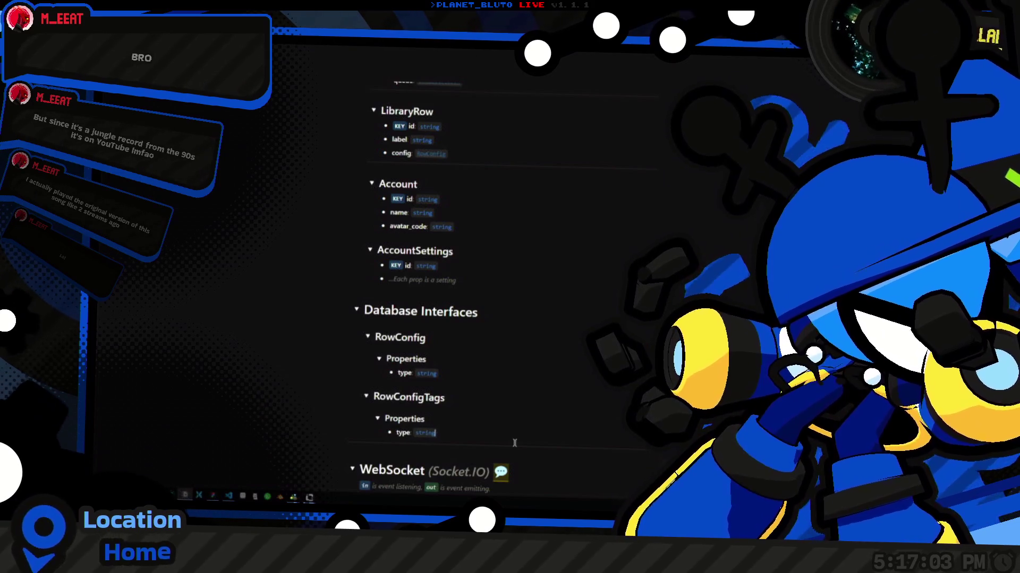
{"action": "key", "text": "ctrl+shift+Left"}
{"action": "type", "text": "\"tags\""}
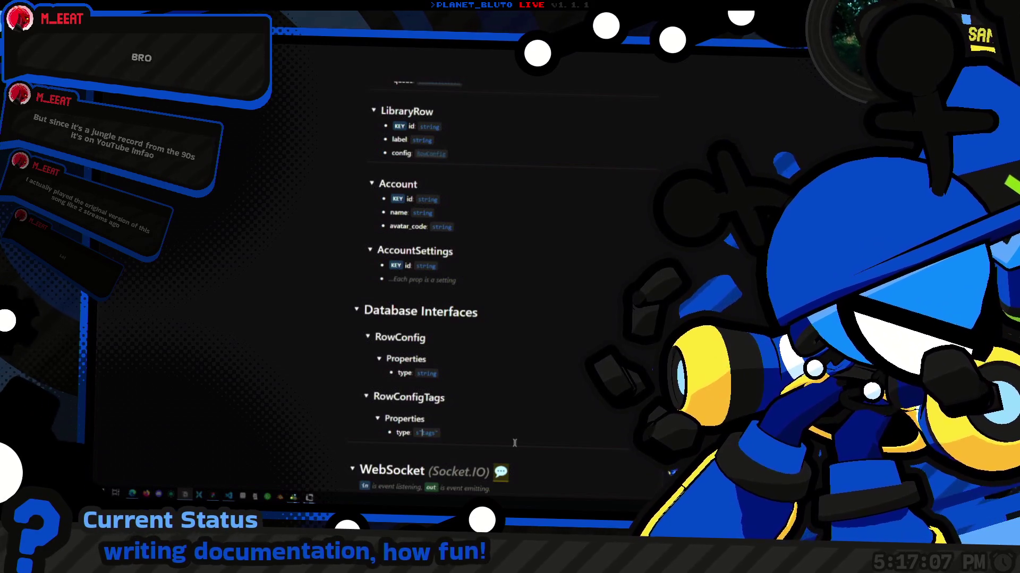
{"action": "type", "text": "`"}
Add a second type property set to TagSortOption below it.
{"action": "key", "text": "Return"}
{"action": "type", "text": "sort:"}
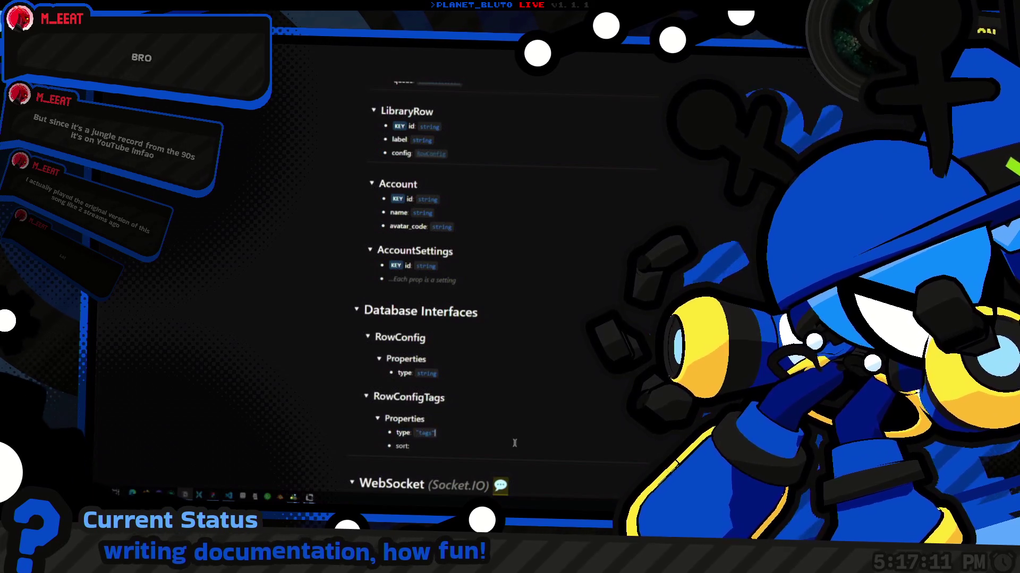
{"action": "key", "text": "ctrl+z"}
{"action": "key", "text": "BackSpace"}
{"action": "key", "text": "BackSpace"}
{"action": "key", "text": "BackSpace"}
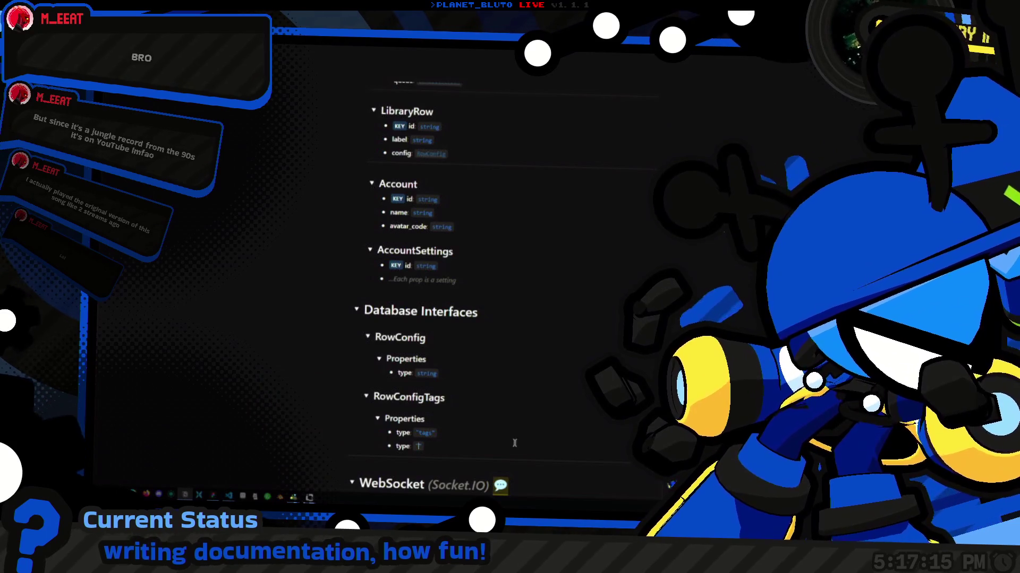
{"action": "type", "text": "Row"}
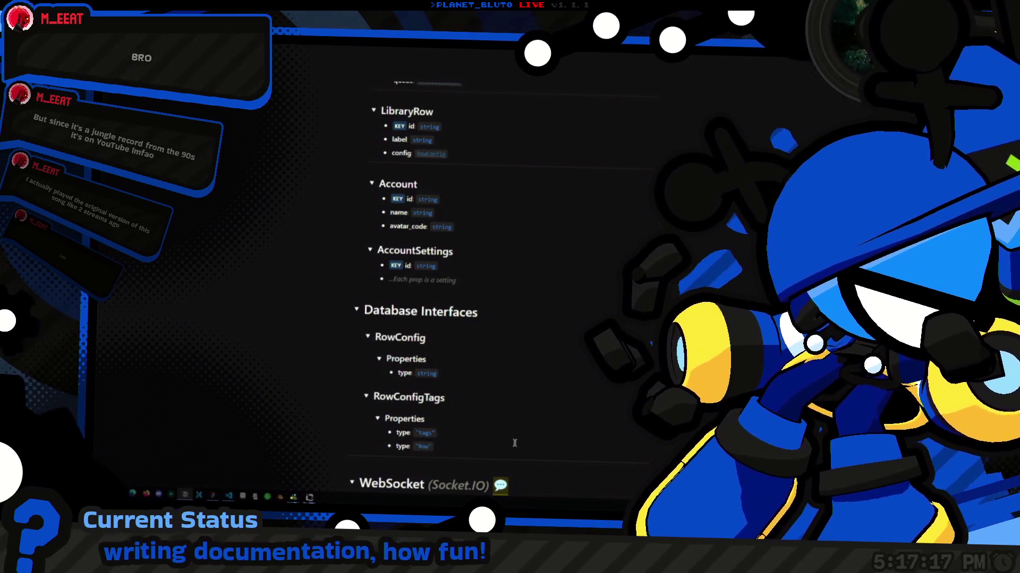
{"action": "type", "text": "Config"}
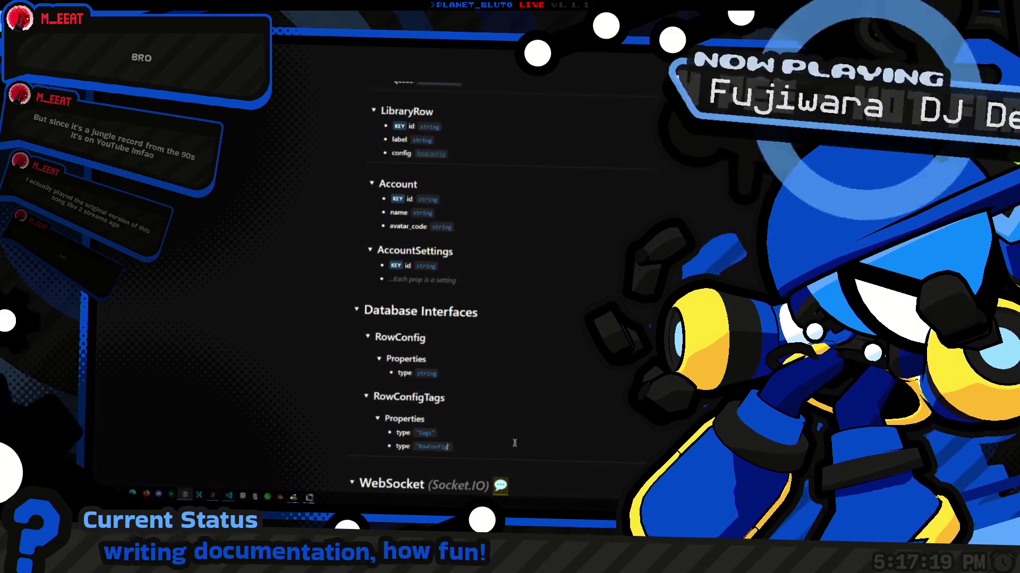
{"action": "key", "text": "ctrl+BackSpace"}
{"action": "type", "text": "TagSort"}
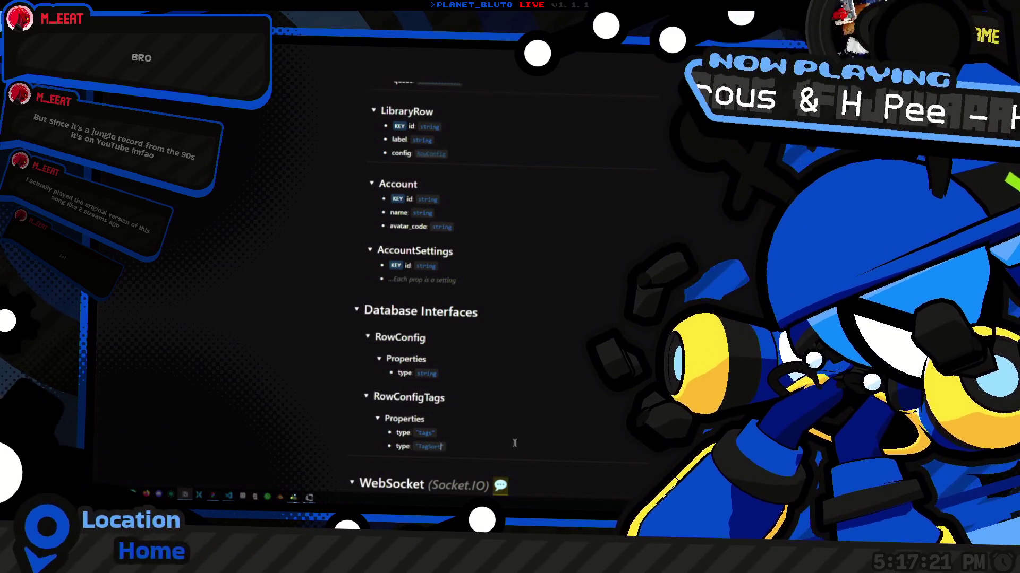
{"action": "type", "text": "Options"}
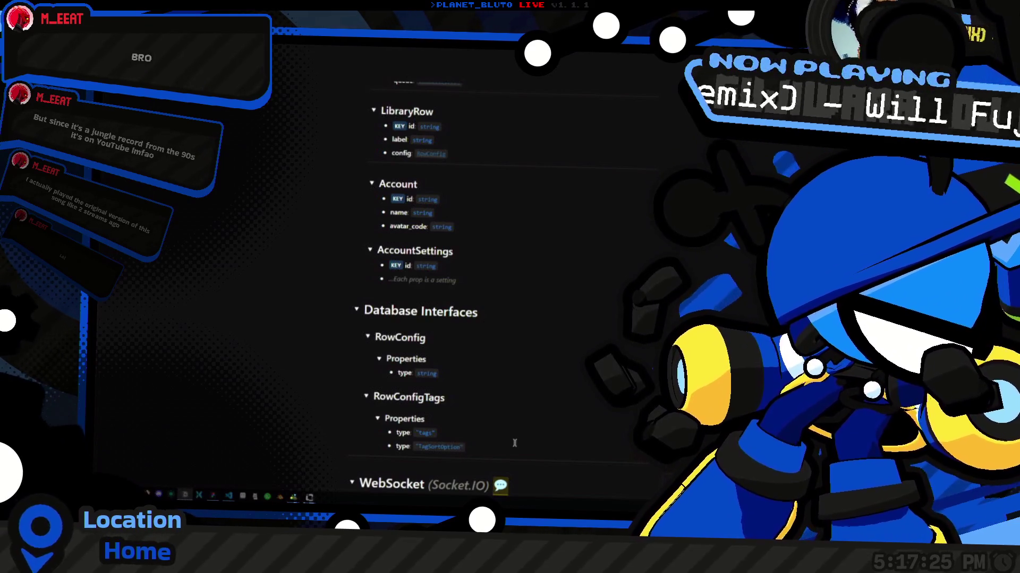
{"action": "key", "text": "ctrl+BackSpace"}
{"action": "key", "text": "ctrl+z"}
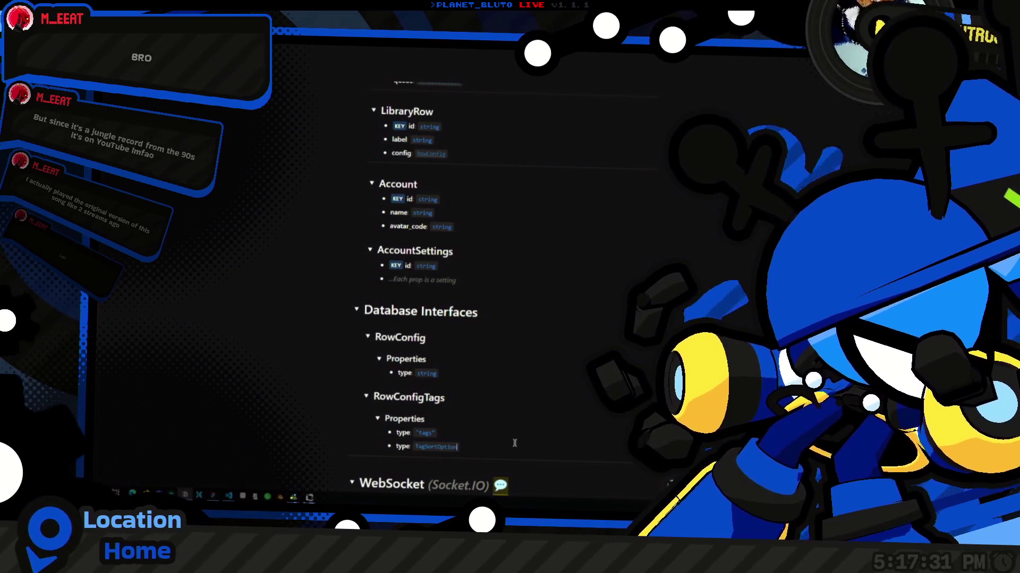
{"action": "scroll", "coordinate": [500, 369], "scroll_direction": "down", "scroll_amount": 2}
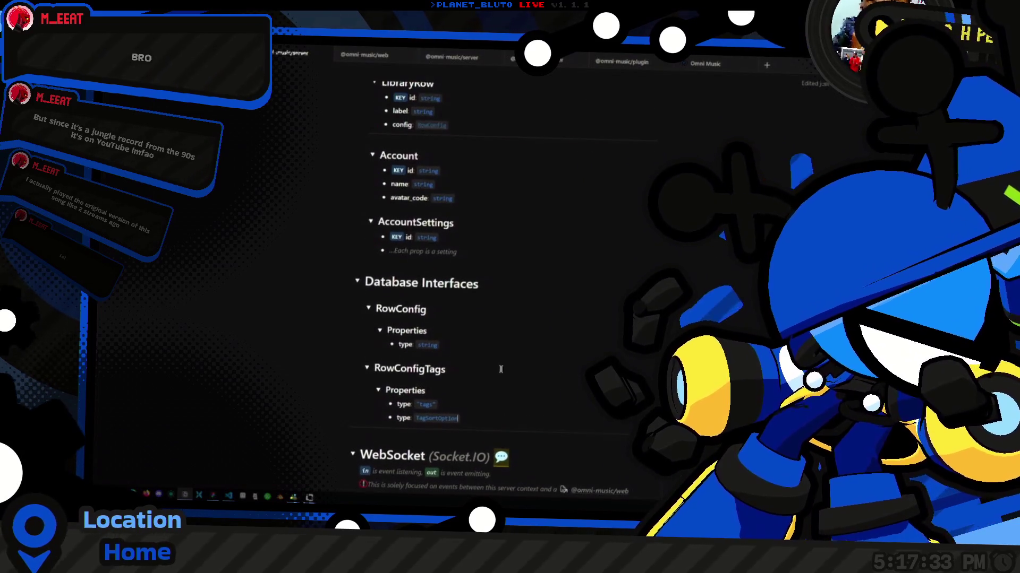
{"action": "scroll", "coordinate": [500, 369], "scroll_direction": "down", "scroll_amount": 4}
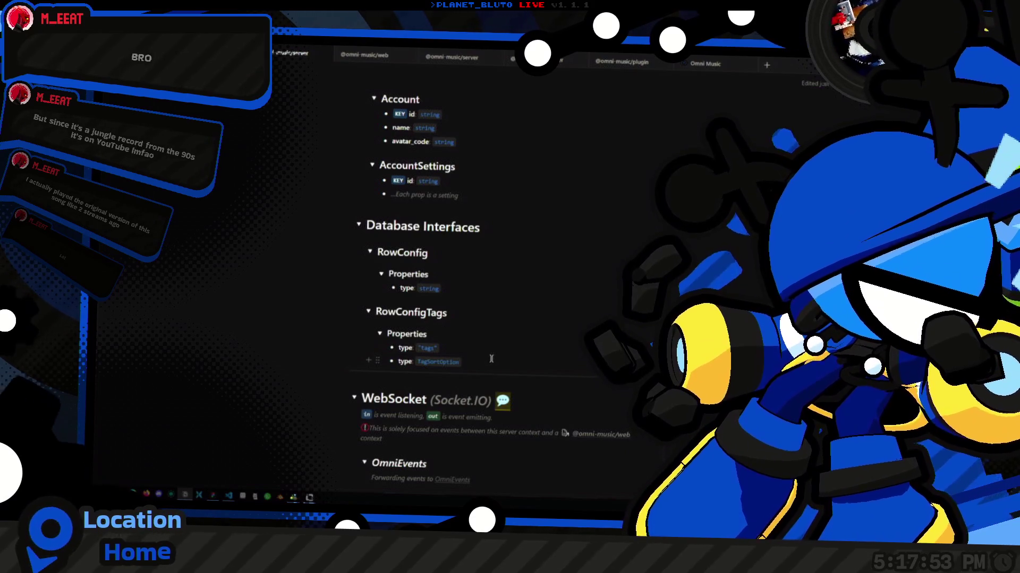
{"action": "left_click", "coordinate": [470, 317]}
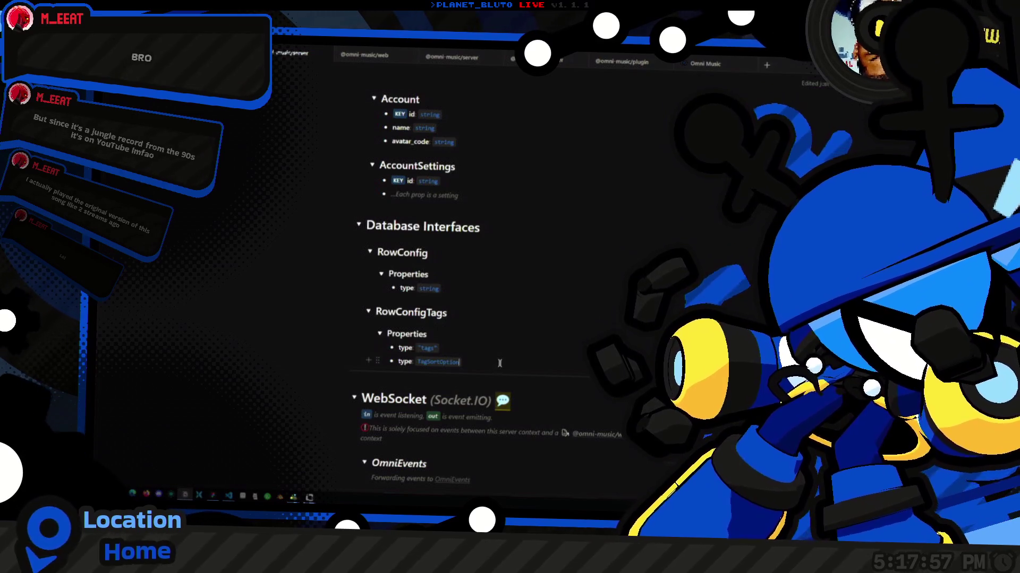
{"action": "key", "text": "ctrl+space"}
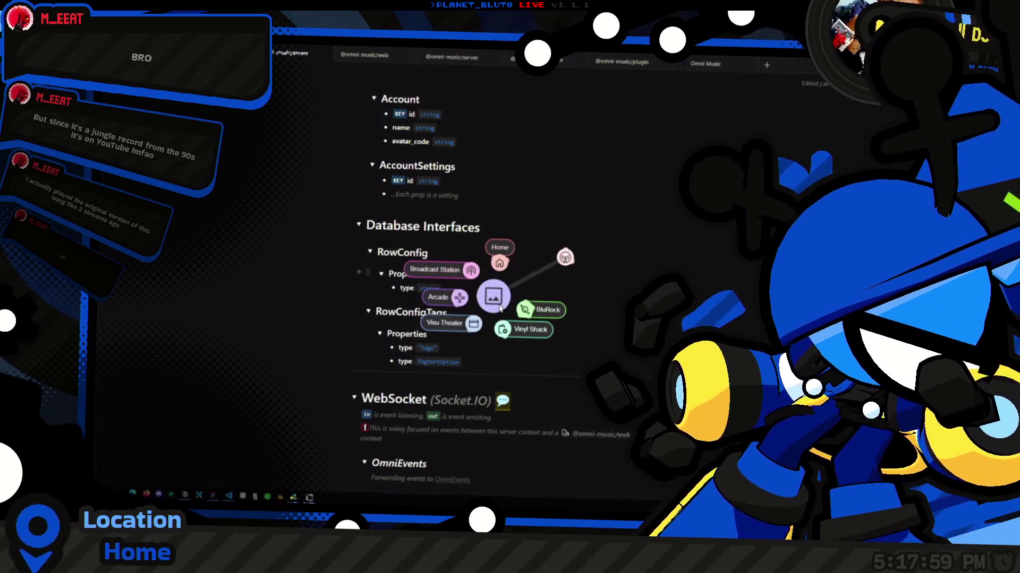
Document RowConfig, RowConfigTags and the WebSocket (Socket.IO) heading, then bring up Socket.IO's Server API reference.
{"action": "left_click", "coordinate": [526, 340]}
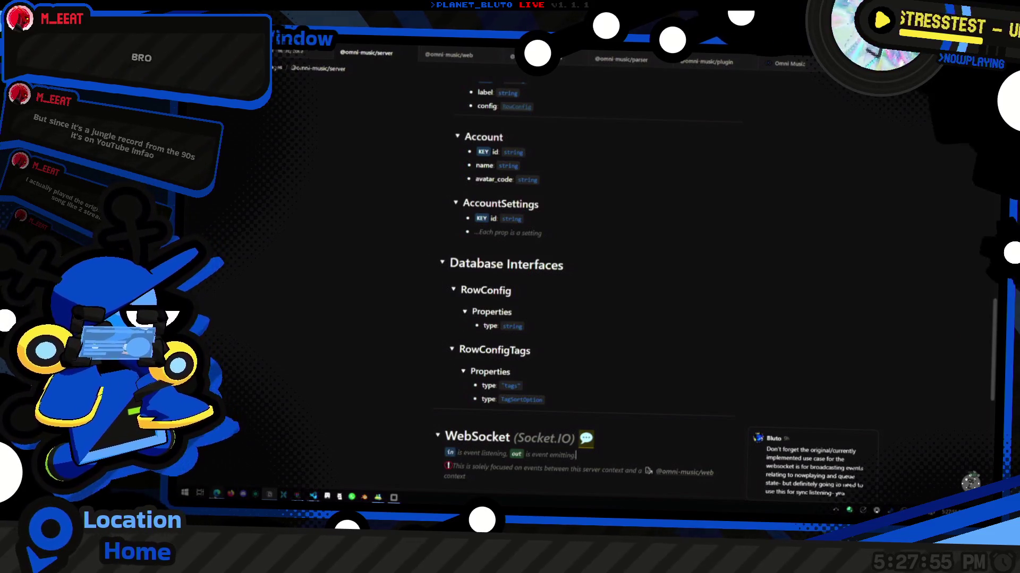
{"action": "left_click", "coordinate": [318, 457]}
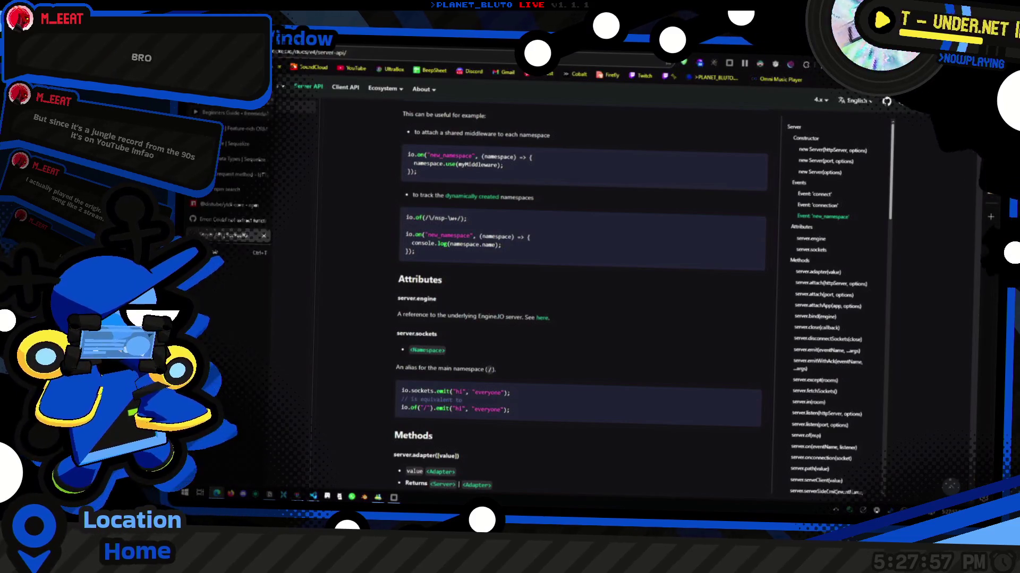
Switch the browser to the server status dashboard.
{"action": "left_click", "coordinate": [223, 235]}
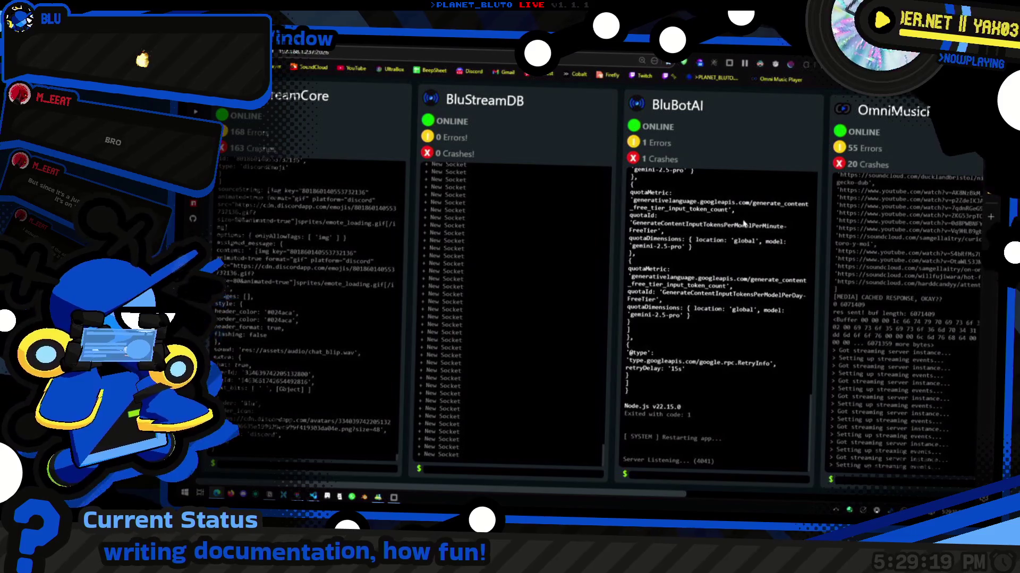
{"action": "middle_click", "coordinate": [571, 256]}
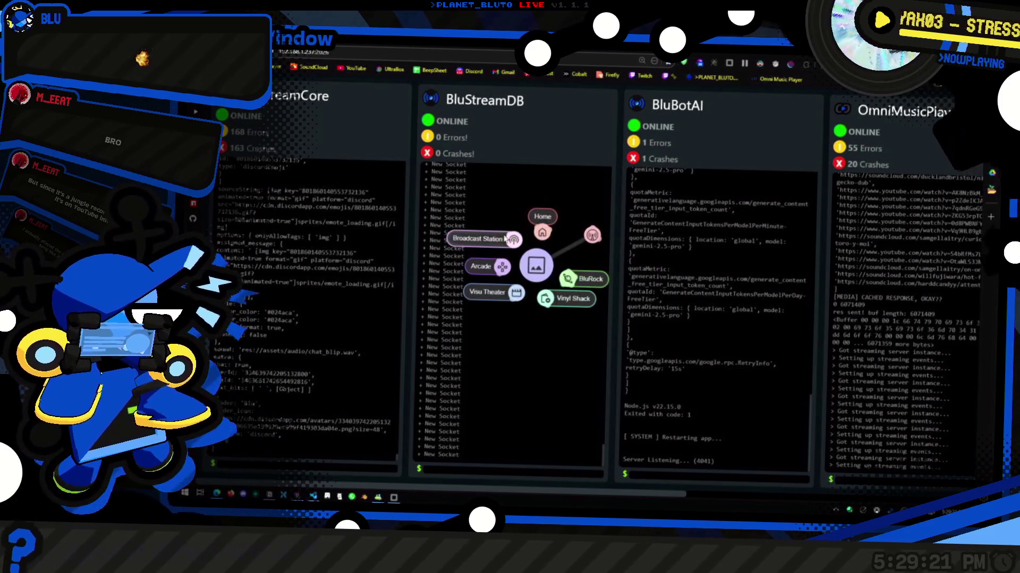
{"action": "left_click", "coordinate": [505, 237]}
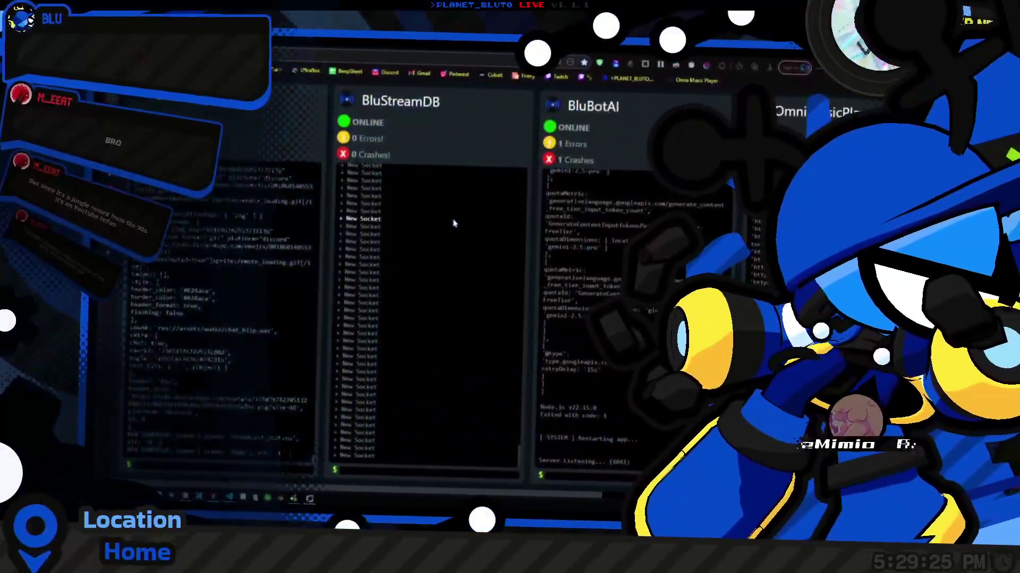
{"action": "middle_click", "coordinate": [360, 291]}
{"action": "left_click", "coordinate": [331, 228]}
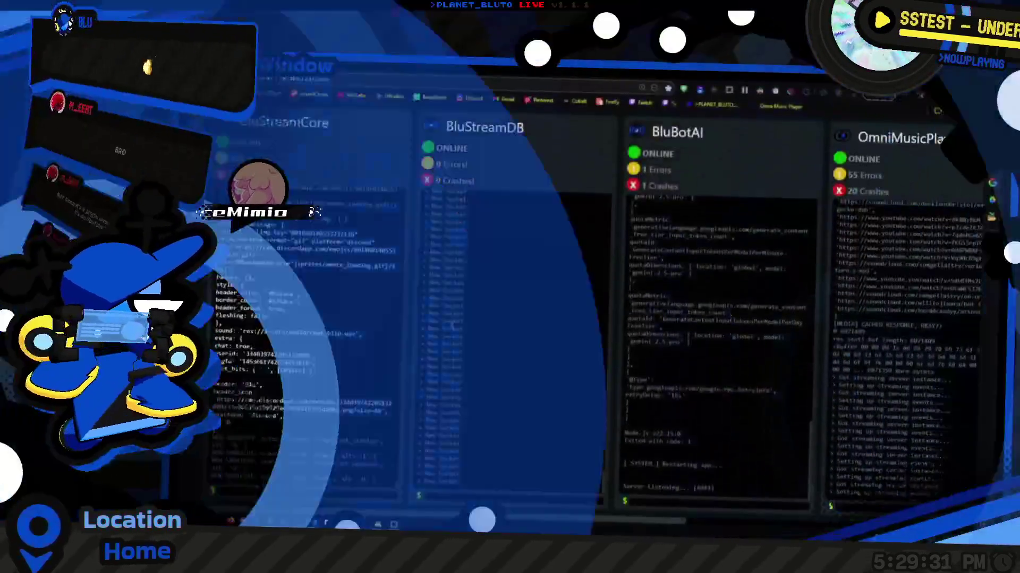
{"action": "key", "text": "alt+Tab"}
{"action": "scroll", "coordinate": [460, 360], "scroll_direction": "up", "scroll_amount": 1}
{"action": "scroll", "coordinate": [460, 360], "scroll_direction": "down", "scroll_amount": 8}
{"action": "scroll", "coordinate": [593, 378], "scroll_direction": "up", "scroll_amount": 8}
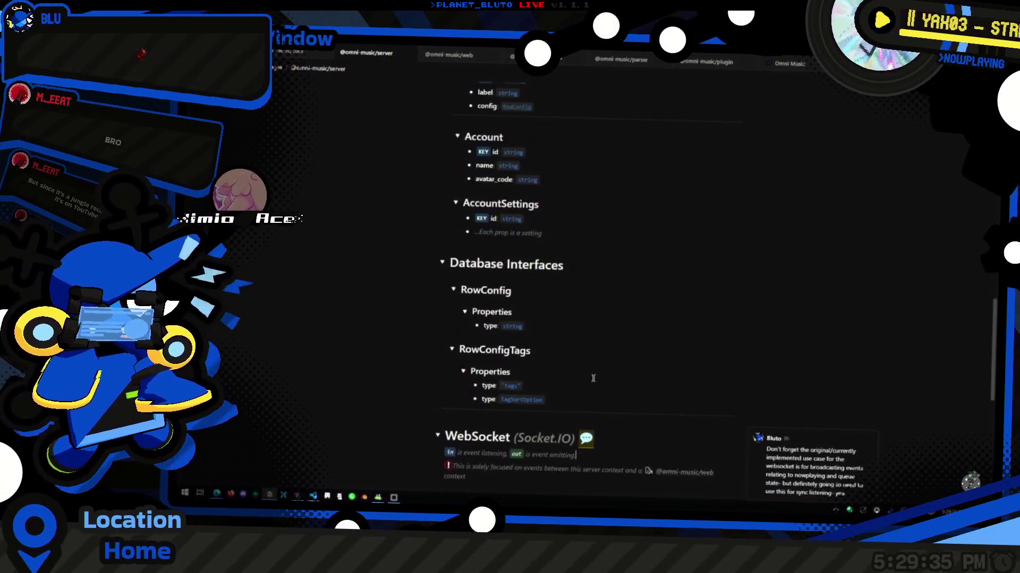
{"action": "scroll", "coordinate": [593, 378], "scroll_direction": "down", "scroll_amount": 5}
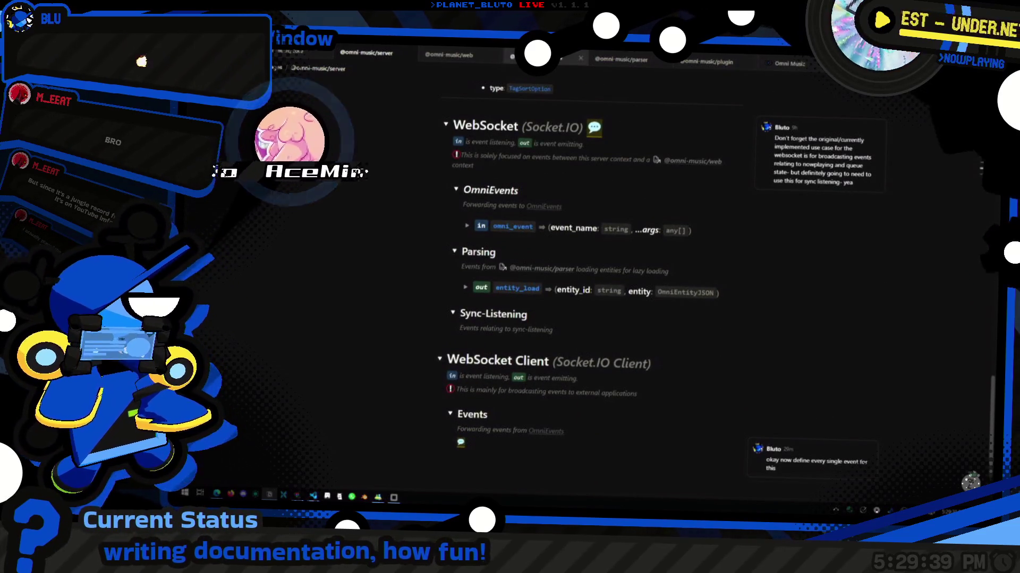
{"action": "mouse_move", "coordinate": [536, 57]}
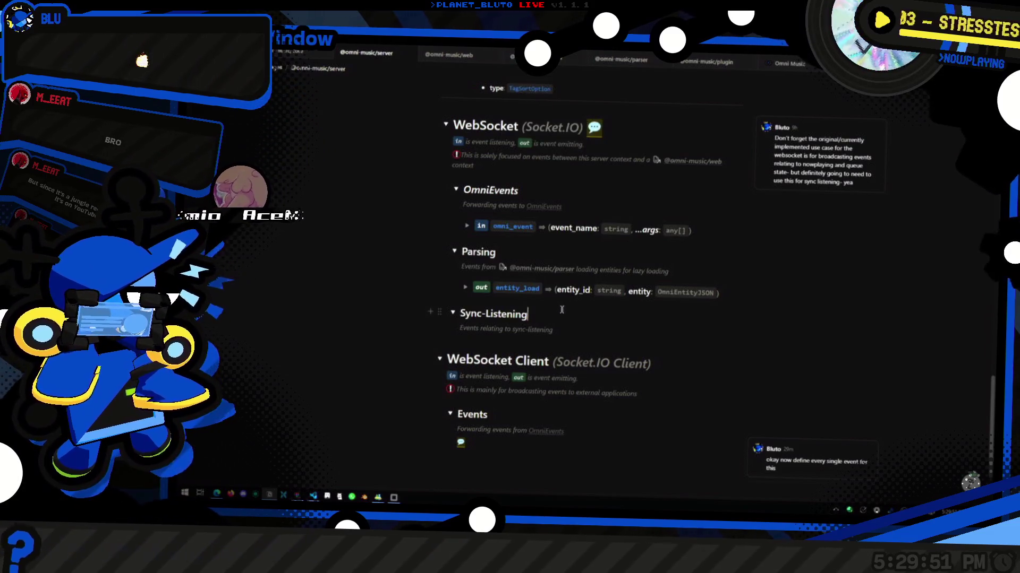
{"action": "scroll", "coordinate": [585, 273], "scroll_direction": "up", "scroll_amount": 2}
{"action": "scroll", "coordinate": [586, 273], "scroll_direction": "up", "scroll_amount": 5}
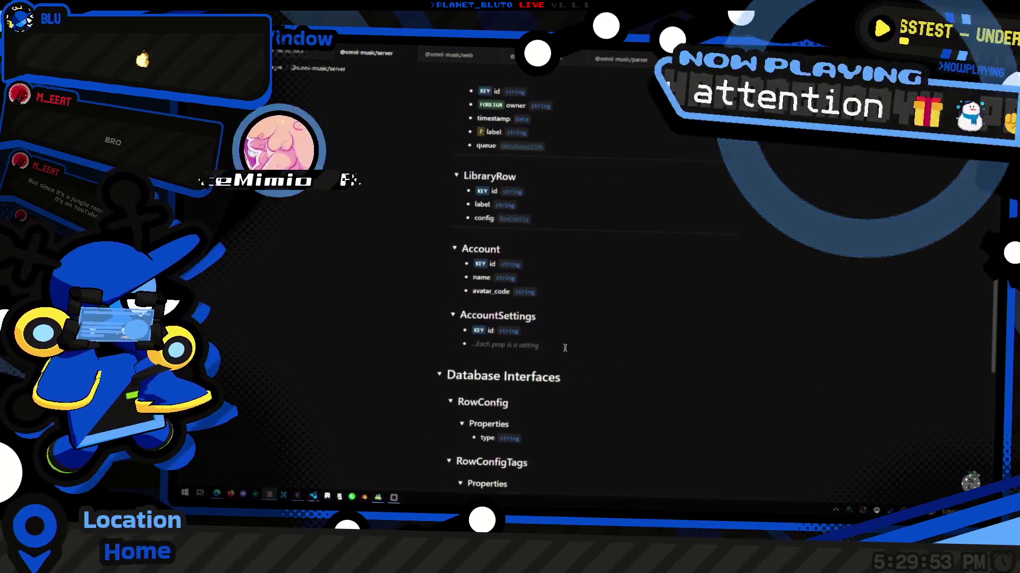
{"action": "scroll", "coordinate": [542, 365], "scroll_direction": "down", "scroll_amount": 2}
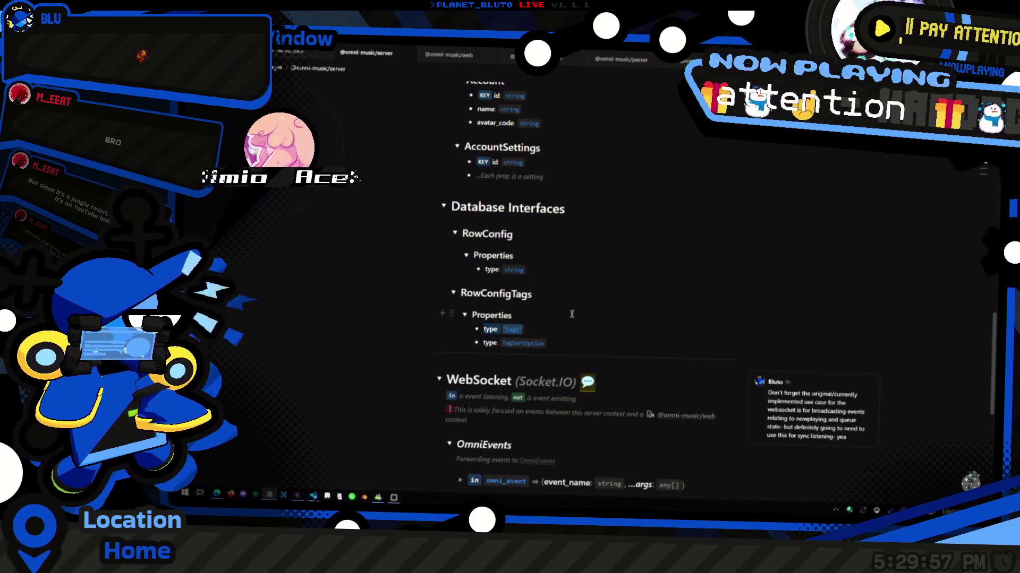
{"action": "triple_click", "coordinate": [511, 329]}
{"action": "left_click", "coordinate": [573, 311]}
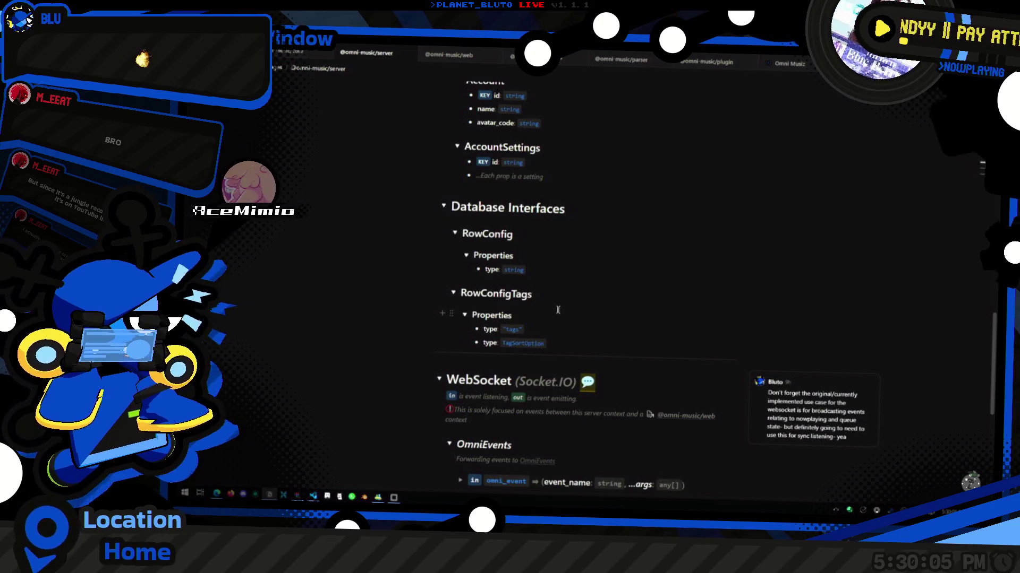
{"action": "scroll", "coordinate": [629, 317], "scroll_direction": "up", "scroll_amount": 2}
Rename RowConfigTags' second property from 'type' to 'sort', removing the stray 't'.
{"action": "left_click_drag", "start_coordinate": [611, 310], "coordinate": [547, 346]}
{"action": "left_click", "coordinate": [537, 317]}
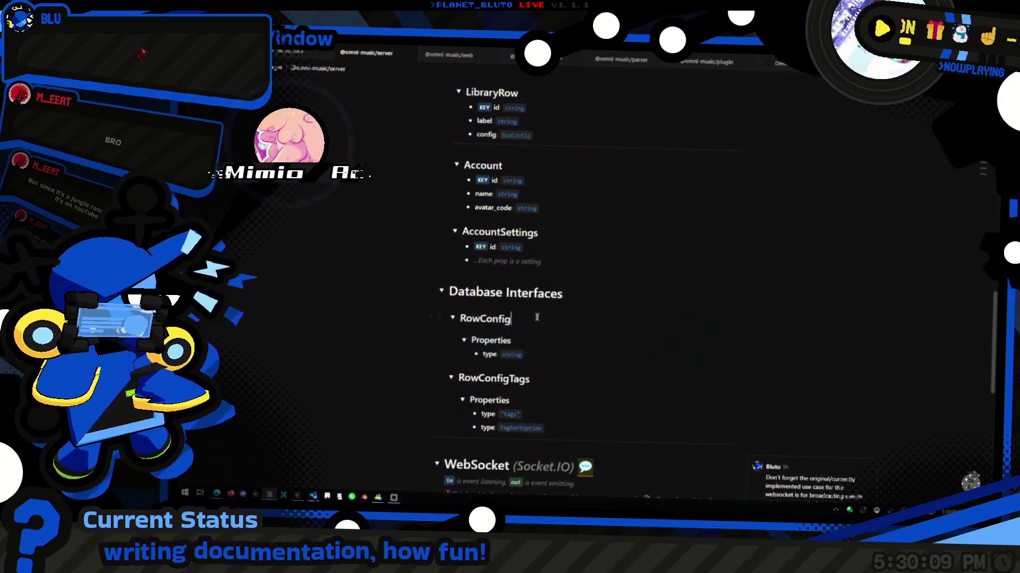
{"action": "scroll", "coordinate": [577, 386], "scroll_direction": "down", "scroll_amount": 2}
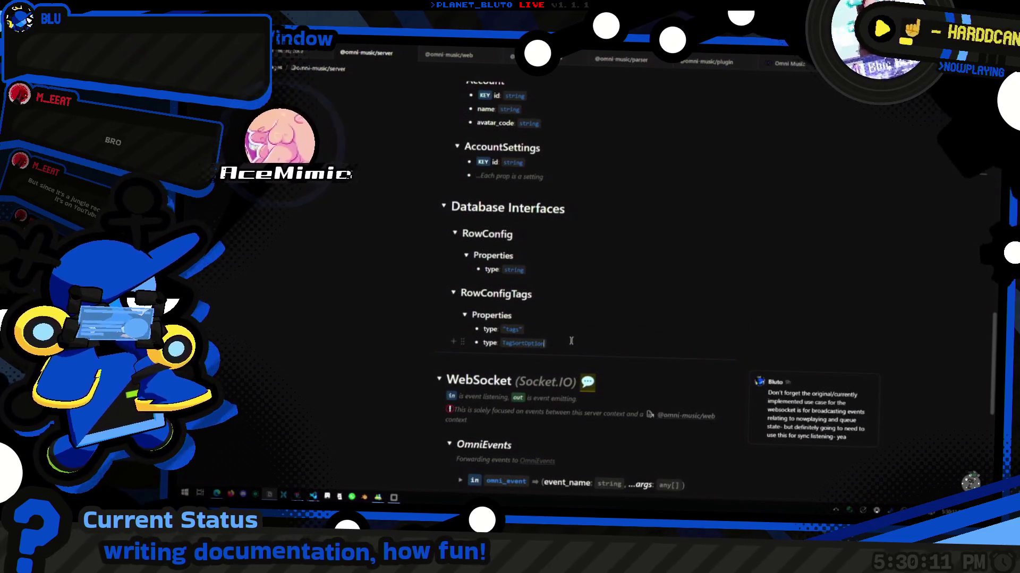
{"action": "key", "text": "Delete"}
{"action": "key", "text": "Delete"}
{"action": "key", "text": "Delete"}
{"action": "type", "text": "sort"}
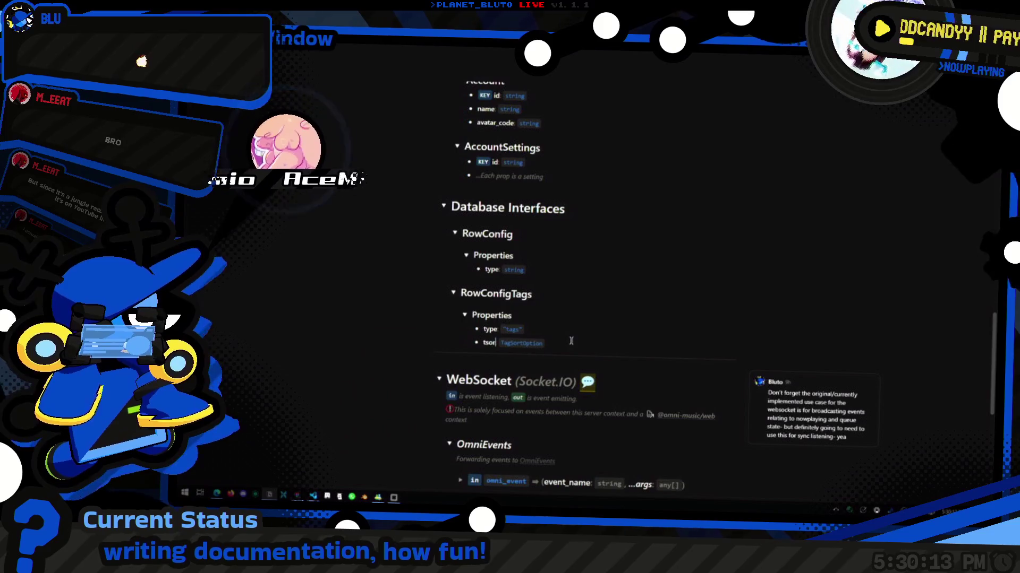
{"action": "key", "text": "Home"}
{"action": "key", "text": "Delete"}
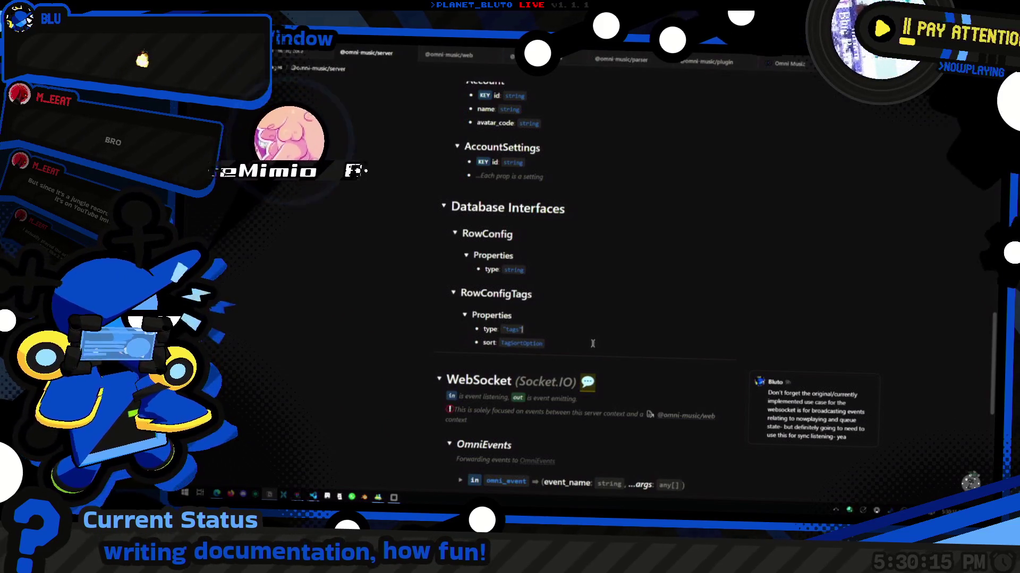
{"action": "scroll", "coordinate": [568, 342], "scroll_direction": "up", "scroll_amount": 3}
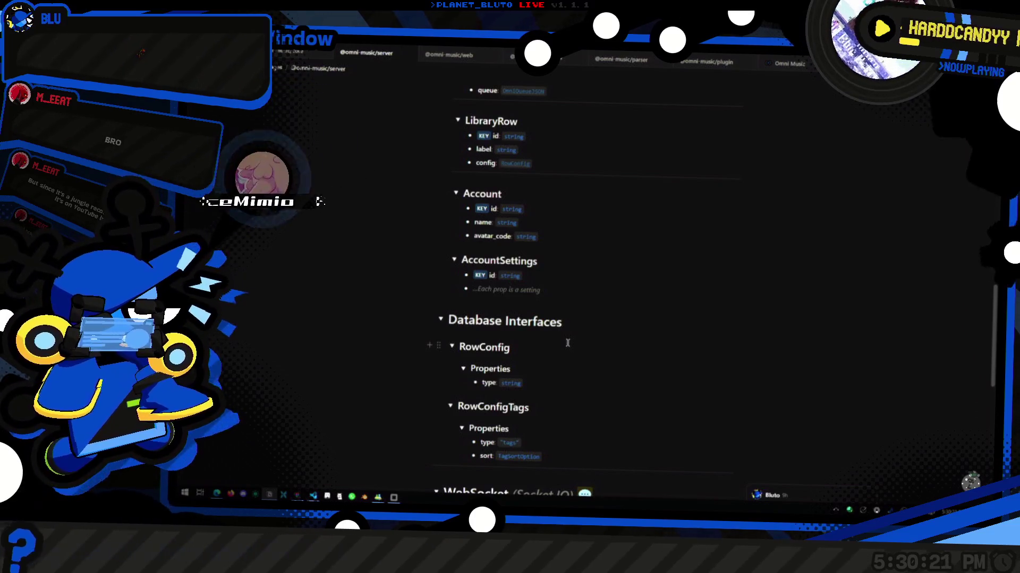
Scroll up to Endpoints and check the POST /sessions/new description, OmniQueueJSON body and string response lines.
{"action": "scroll", "coordinate": [591, 321], "scroll_direction": "up", "scroll_amount": 4}
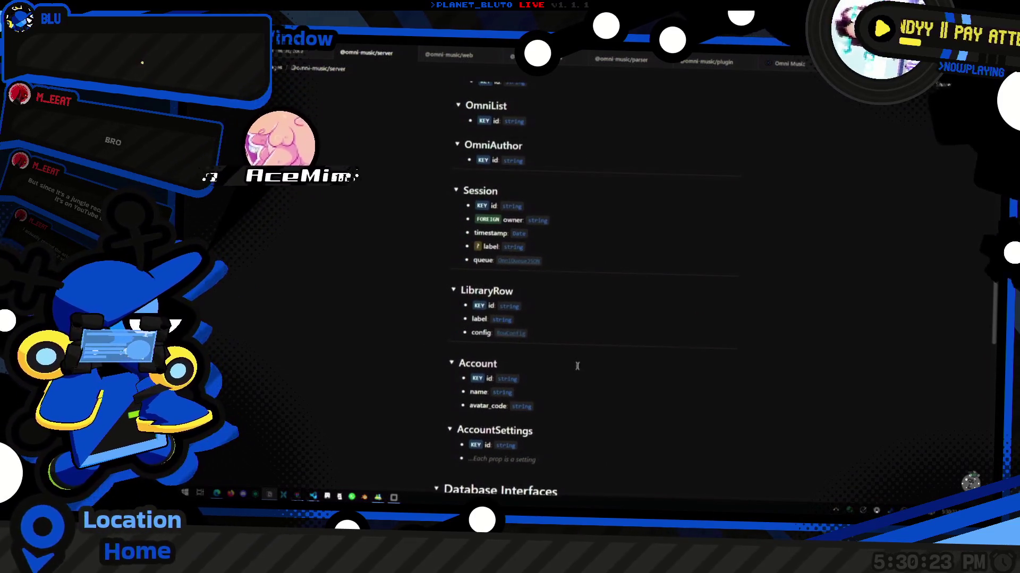
{"action": "scroll", "coordinate": [552, 388], "scroll_direction": "up", "scroll_amount": 2}
{"action": "scroll", "coordinate": [581, 329], "scroll_direction": "up", "scroll_amount": 3}
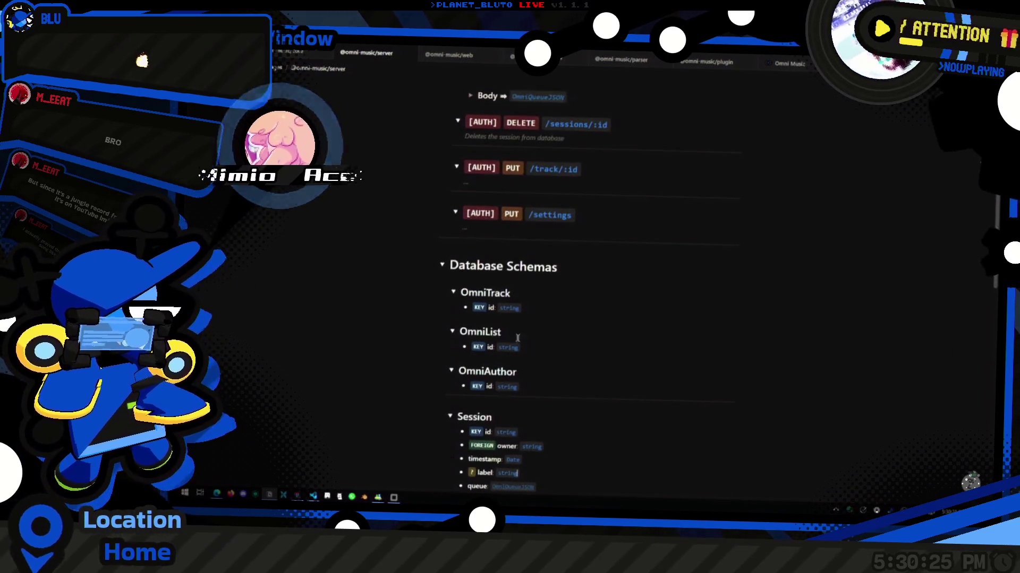
{"action": "scroll", "coordinate": [537, 287], "scroll_direction": "up", "scroll_amount": 3}
{"action": "scroll", "coordinate": [536, 287], "scroll_direction": "up", "scroll_amount": 3}
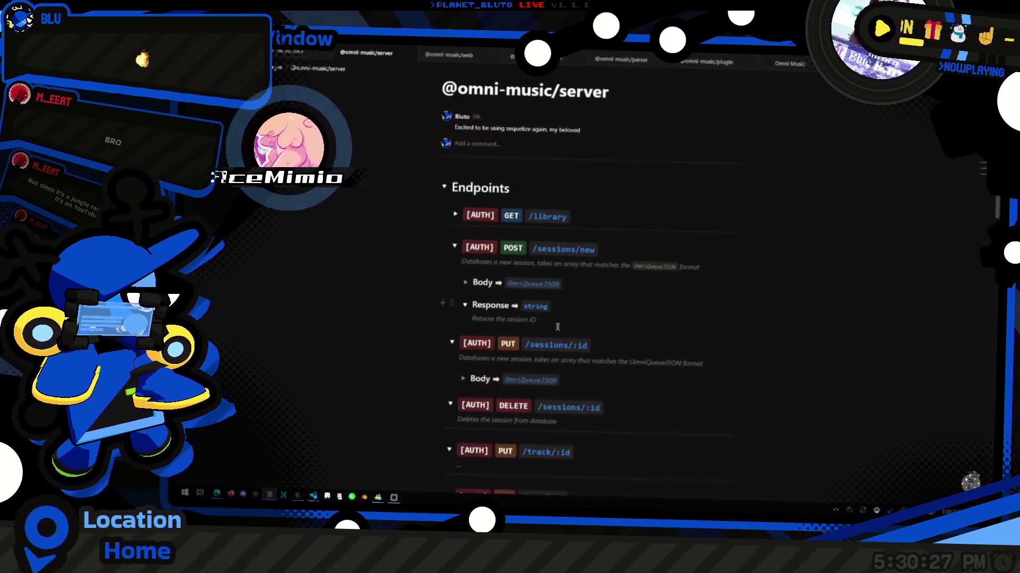
{"action": "scroll", "coordinate": [605, 257], "scroll_direction": "down", "scroll_amount": 3}
{"action": "scroll", "coordinate": [606, 257], "scroll_direction": "up", "scroll_amount": 3}
{"action": "left_click", "coordinate": [616, 264]}
{"action": "left_click", "coordinate": [617, 286]}
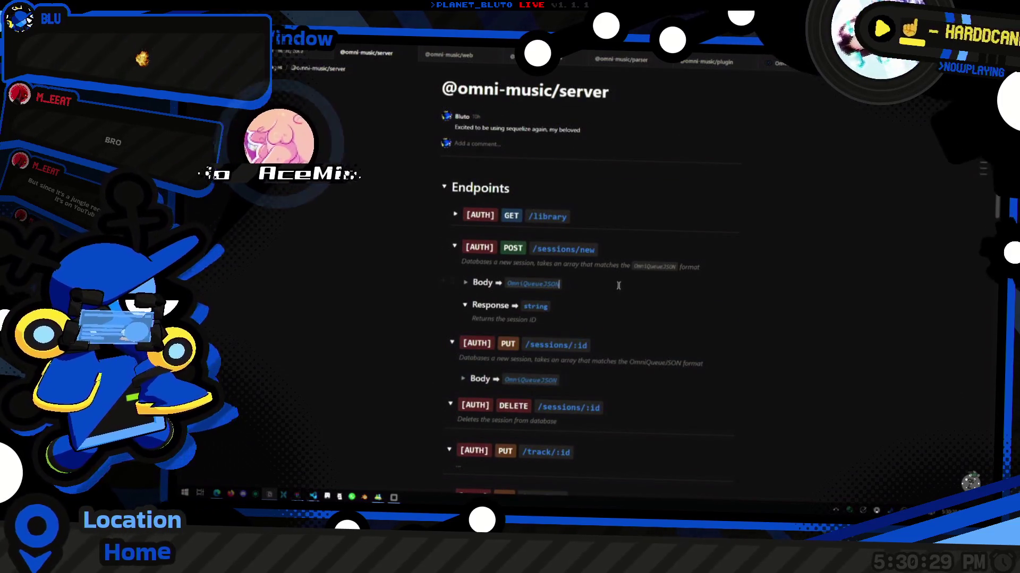
{"action": "left_click", "coordinate": [625, 308]}
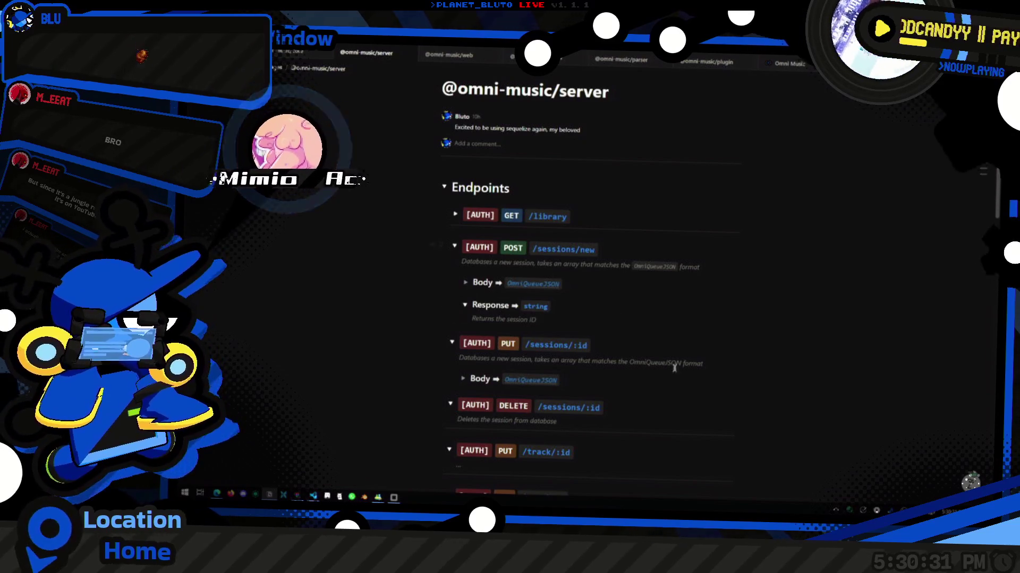
Expand GET /library to show its OmniTrackJSON[] response, then return to Database Interfaces.
{"action": "scroll", "coordinate": [618, 340], "scroll_direction": "up", "scroll_amount": 1}
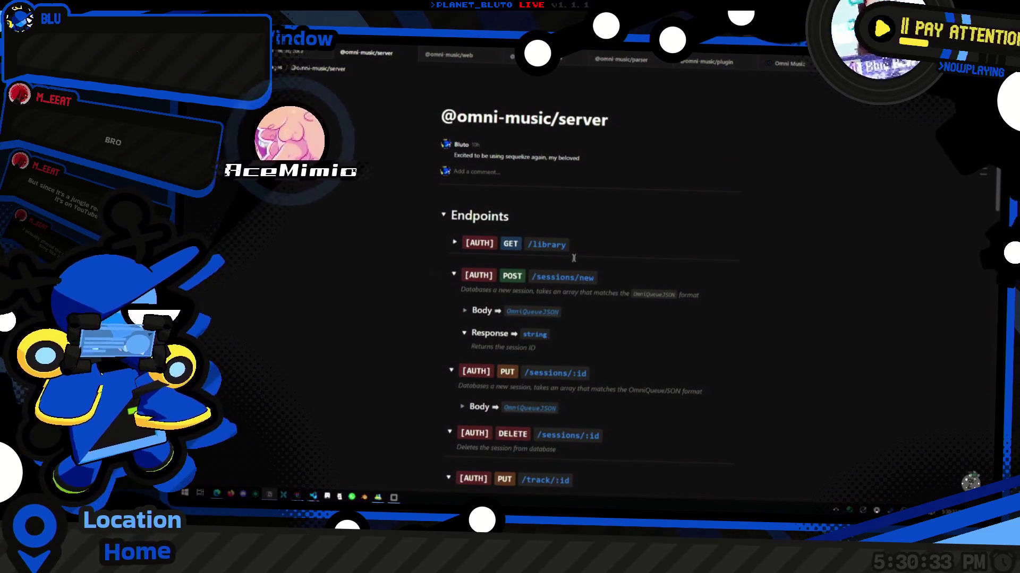
{"action": "left_click", "coordinate": [455, 244]}
{"action": "scroll", "coordinate": [630, 221], "scroll_direction": "down", "scroll_amount": 2}
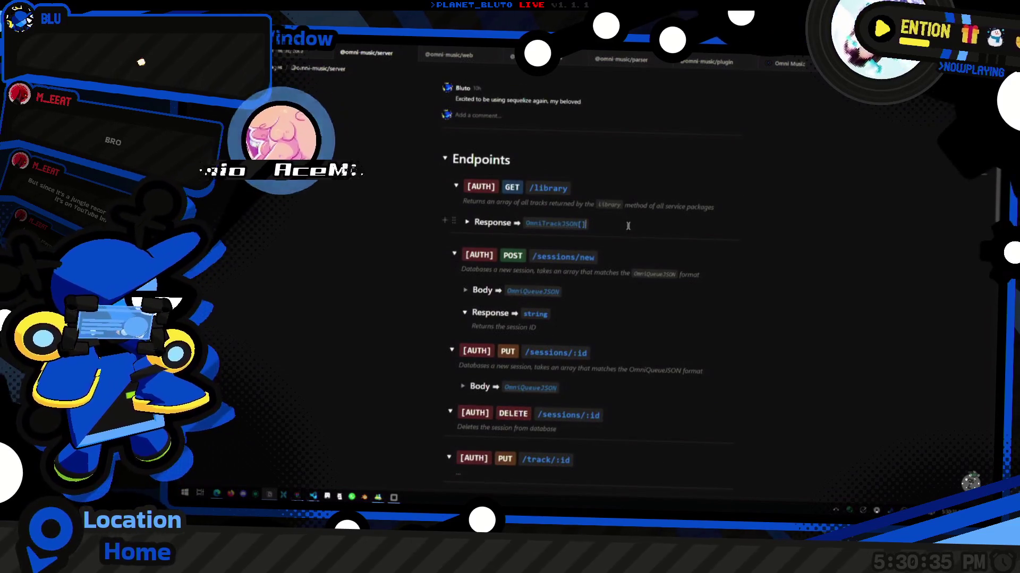
{"action": "scroll", "coordinate": [453, 220], "scroll_direction": "down", "scroll_amount": 4}
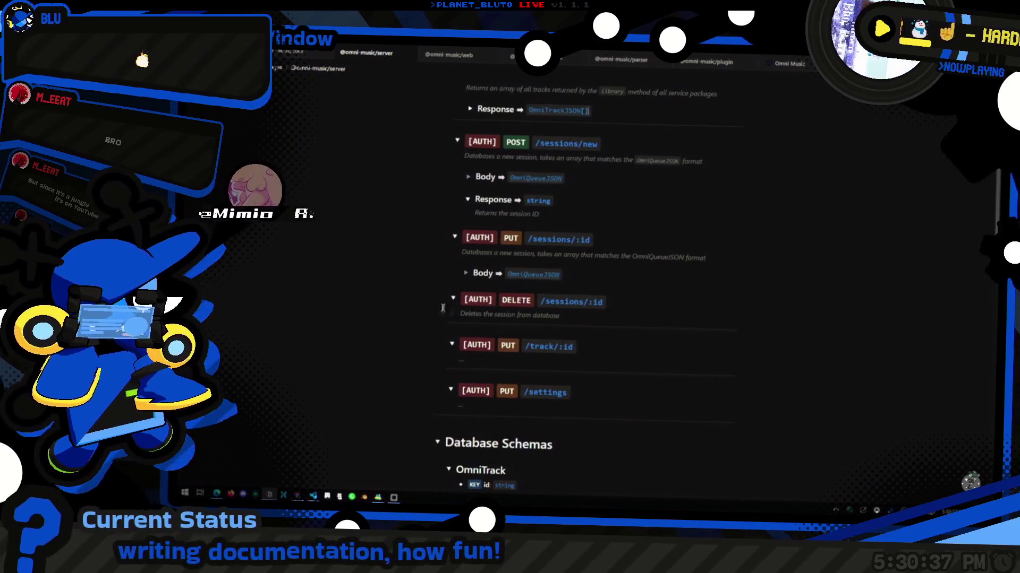
{"action": "scroll", "coordinate": [533, 372], "scroll_direction": "down", "scroll_amount": 18}
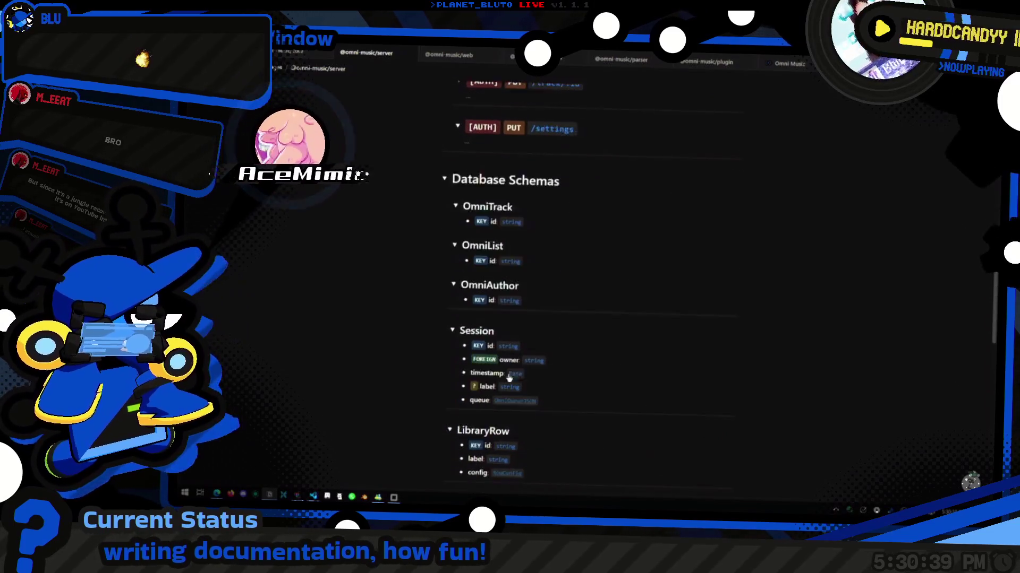
{"action": "scroll", "coordinate": [561, 364], "scroll_direction": "down", "scroll_amount": 6}
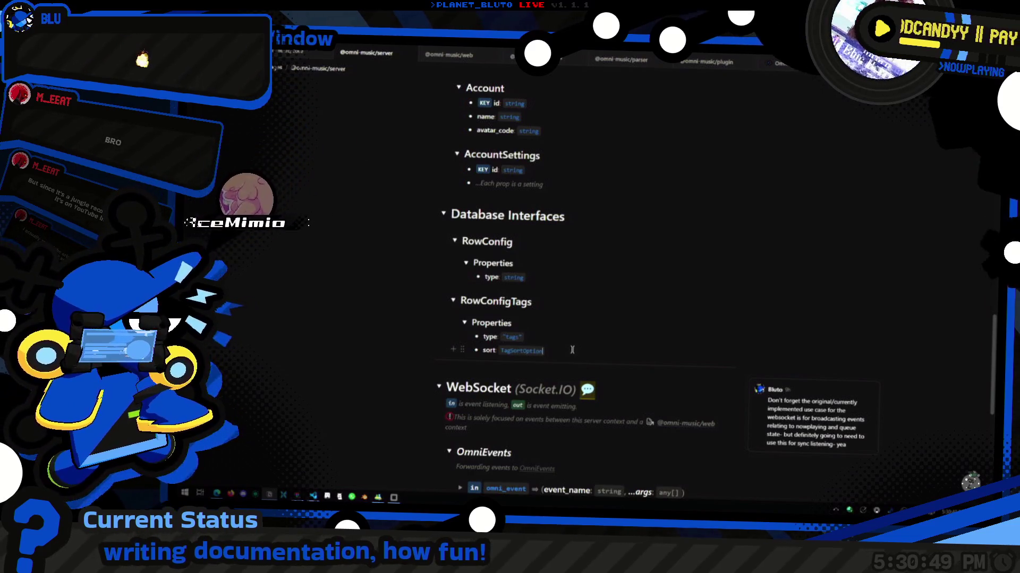
Review RowConfigTags' Properties lines, type "tags" and sort TagSortOption.
{"action": "left_click", "coordinate": [538, 280]}
{"action": "left_click", "coordinate": [541, 340]}
{"action": "scroll", "coordinate": [541, 340], "scroll_direction": "down", "scroll_amount": 1}
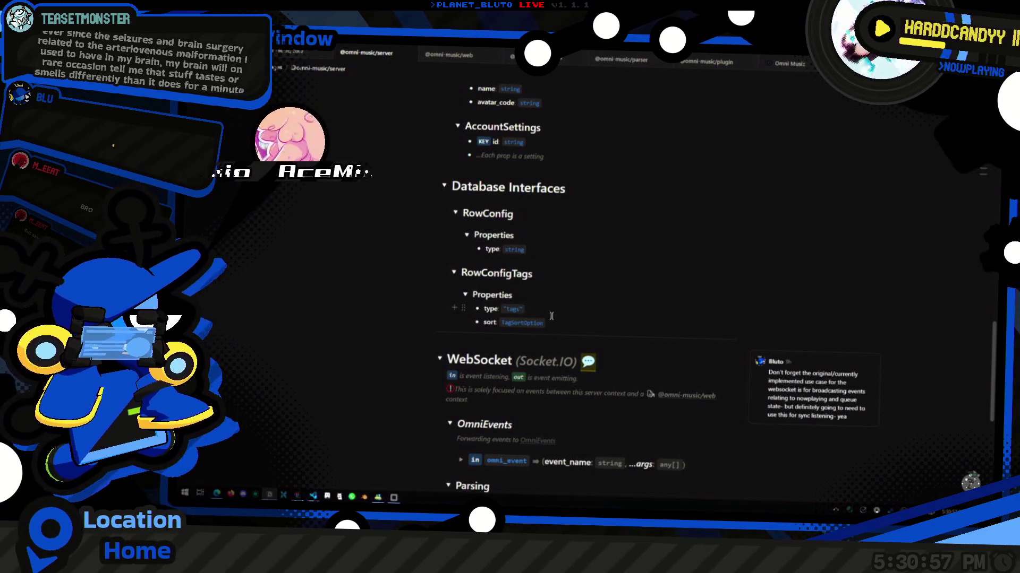
{"action": "scroll", "coordinate": [528, 338], "scroll_direction": "up", "scroll_amount": 1}
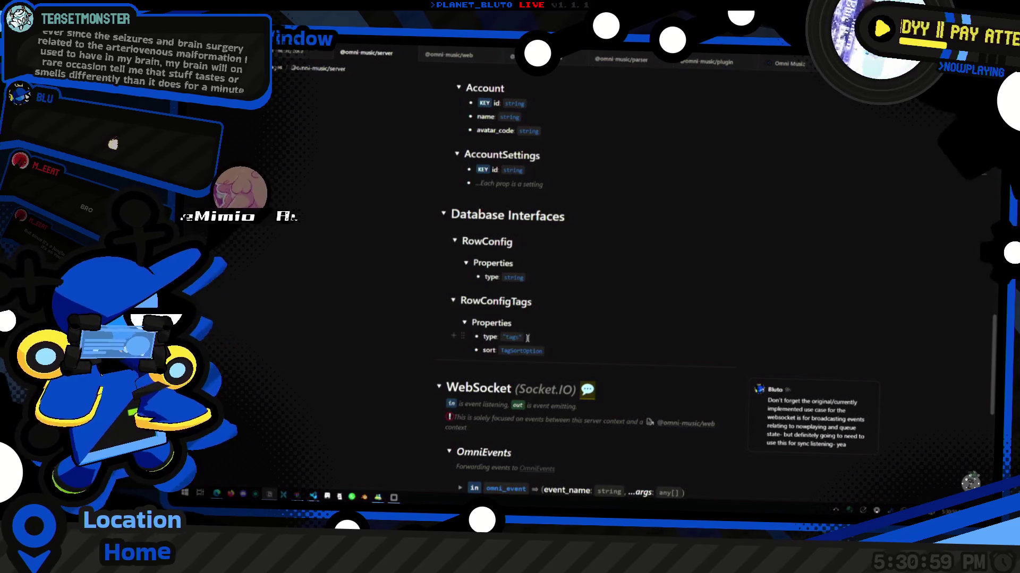
{"action": "left_click", "coordinate": [513, 263]}
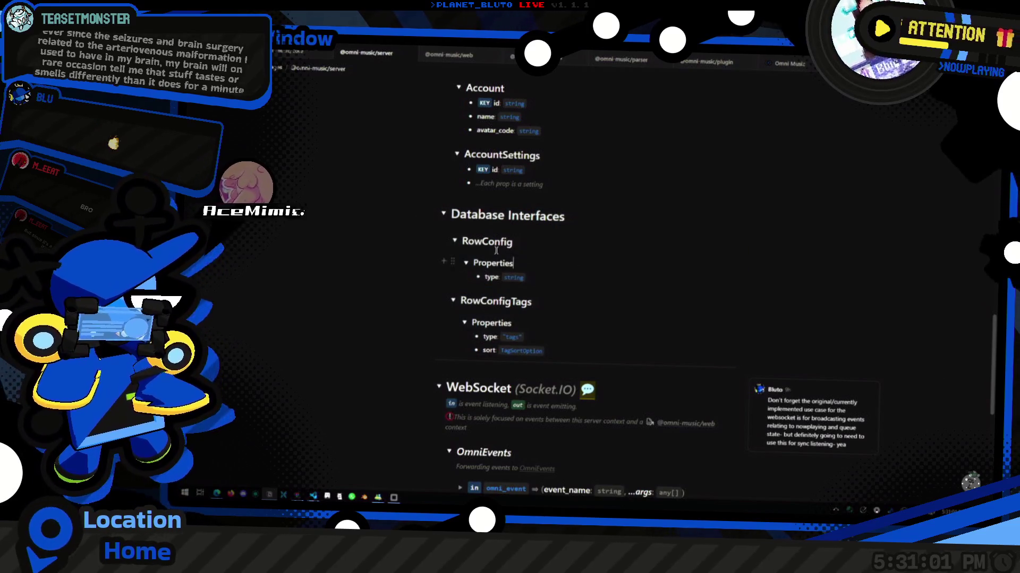
{"action": "left_click", "coordinate": [537, 348]}
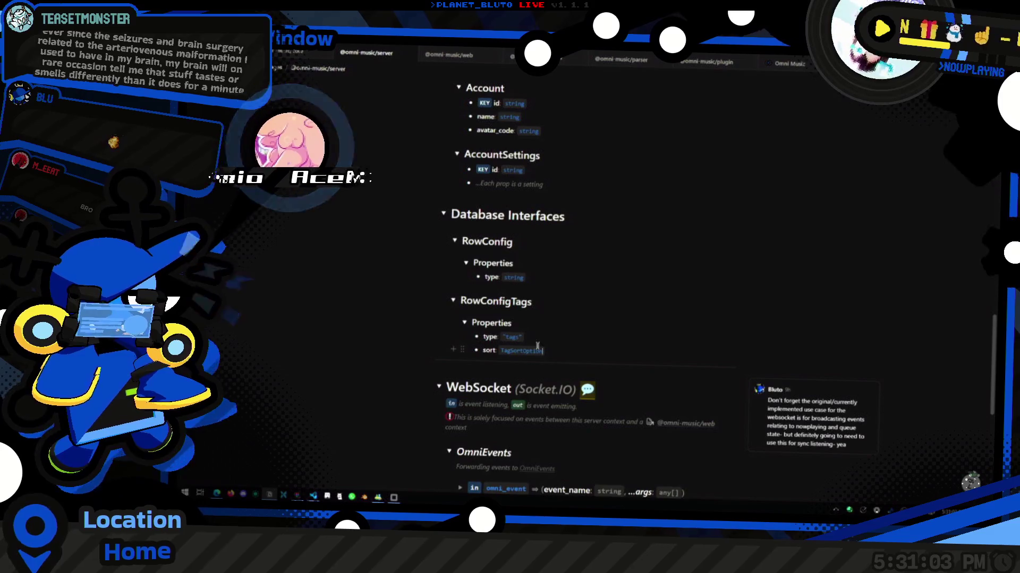
{"action": "scroll", "coordinate": [526, 350], "scroll_direction": "down", "scroll_amount": 1}
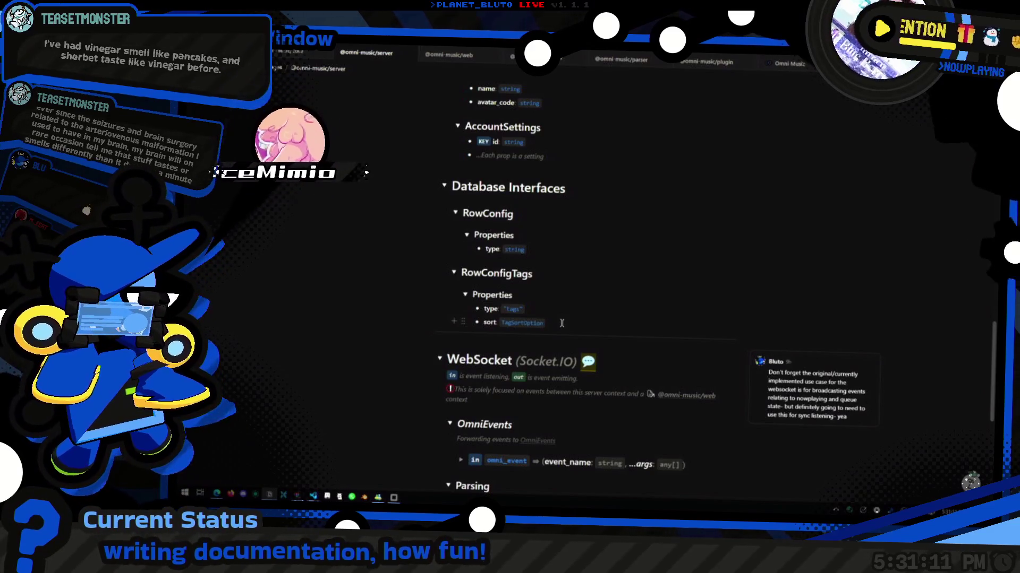
{"action": "scroll", "coordinate": [561, 323], "scroll_direction": "down", "scroll_amount": 1}
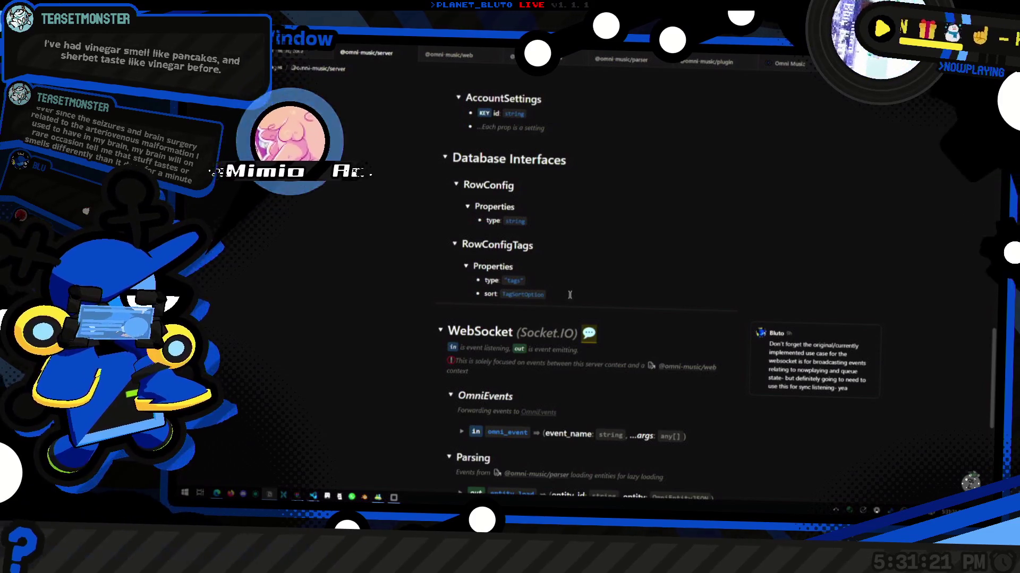
Delete the empty block beneath the sort TagSortOption property.
{"action": "key", "text": "ctrl+d"}
{"action": "left_click", "coordinate": [561, 310]}
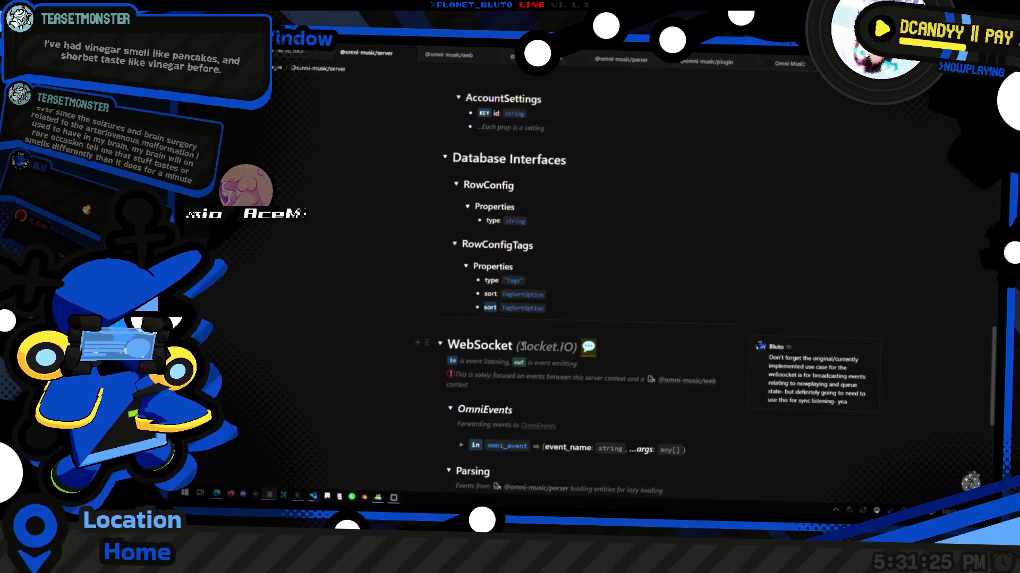
{"action": "key", "text": "BackSpace"}
{"action": "key", "text": "BackSpace"}
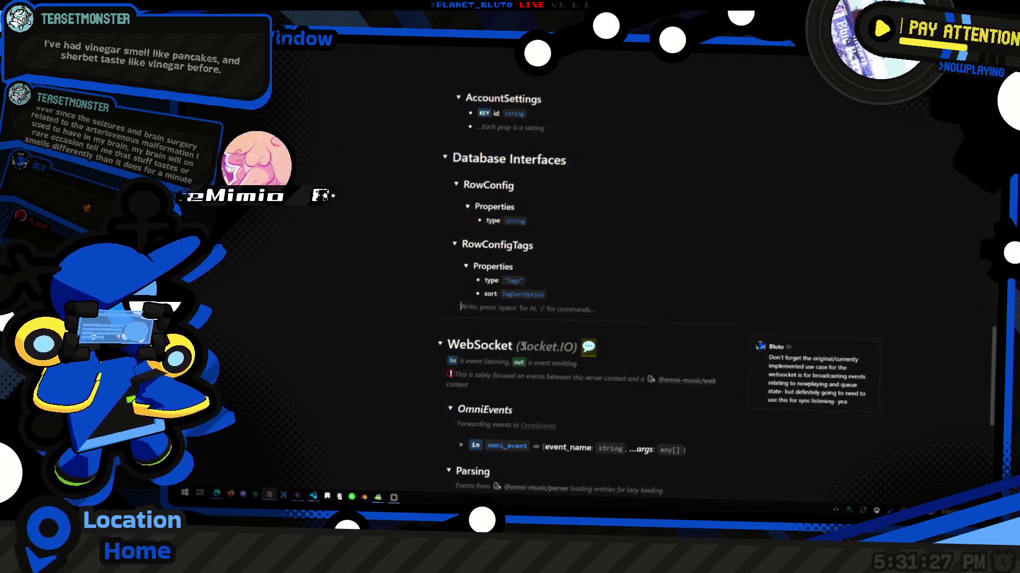
{"action": "key", "text": "shift+Tab"}
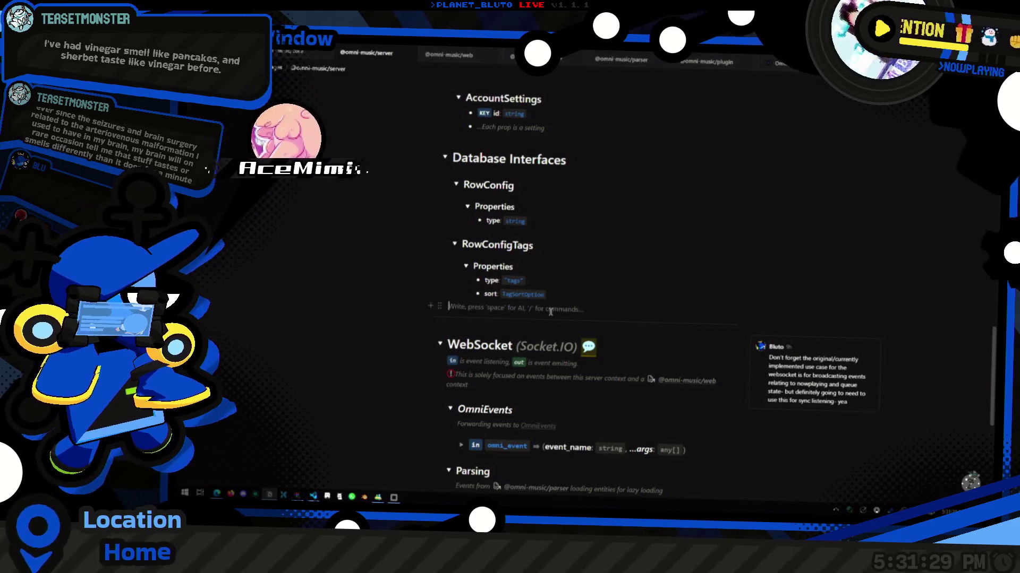
{"action": "key", "text": "BackSpace"}
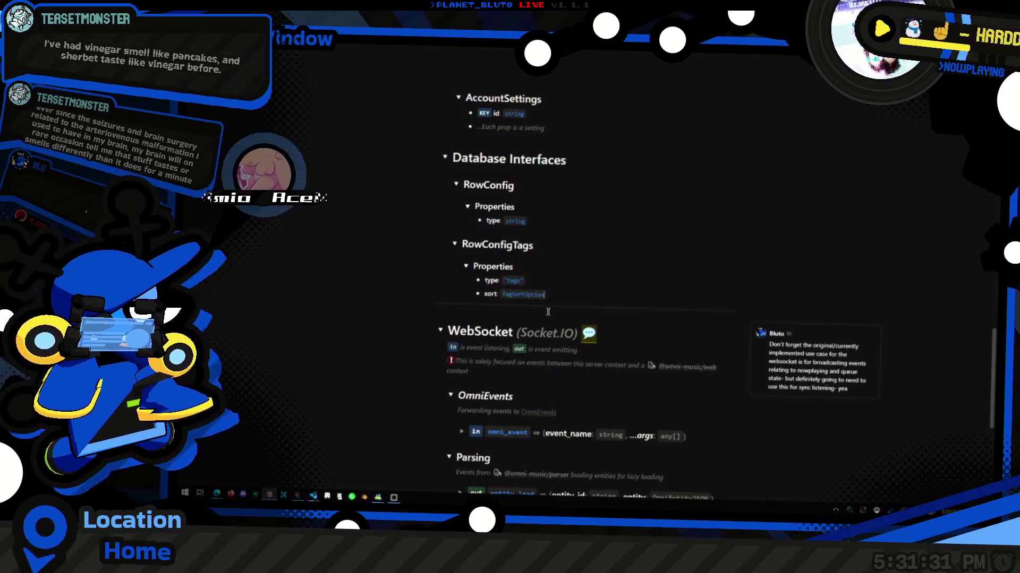
{"action": "scroll", "coordinate": [538, 317], "scroll_direction": "up", "scroll_amount": 2}
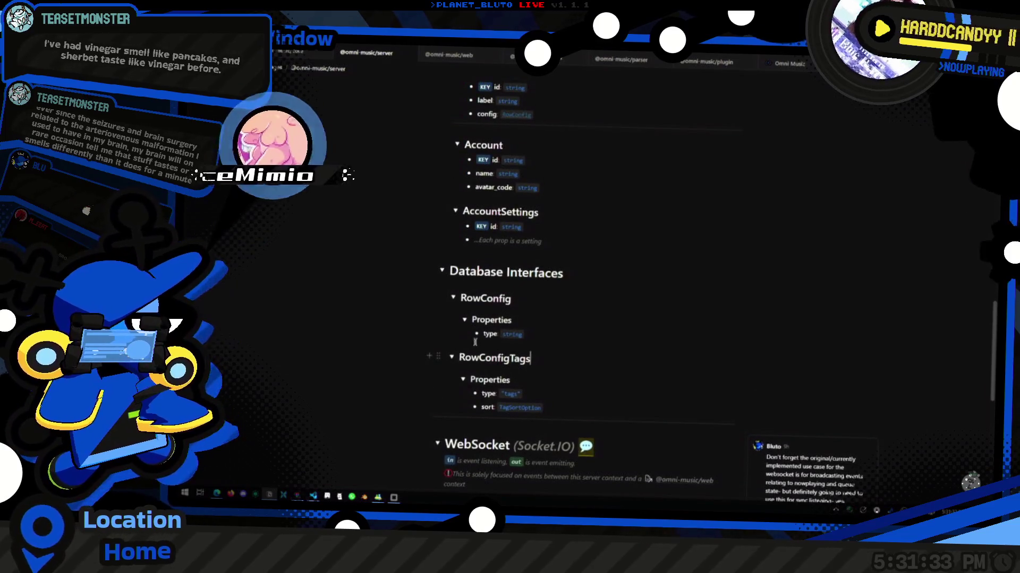
{"action": "scroll", "coordinate": [475, 342], "scroll_direction": "down", "scroll_amount": 2}
{"action": "scroll", "coordinate": [421, 431], "scroll_direction": "up", "scroll_amount": 2}
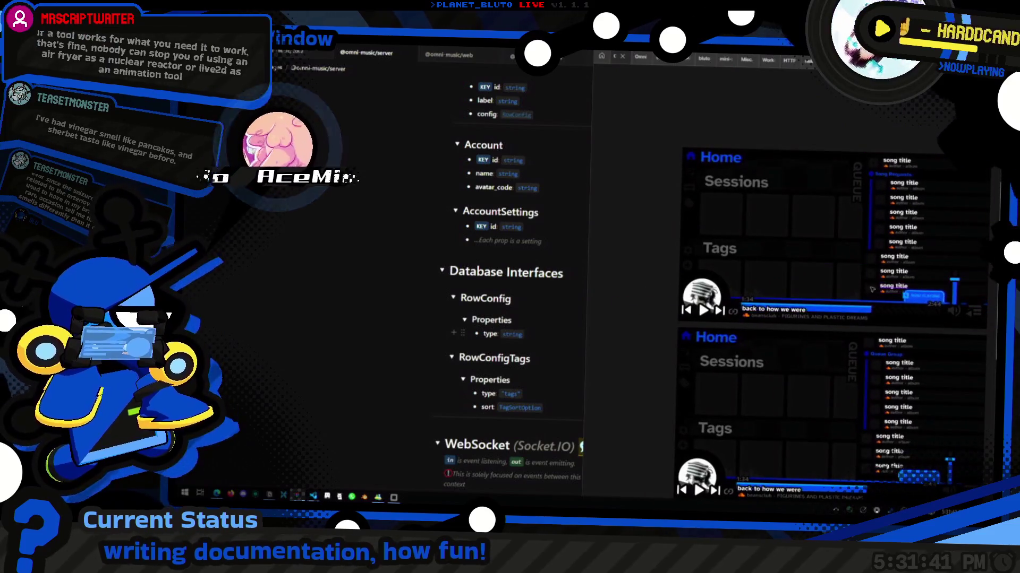
Duplicate RowConfigTags, rename the copy SessionConfigTags, and expand it and its Properties.
{"action": "left_click", "coordinate": [463, 379]}
{"action": "key", "text": "ctrl+d"}
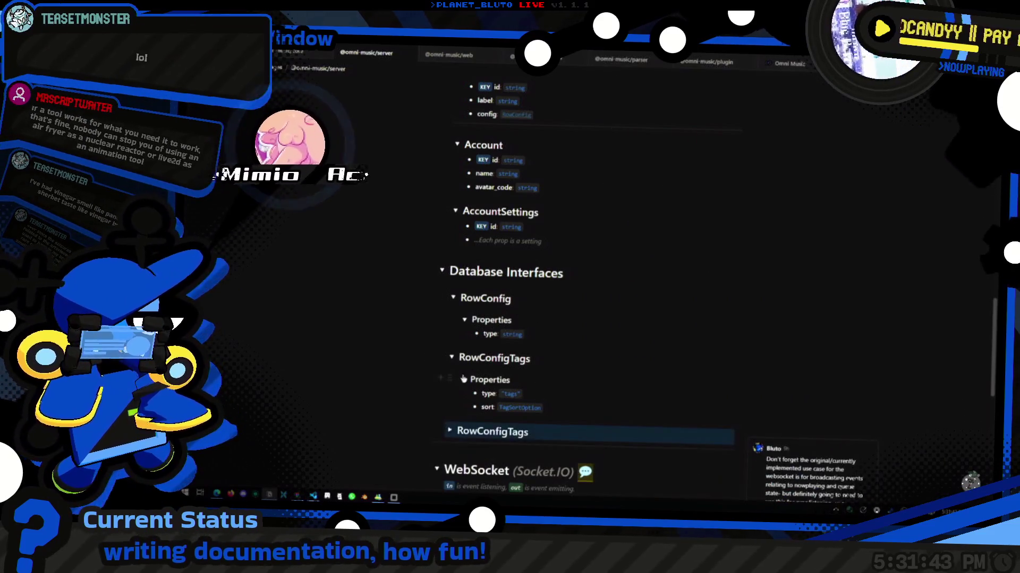
{"action": "left_click_drag", "start_coordinate": [458, 431], "coordinate": [472, 431]}
{"action": "type", "text": "Session"}
{"action": "scroll", "coordinate": [547, 371], "scroll_direction": "down", "scroll_amount": 1}
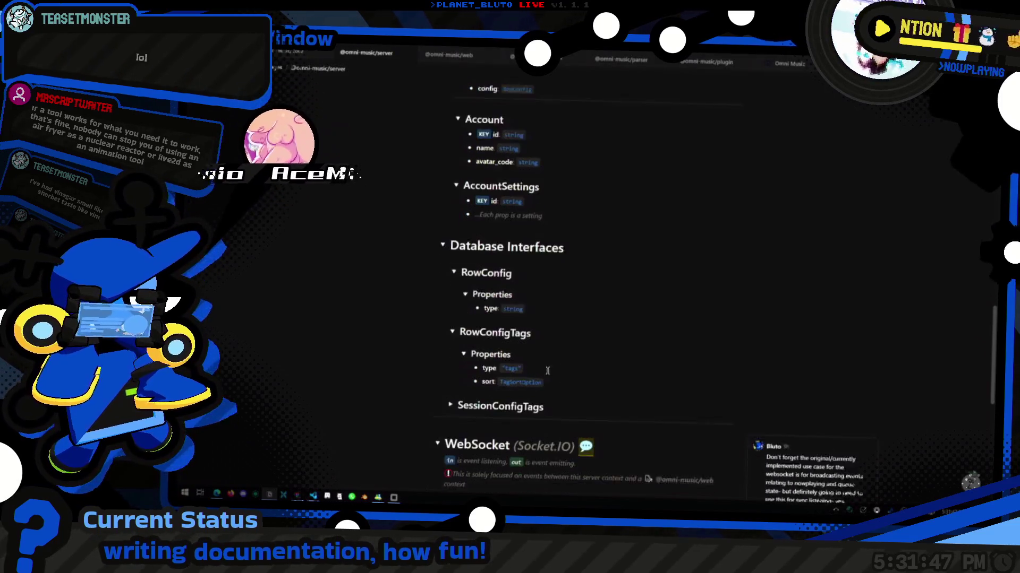
{"action": "scroll", "coordinate": [547, 371], "scroll_direction": "down", "scroll_amount": 1}
{"action": "left_click", "coordinate": [451, 374]}
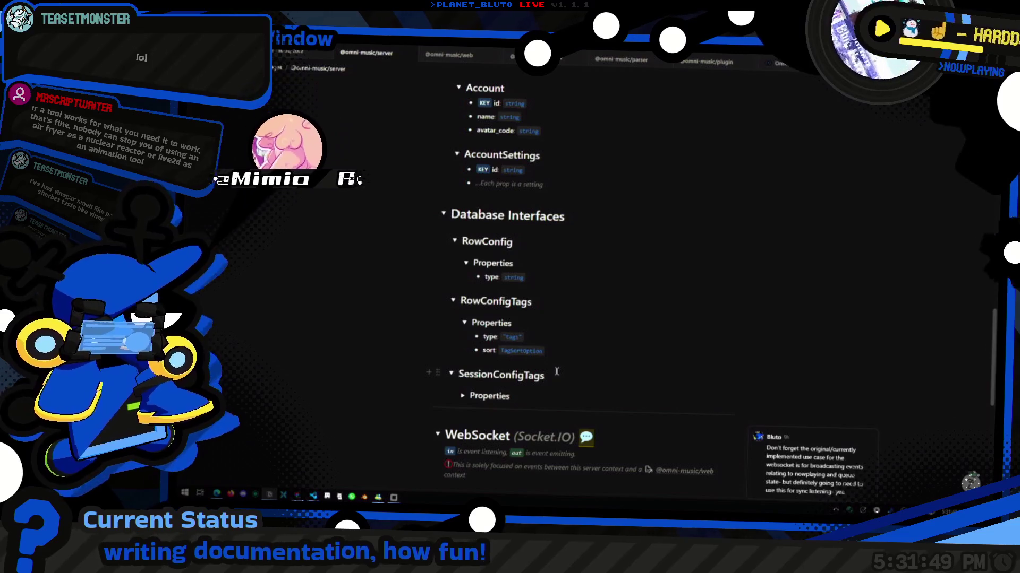
{"action": "left_click", "coordinate": [463, 395]}
Launch Notepad and write 'tags' with an indented 'sort' line beneath it.
{"action": "type", "text": "notepad"}
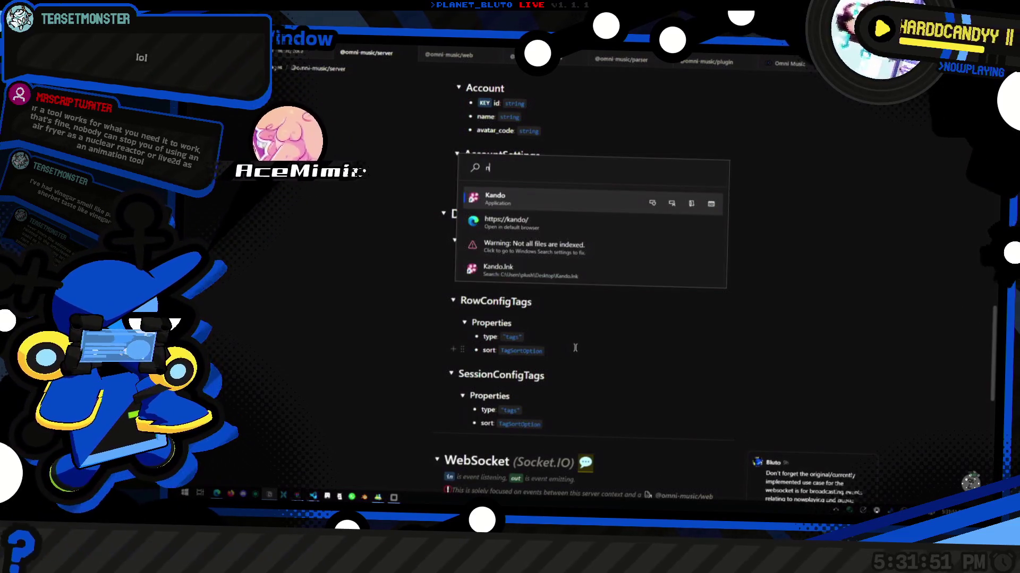
{"action": "key", "text": "Return"}
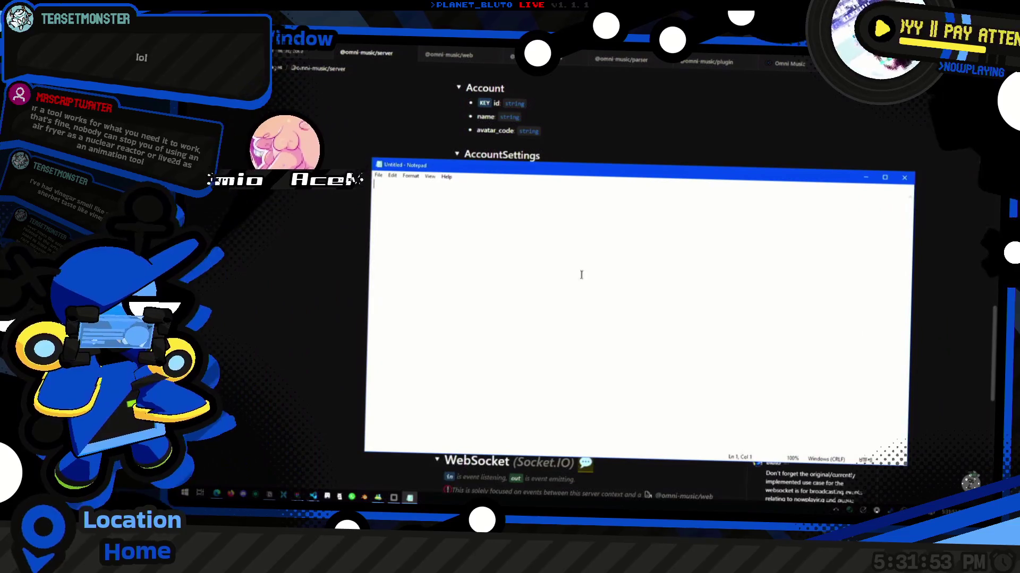
{"action": "scroll", "coordinate": [519, 225], "scroll_direction": "up", "scroll_amount": 12}
{"action": "type", "text": "asfafopakfs"}
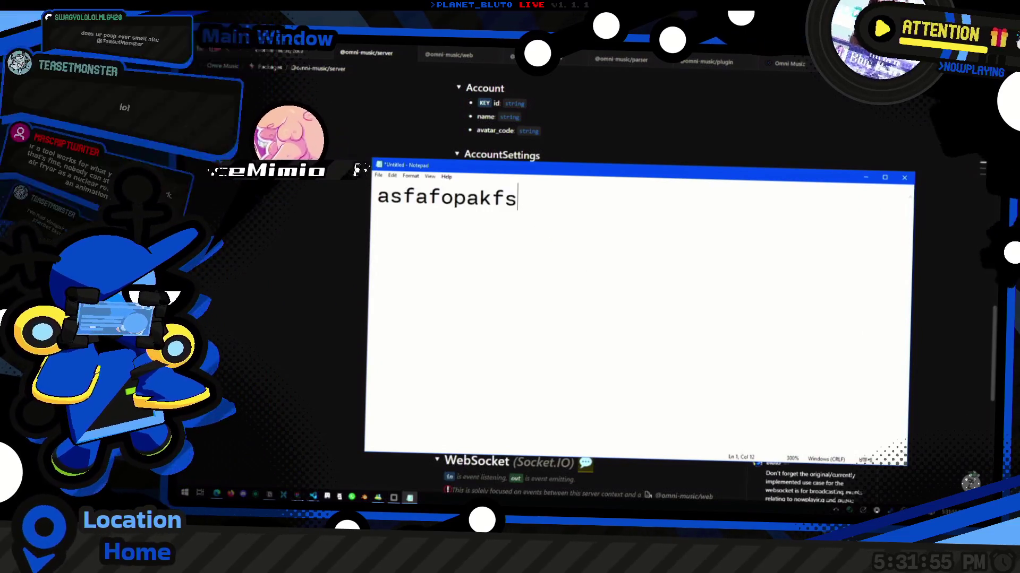
{"action": "key", "text": "BackSpace"}
{"action": "key", "text": "BackSpace"}
{"action": "key", "text": "BackSpace"}
{"action": "type", "text": "tags"}
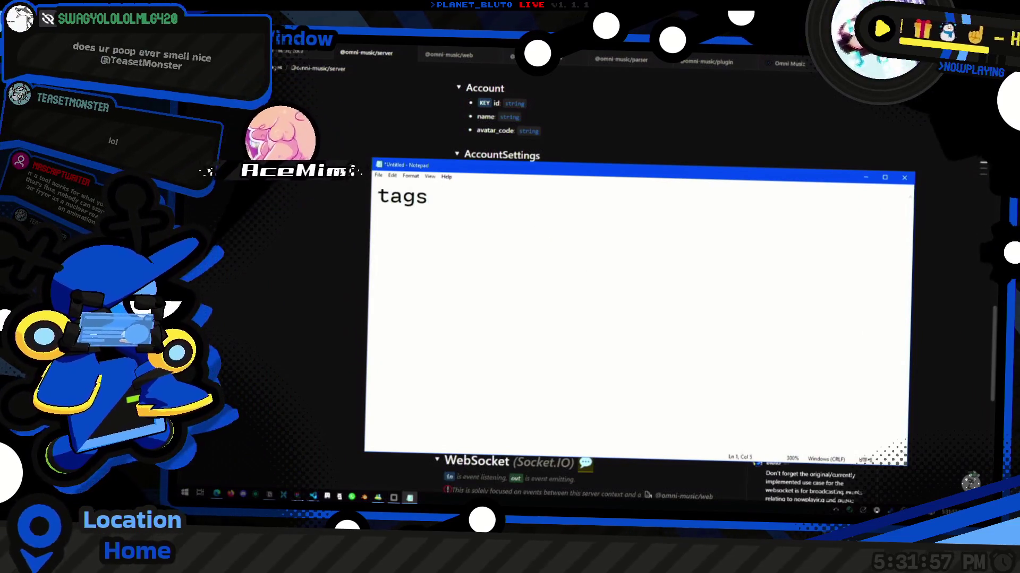
{"action": "key", "text": "Return"}
{"action": "key", "text": "Tab"}
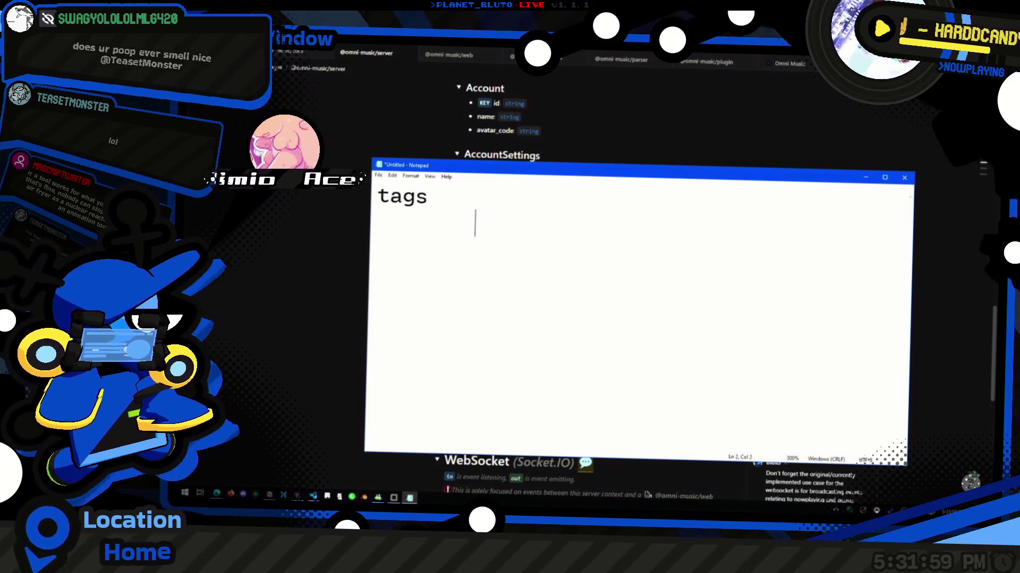
{"action": "type", "text": "sort"}
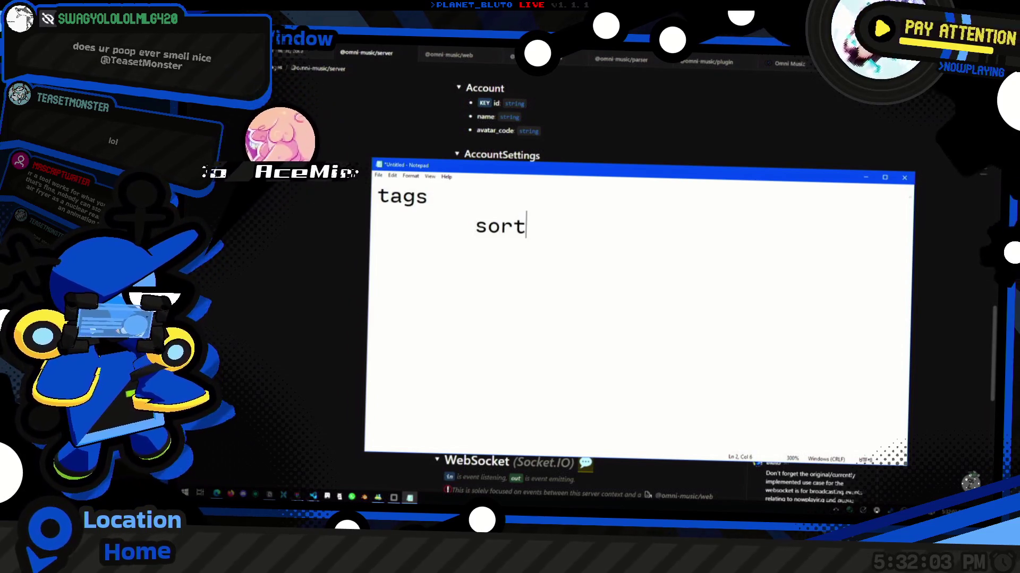
{"action": "key", "text": "BackSpace"}
{"action": "key", "text": "BackSpace"}
{"action": "key", "text": "BackSpace"}
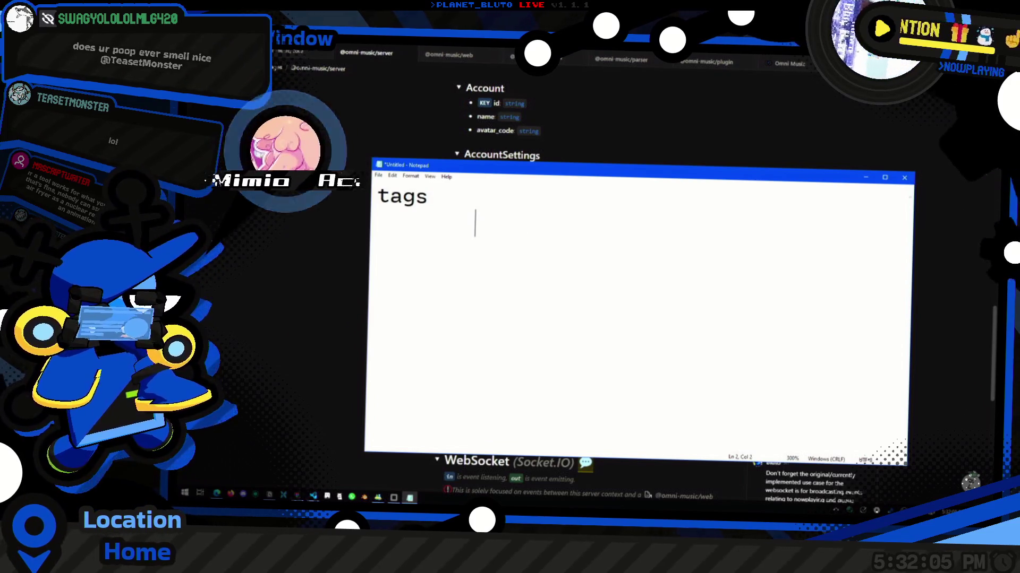
{"action": "type", "text": "sort"}
Add the entity lines sessions, tracks, authors (artists) and lists.
{"action": "key", "text": "Return"}
{"action": "type", "text": "sessions"}
{"action": "key", "text": "Return"}
{"action": "type", "text": "tracks"}
{"action": "key", "text": "Return"}
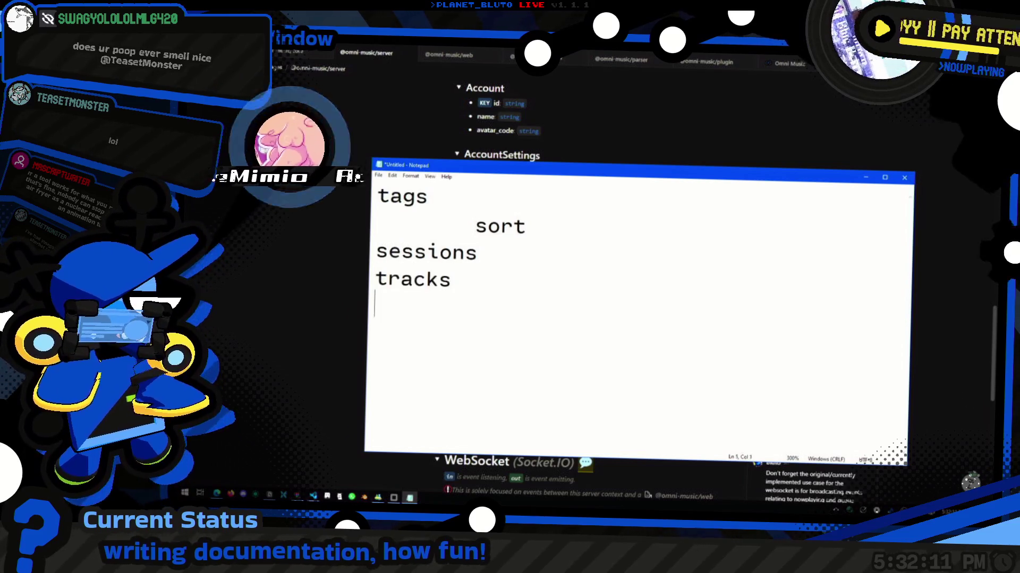
{"action": "type", "text": "authors"}
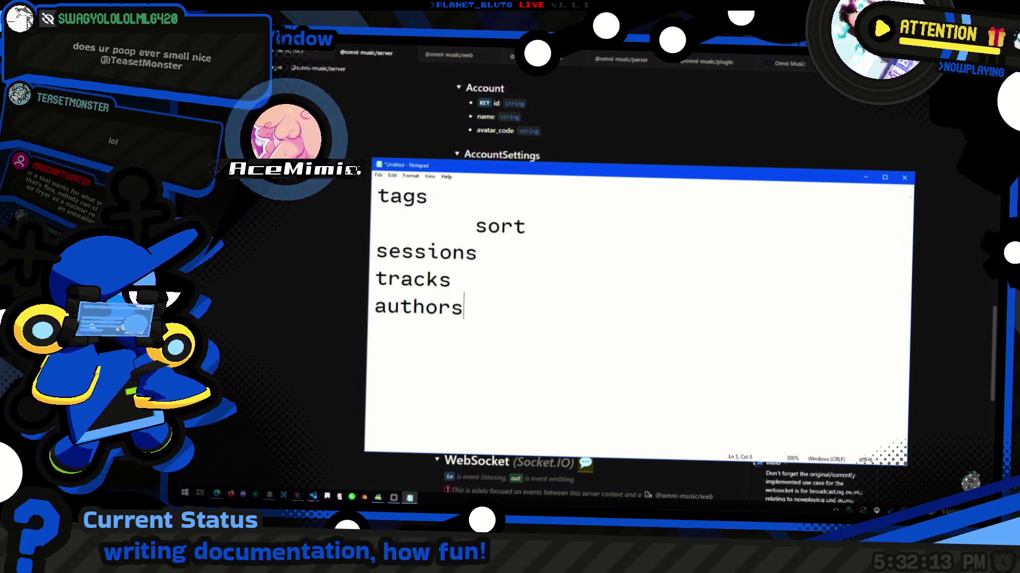
{"action": "type", "text": " (artists)"}
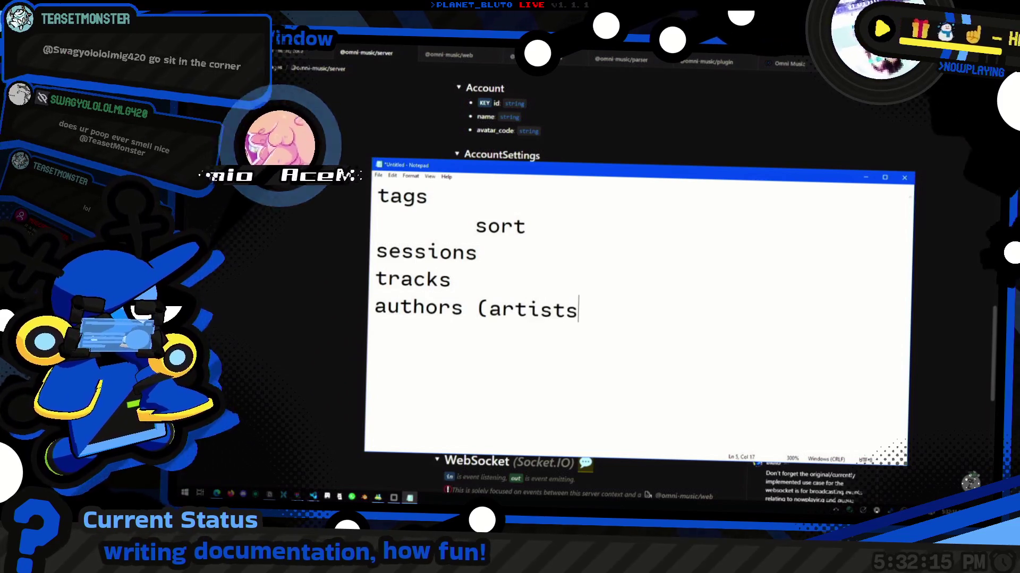
{"action": "key", "text": "Return"}
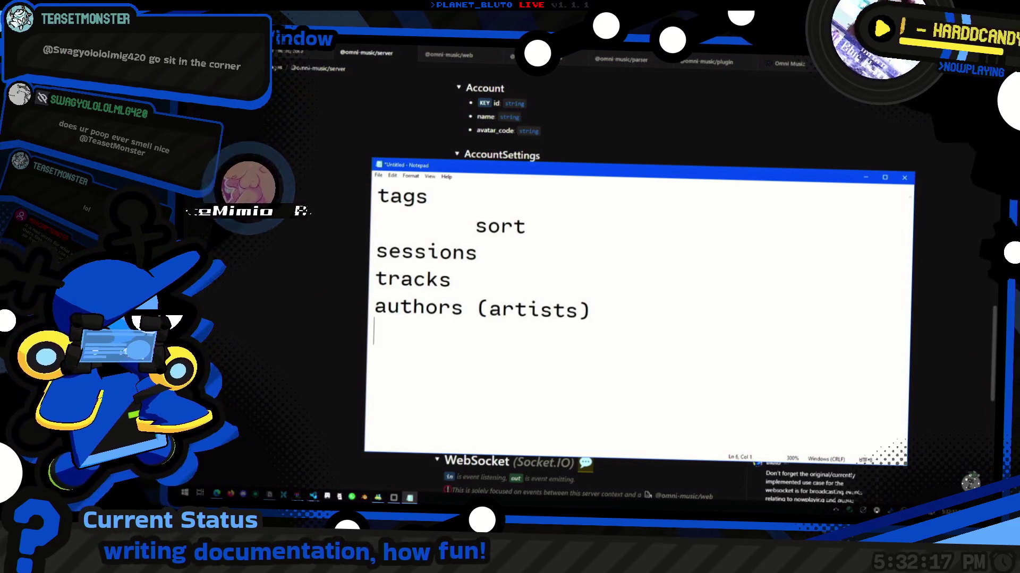
{"action": "type", "text": "lists"}
{"action": "key", "text": "BackSpace"}
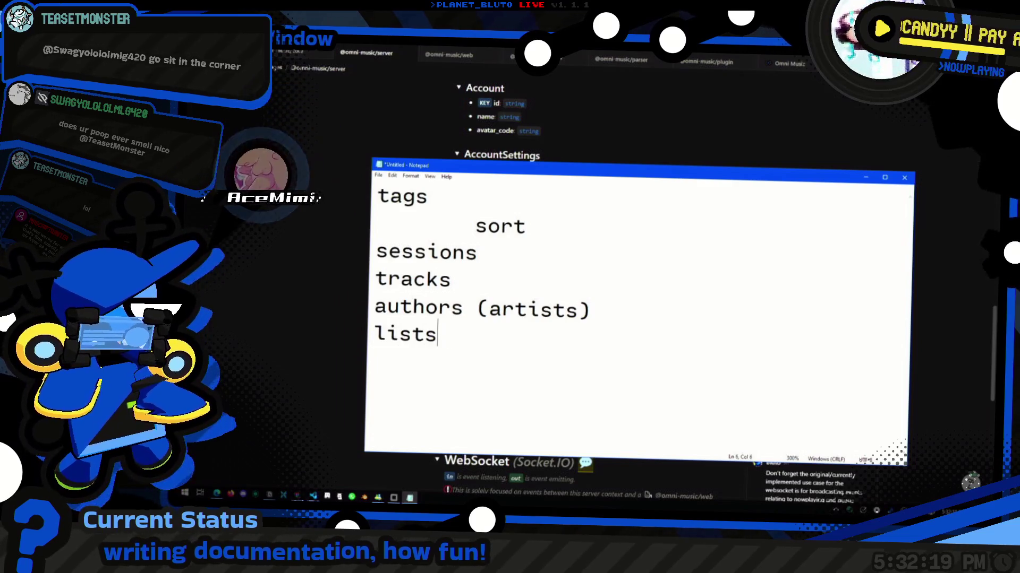
{"action": "key", "text": "BackSpace"}
Add an indented 'sort' under sessions and an indented blank line under the tags sort.
{"action": "left_click", "coordinate": [565, 222]}
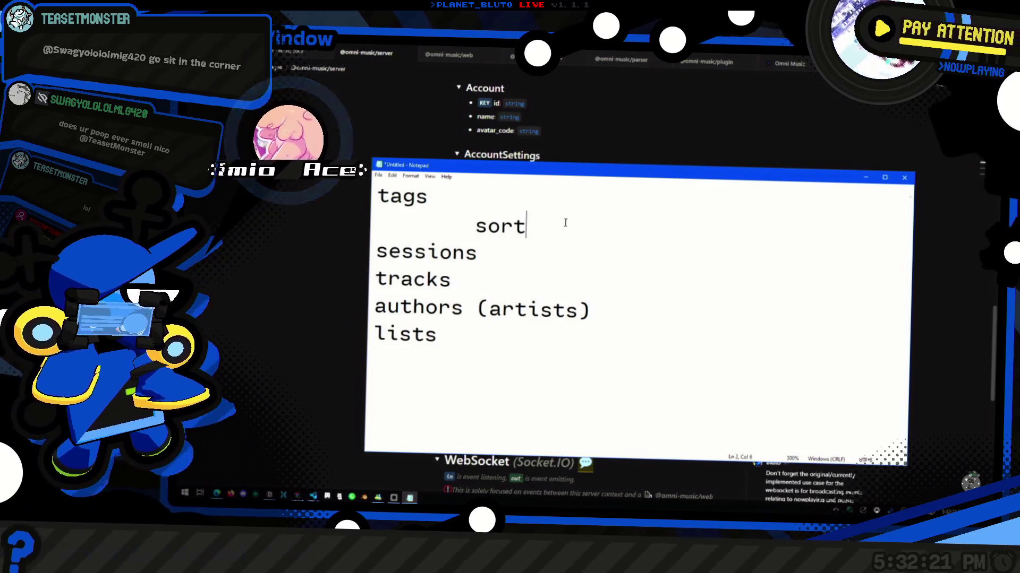
{"action": "key", "text": "Down"}
{"action": "key", "text": "End"}
{"action": "key", "text": "Return"}
{"action": "key", "text": "Tab"}
{"action": "type", "text": "sort"}
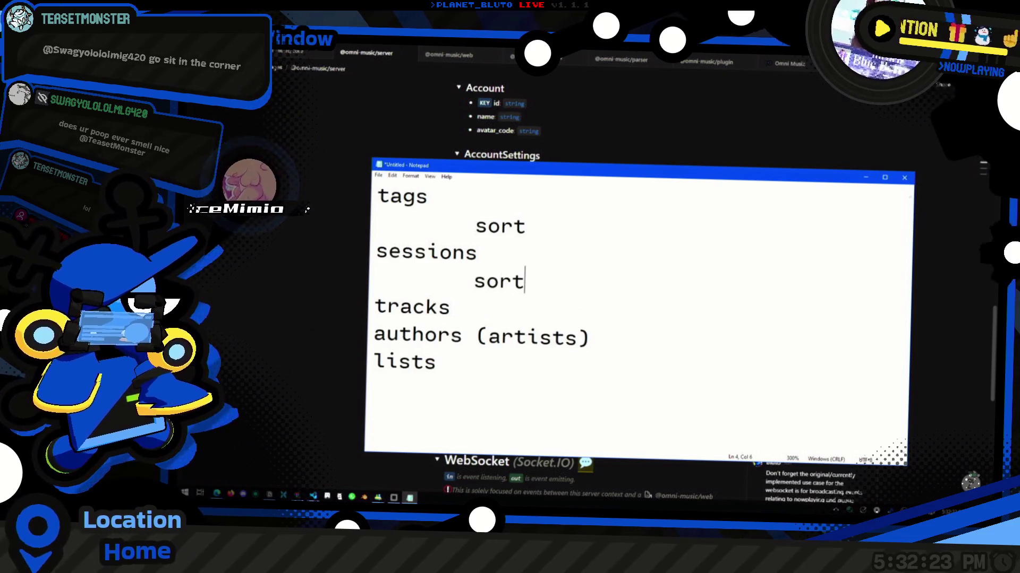
{"action": "key", "text": "Return"}
{"action": "key", "text": "Tab"}
{"action": "key", "text": "Up"}
{"action": "key", "text": "End"}
{"action": "key", "text": "Up"}
{"action": "key", "text": "Up"}
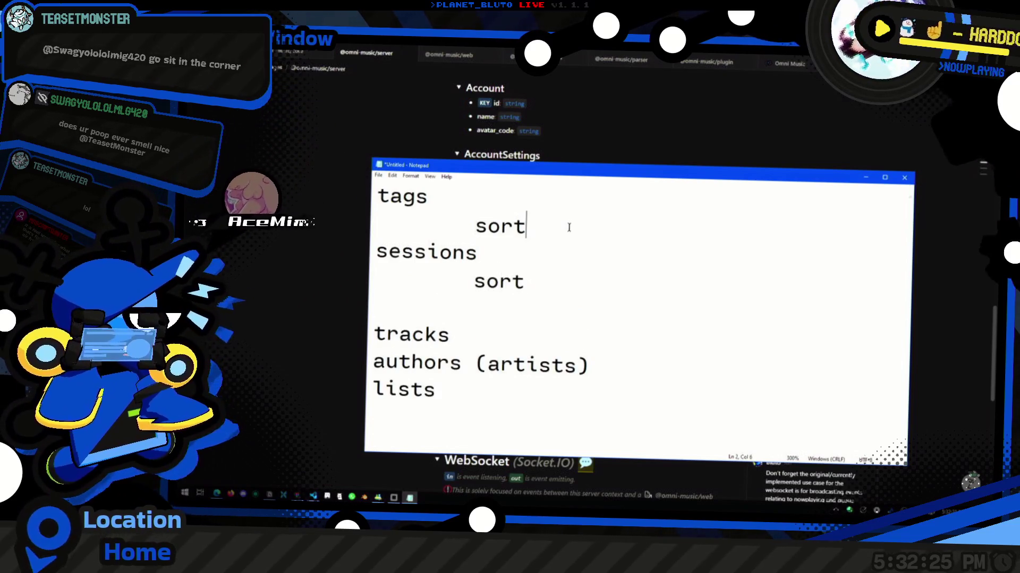
{"action": "key", "text": "Return"}
{"action": "key", "text": "Tab"}
{"action": "key", "text": "Tab"}
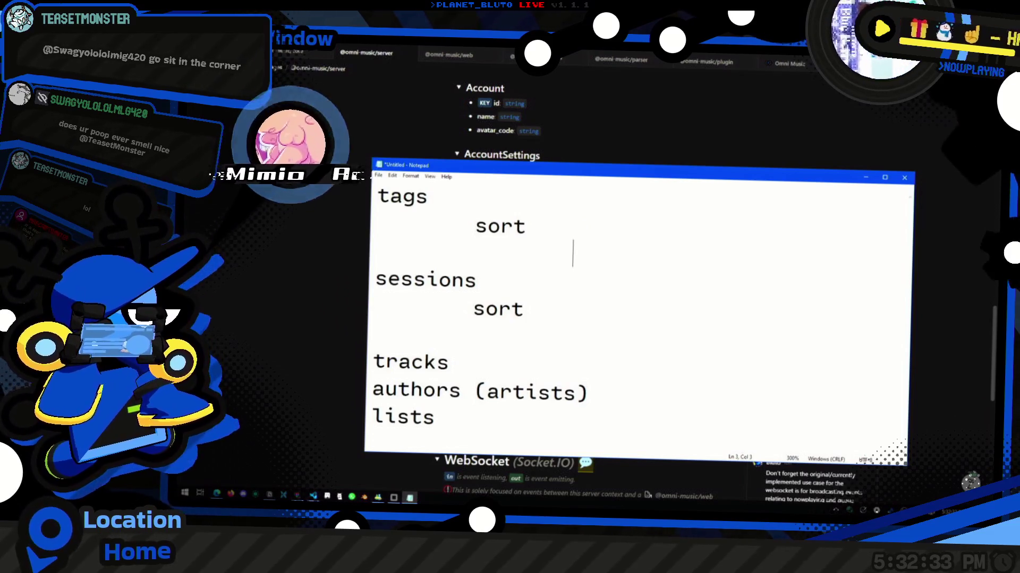
List play count, alphabetical and track count as indented options under the tags sort.
{"action": "type", "text": "most played"}
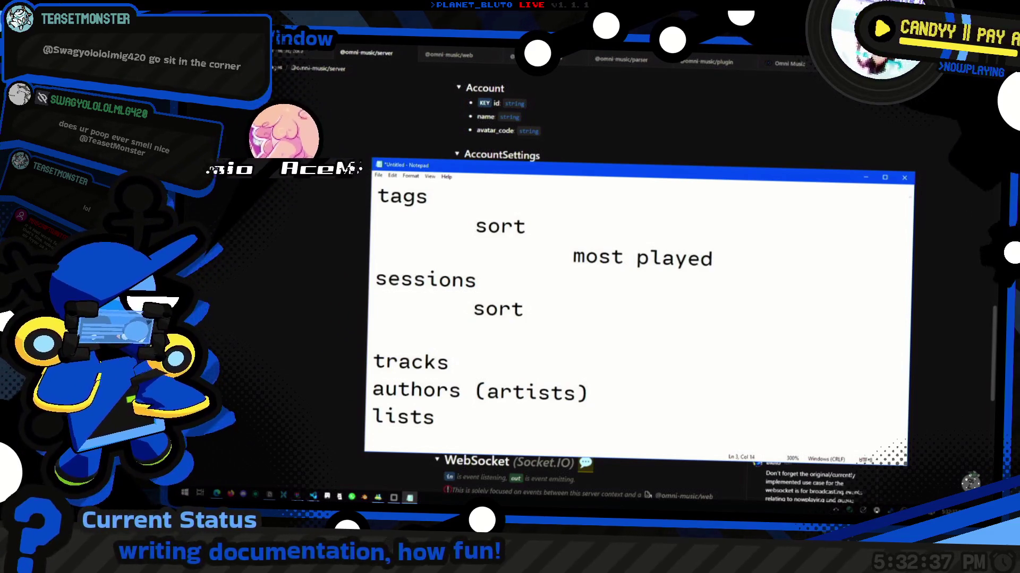
{"action": "key", "text": "ctrl+Left"}
{"action": "key", "text": "ctrl+shift+Left"}
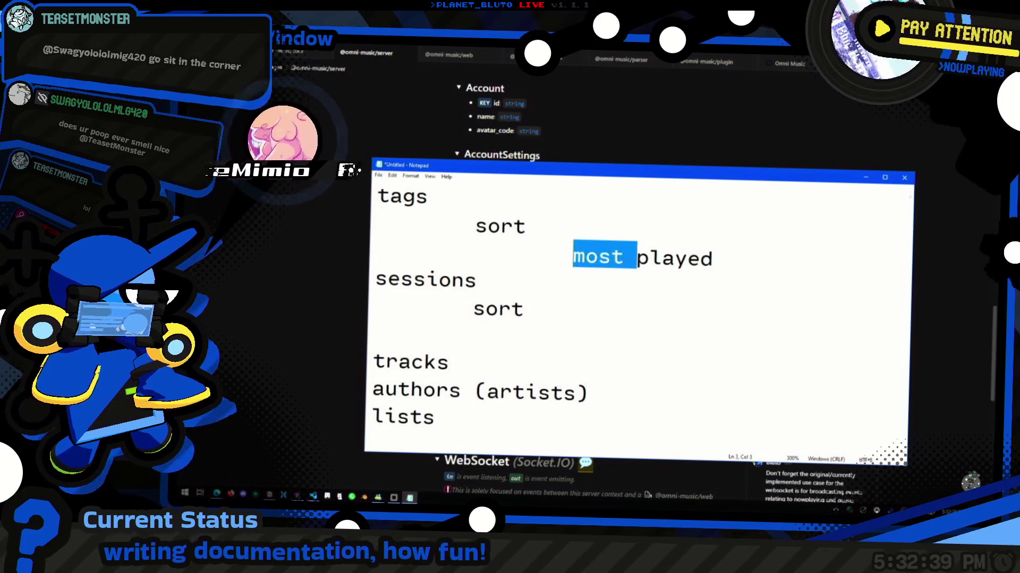
{"action": "key", "text": "BackSpace"}
{"action": "key", "text": "End"}
{"action": "key", "text": "BackSpace"}
{"action": "key", "text": "BackSpace"}
{"action": "type", "text": "count ("}
{"action": "key", "text": "BackSpace"}
{"action": "key", "text": "BackSpace"}
{"action": "key", "text": "Return"}
{"action": "key", "text": "Tab"}
{"action": "key", "text": "Tab"}
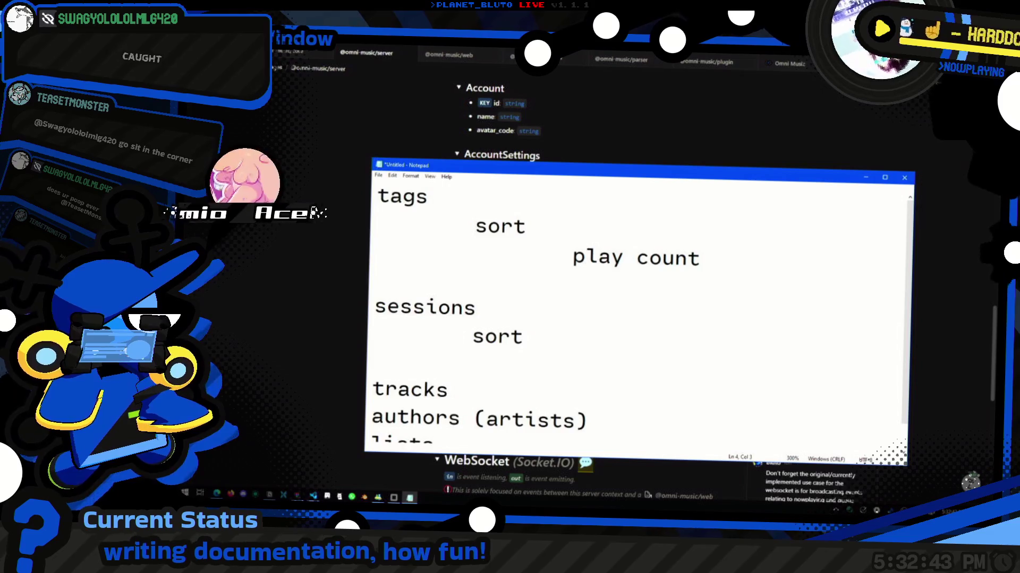
{"action": "type", "text": "alphabetical"}
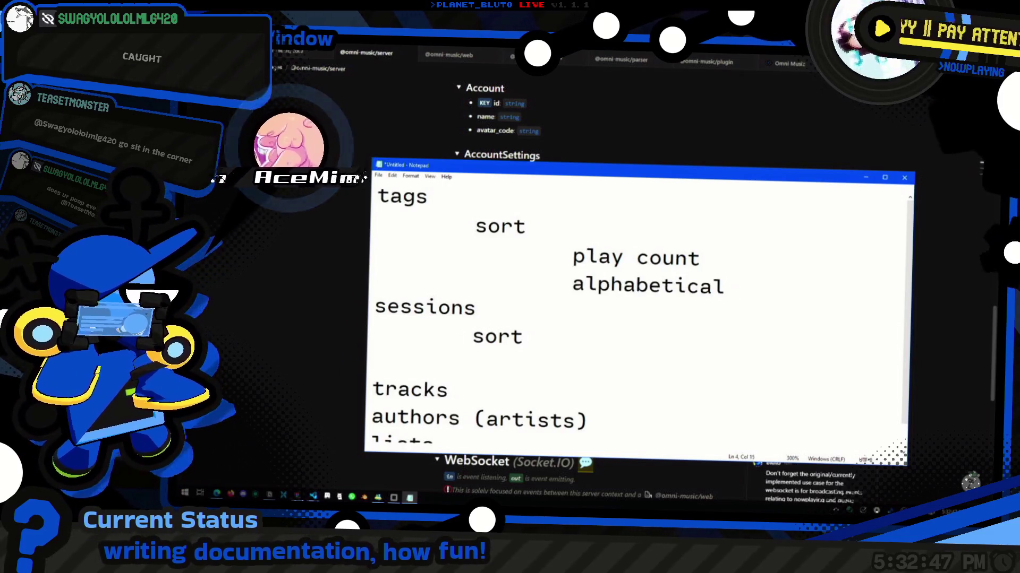
{"action": "key", "text": "Return"}
{"action": "key", "text": "Tab"}
{"action": "key", "text": "Tab"}
{"action": "type", "text": "track count"}
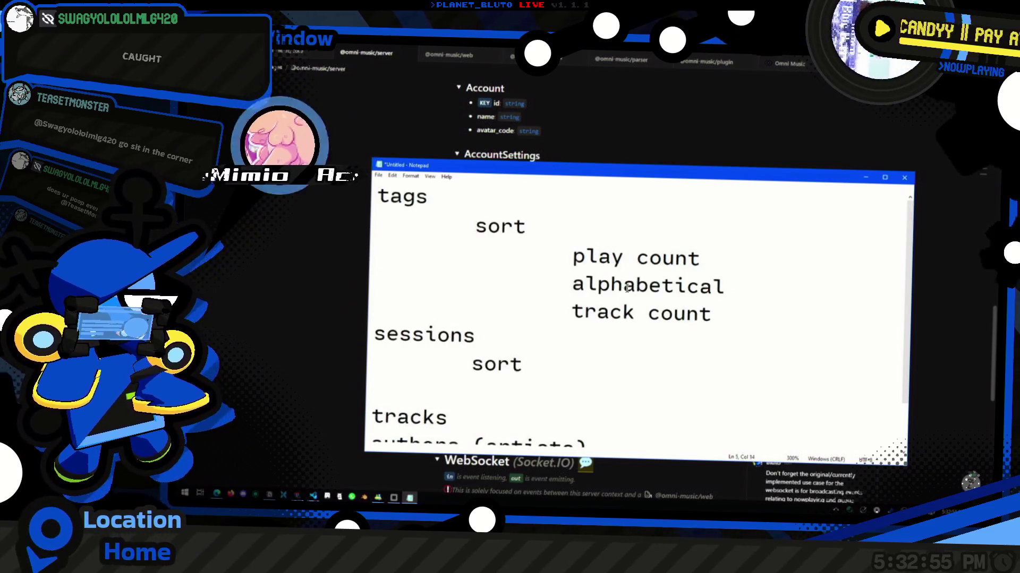
Copy the three tag options and add last played as a fourth tags option.
{"action": "key", "text": "shift+Home"}
{"action": "key", "text": "shift+Up"}
{"action": "key", "text": "shift+Up"}
{"action": "scroll", "coordinate": [584, 327], "scroll_direction": "down", "scroll_amount": 1}
{"action": "left_click", "coordinate": [590, 316]}
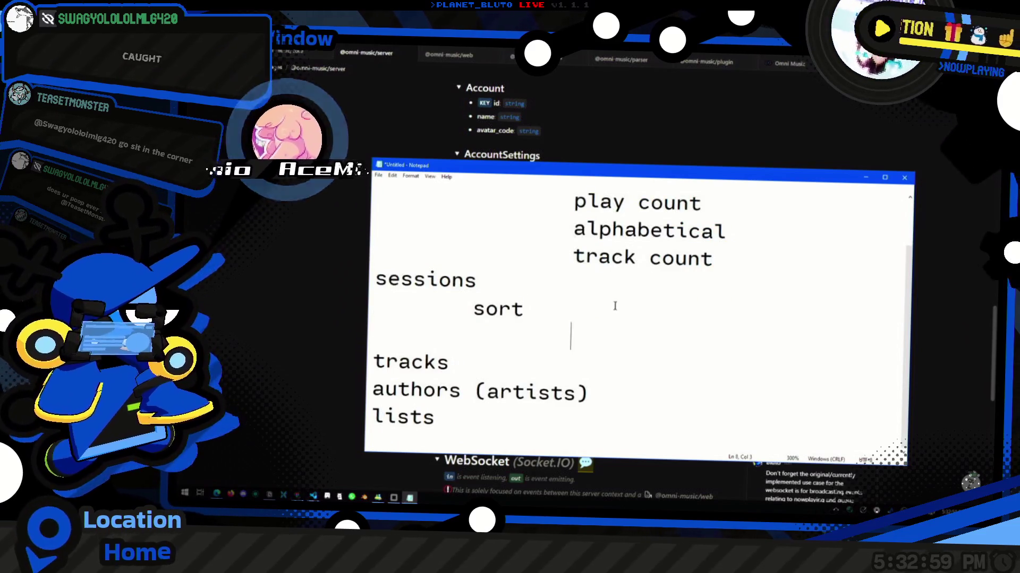
{"action": "scroll", "coordinate": [615, 304], "scroll_direction": "up", "scroll_amount": 1}
{"action": "key", "text": "Up"}
{"action": "key", "text": "Up"}
{"action": "key", "text": "End"}
{"action": "key", "text": "Return"}
{"action": "key", "text": "Tab"}
Paste play count, alphabetical and track count under the sessions sort.
{"action": "key", "text": "Tab"}
{"action": "type", "text": "last played"}
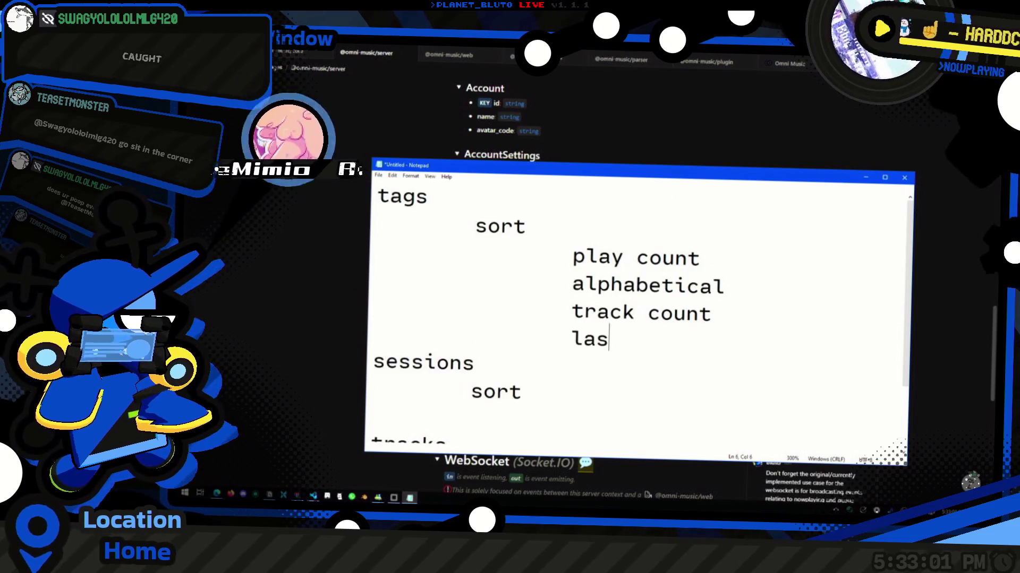
{"action": "scroll", "coordinate": [759, 324], "scroll_direction": "down", "scroll_amount": 1}
{"action": "key", "text": "Down"}
{"action": "key", "text": "Down"}
{"action": "key", "text": "Down"}
{"action": "key", "text": "Tab"}
{"action": "key", "text": "shift+Home"}
{"action": "type", "text": "play count \t\talphabetical \t\ttrack count"}
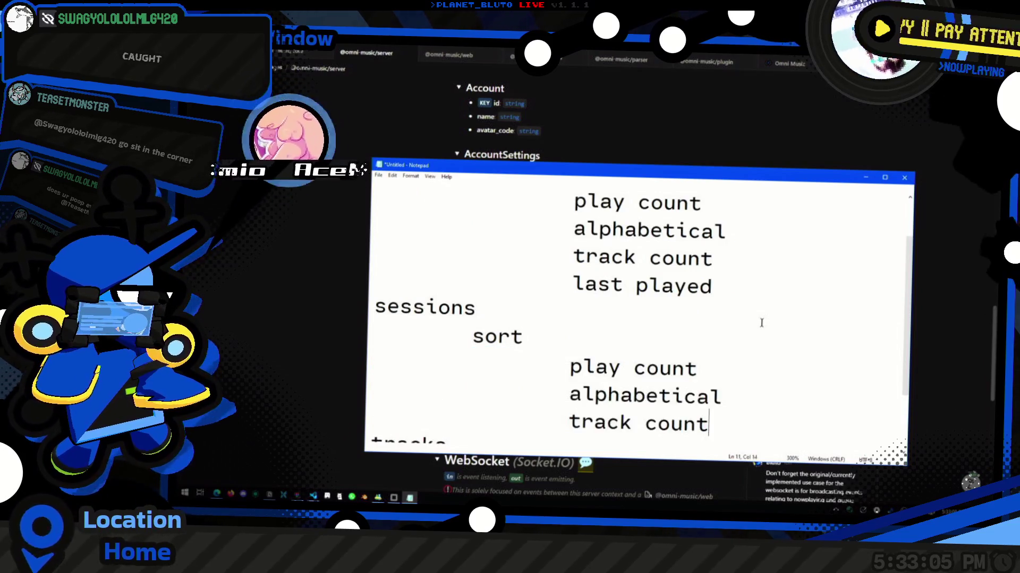
{"action": "key", "text": "Return"}
{"action": "key", "text": "BackSpace"}
Add last played to the sessions sort options and remove alphabetical.
{"action": "left_click", "coordinate": [760, 321]}
{"action": "key", "text": "Return"}
{"action": "key", "text": "Tab"}
{"action": "key", "text": "Tab"}
{"action": "type", "text": "last played"}
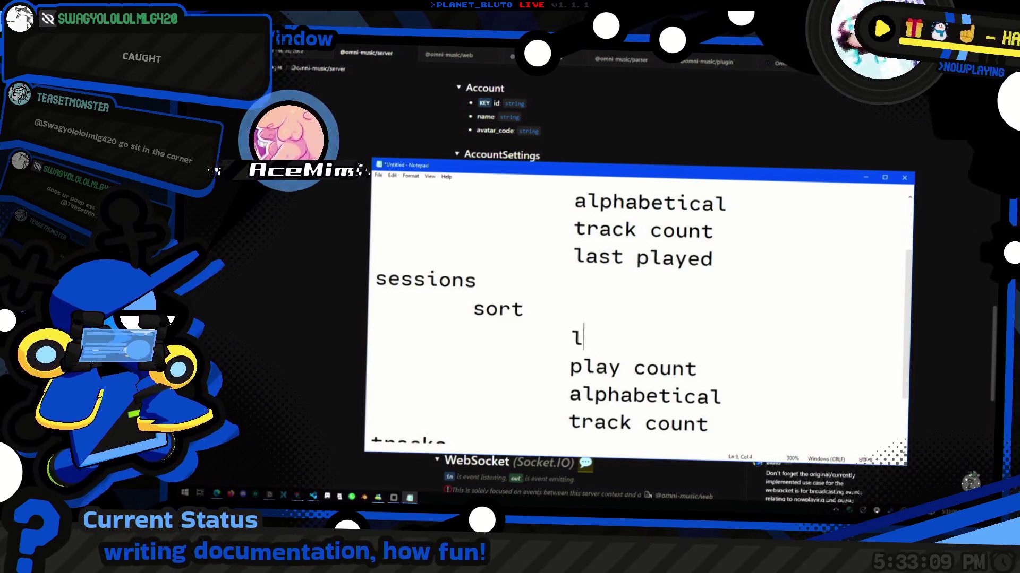
{"action": "scroll", "coordinate": [735, 342], "scroll_direction": "down", "scroll_amount": 1}
{"action": "left_click", "coordinate": [727, 317]}
{"action": "key", "text": "Down"}
{"action": "key", "text": "End"}
{"action": "key", "text": "shift+Home"}
{"action": "key", "text": "BackSpace"}
{"action": "key", "text": "BackSpace"}
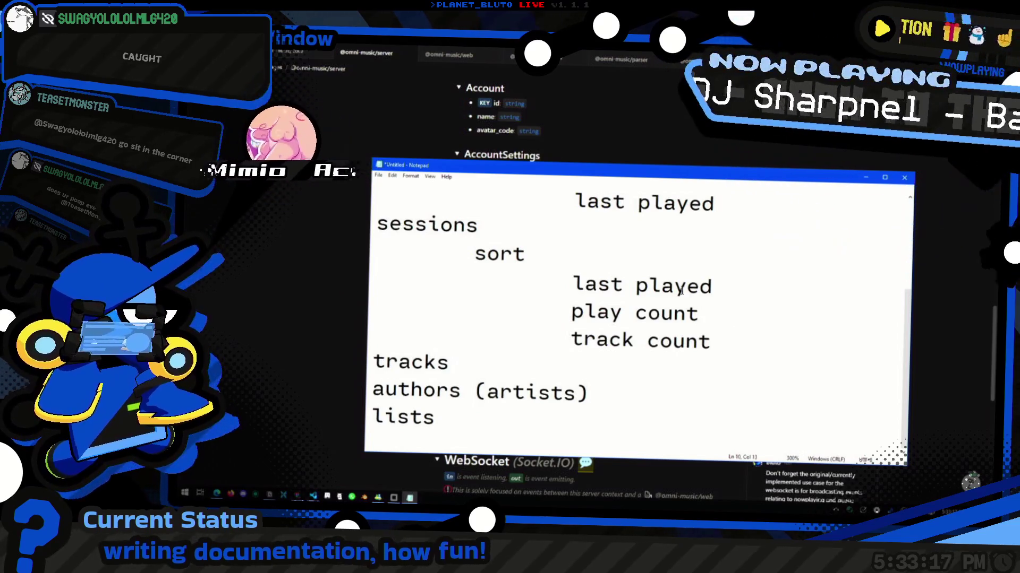
{"action": "left_click", "coordinate": [530, 368]}
{"action": "key", "text": "Return"}
Copy the sessions sort block under tracks and unindent the pasted sort heading.
{"action": "key", "text": "Tab"}
{"action": "key", "text": "Up"}
{"action": "key", "text": "Up"}
{"action": "key", "text": "Up"}
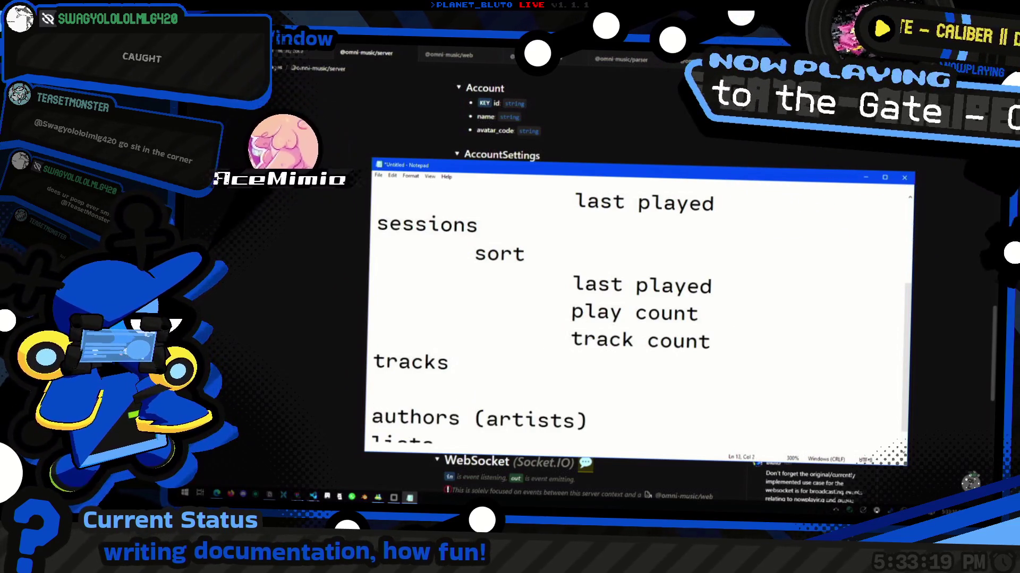
{"action": "key", "text": "Down"}
{"action": "key", "text": "End"}
{"action": "key", "text": "shift+Home"}
{"action": "key", "text": "shift+Up"}
{"action": "key", "text": "shift+Up"}
{"action": "key", "text": "ctrl+c"}
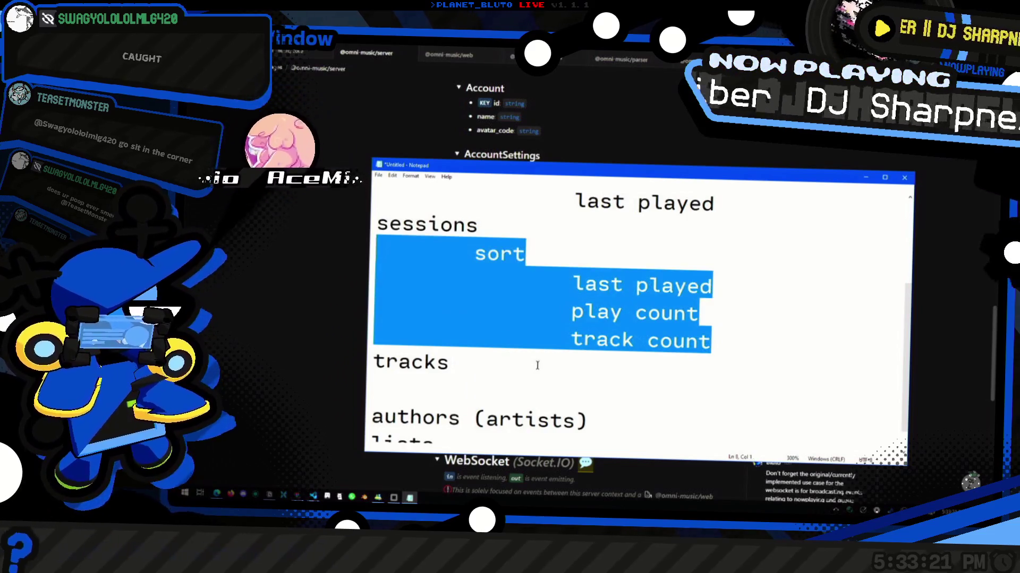
{"action": "key", "text": "Down"}
{"action": "key", "text": "Down"}
{"action": "key", "text": "Down"}
{"action": "key", "text": "ctrl+v"}
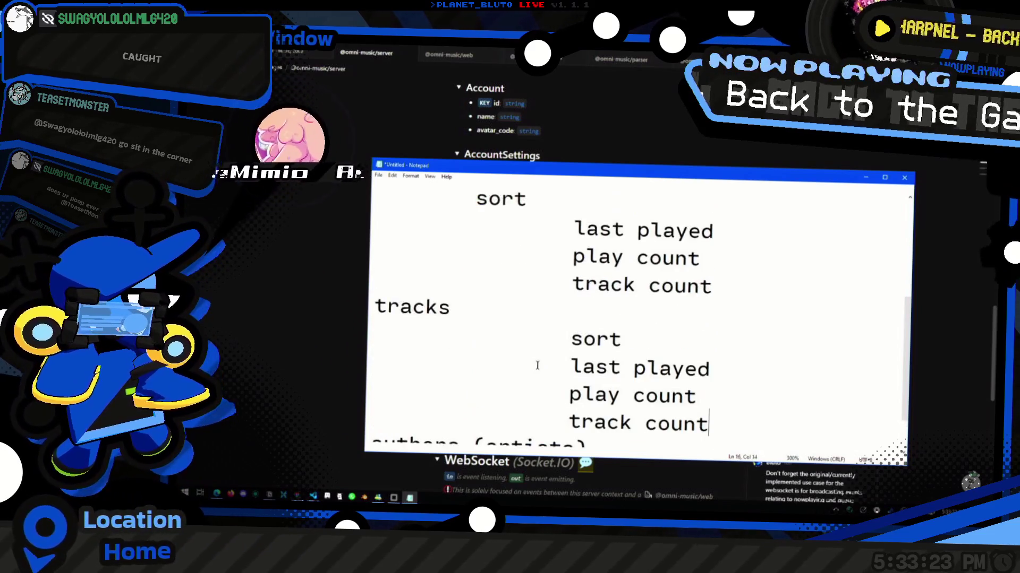
{"action": "key", "text": "Up"}
{"action": "key", "text": "Delete"}
{"action": "key", "text": "End"}
Check the pasted last played and play count options under tracks.
{"action": "scroll", "coordinate": [541, 366], "scroll_direction": "down", "scroll_amount": 1}
{"action": "left_click", "coordinate": [705, 351]}
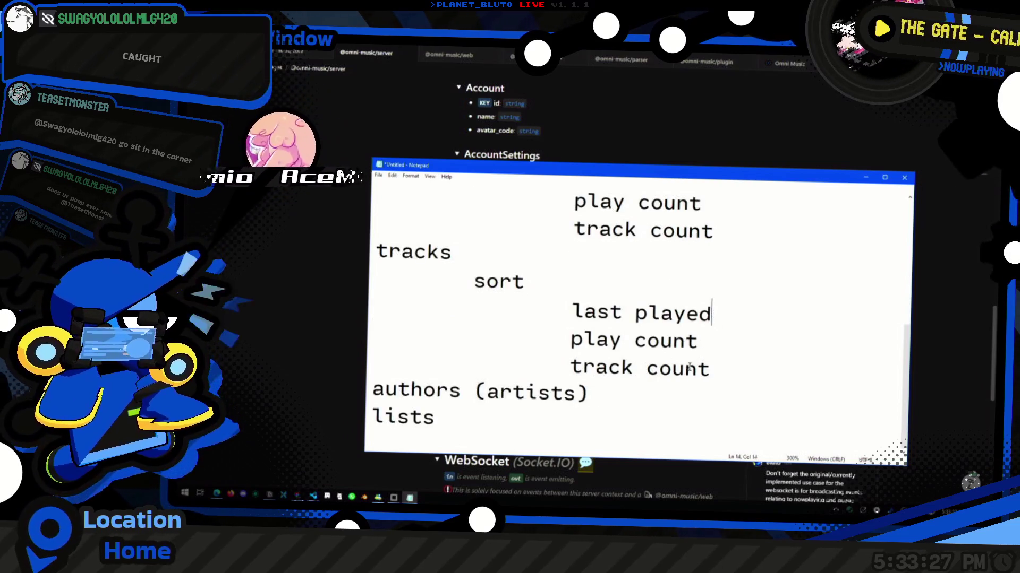
{"action": "key", "text": "Up"}
{"action": "key", "text": "End"}
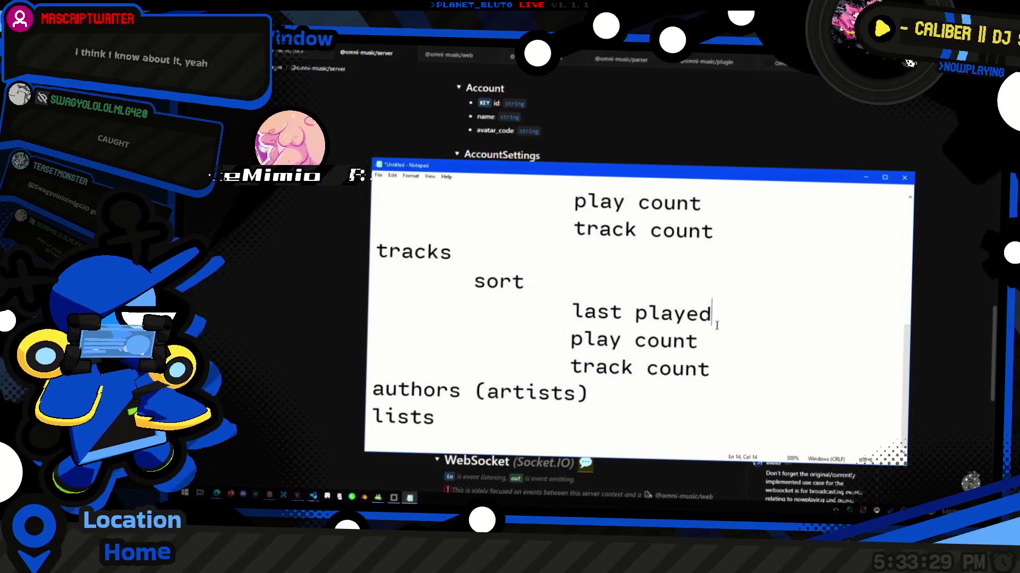
{"action": "key", "text": "Up"}
{"action": "key", "text": "End"}
{"action": "key", "text": "ctrl+Left"}
{"action": "key", "text": "ctrl+Left"}
{"action": "key", "text": "shift+End"}
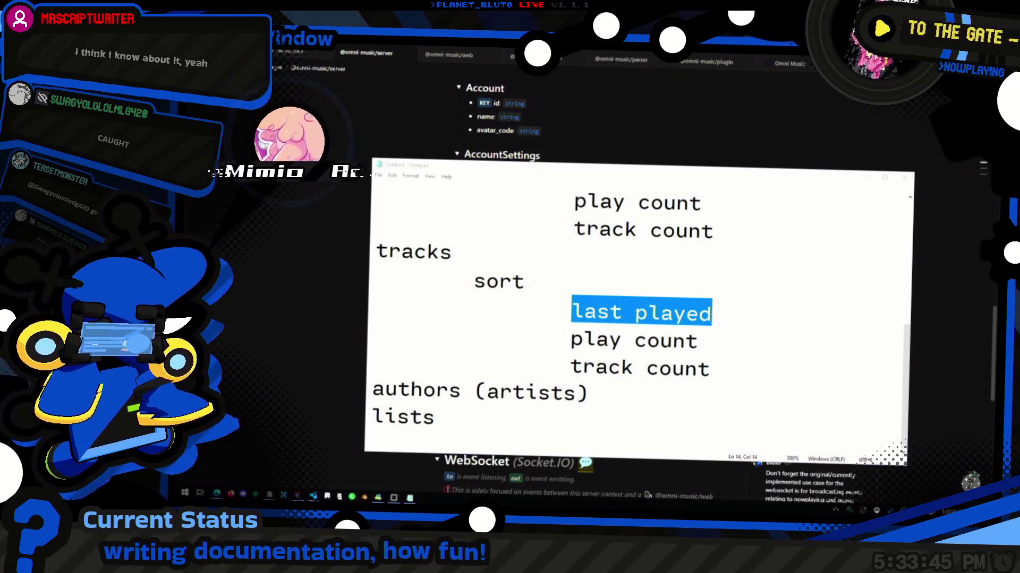
{"action": "key", "text": "alt+Tab"}
{"action": "key", "text": "Down"}
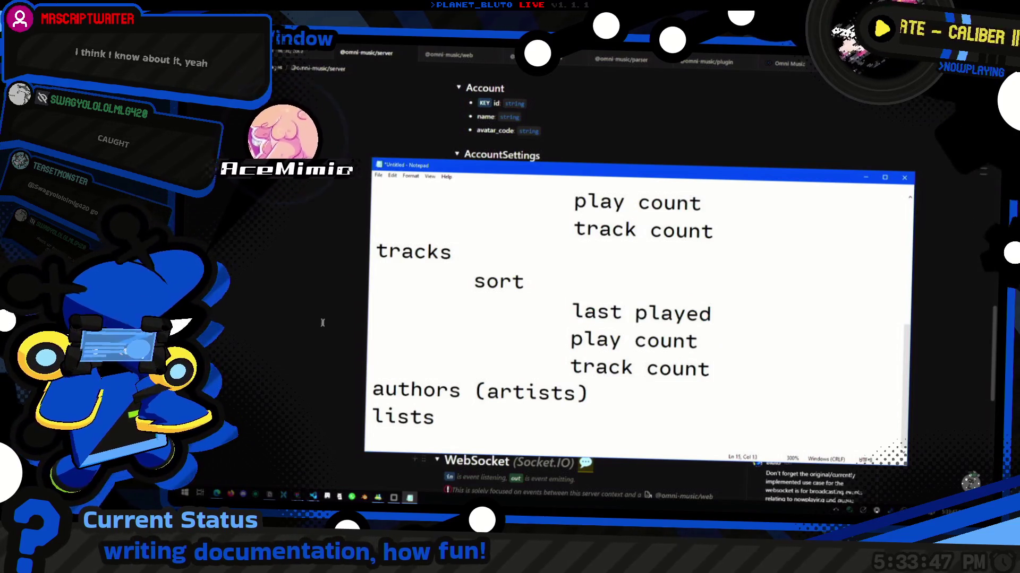
{"action": "key", "text": "alt+Tab"}
{"action": "key", "text": "alt+Tab"}
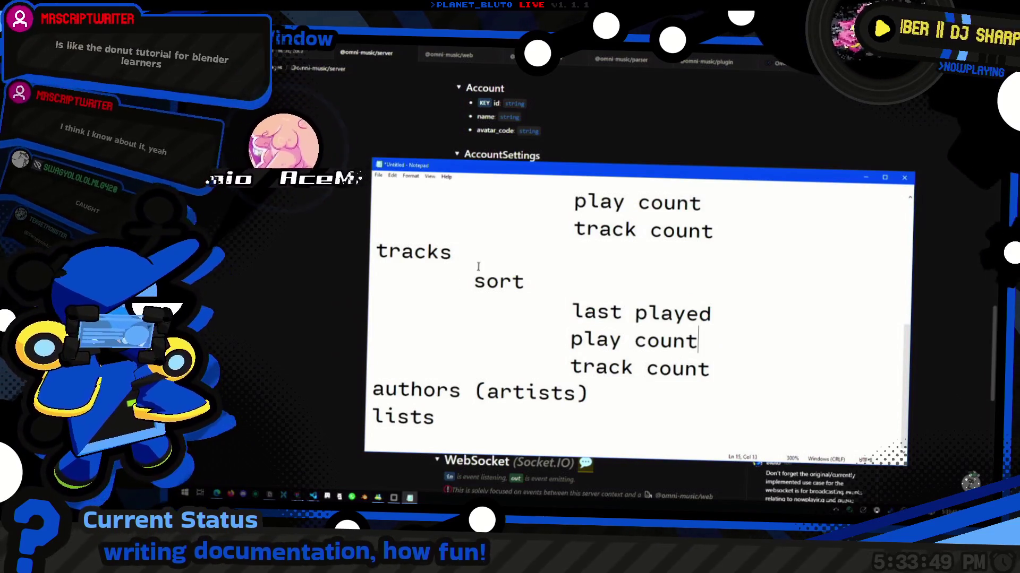
{"action": "key", "text": "Up"}
{"action": "key", "text": "End"}
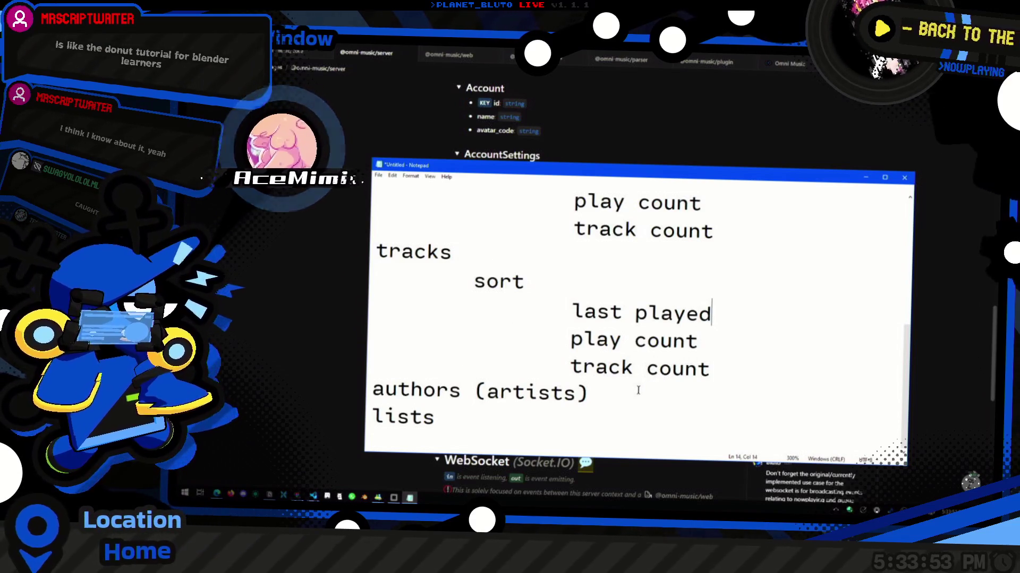
{"action": "key", "text": "Down"}
{"action": "key", "text": "Up"}
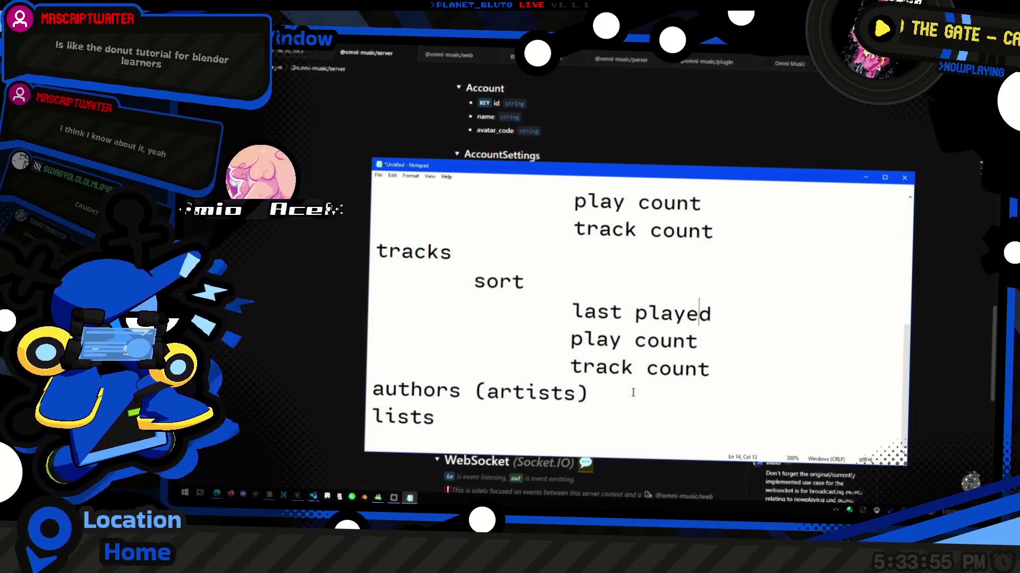
{"action": "key", "text": "Right"}
{"action": "key", "text": "Down"}
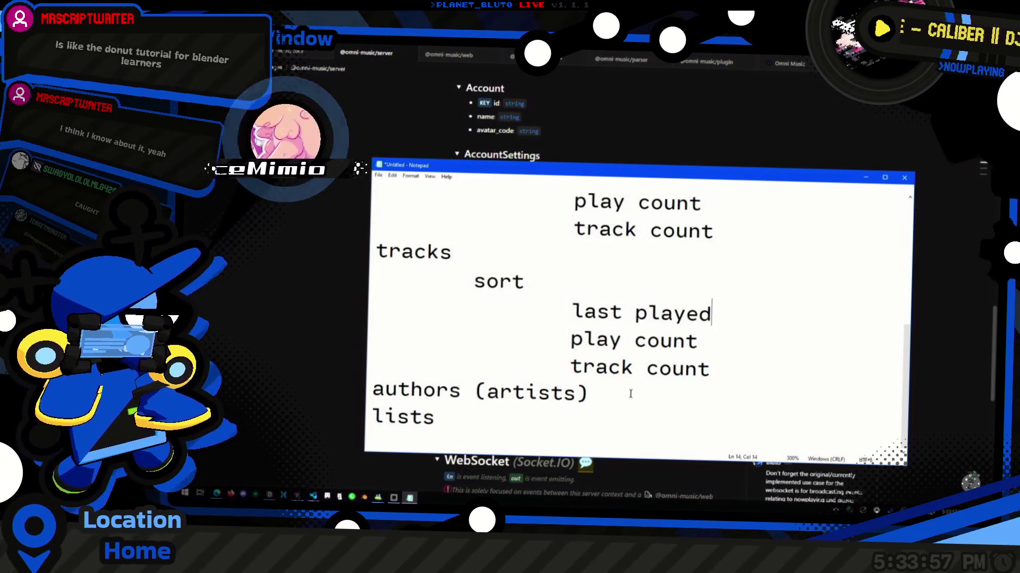
{"action": "left_click", "coordinate": [732, 347]}
Delete the track count line from the tracks sort options.
{"action": "left_click", "coordinate": [728, 361]}
{"action": "key", "text": "shift+Up"}
{"action": "key", "text": "BackSpace"}
{"action": "scroll", "coordinate": [710, 370], "scroll_direction": "up", "scroll_amount": 2}
{"action": "scroll", "coordinate": [710, 370], "scroll_direction": "down", "scroll_amount": 2}
{"action": "scroll", "coordinate": [658, 361], "scroll_direction": "up", "scroll_amount": 3}
Copy the alphabetical option from another section and add a new line after play count.
{"action": "left_click", "coordinate": [730, 289]}
{"action": "key", "text": "shift+Home"}
{"action": "key", "text": "ctrl+c"}
{"action": "scroll", "coordinate": [728, 314], "scroll_direction": "down", "scroll_amount": 3}
{"action": "left_click", "coordinate": [740, 368]}
{"action": "key", "text": "Return"}
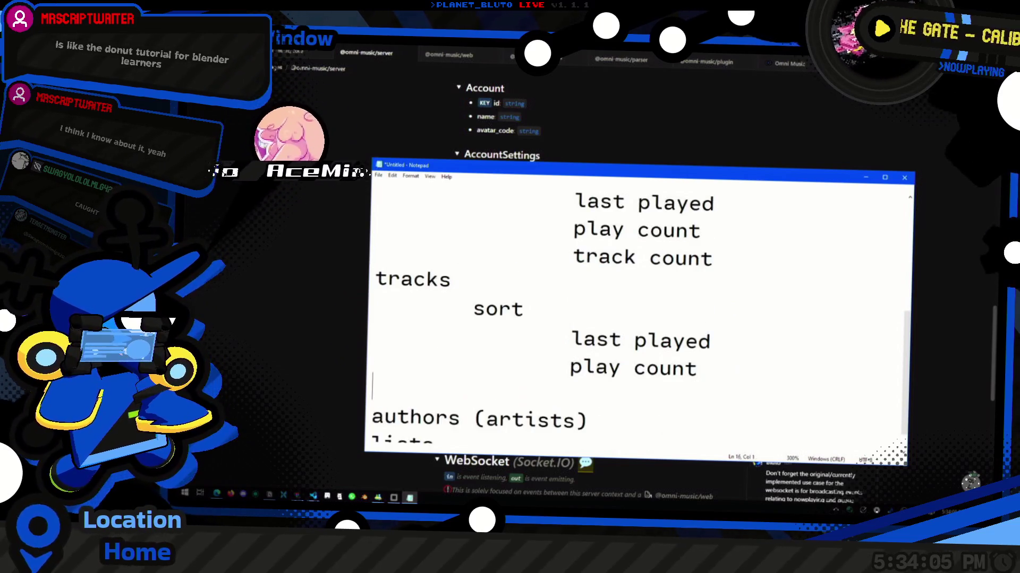
Add alphabetical to the tracks sort options, undoing a misplaced paste under authors.
{"action": "key", "text": "ctrl+v"}
{"action": "scroll", "coordinate": [672, 351], "scroll_direction": "down", "scroll_amount": 1}
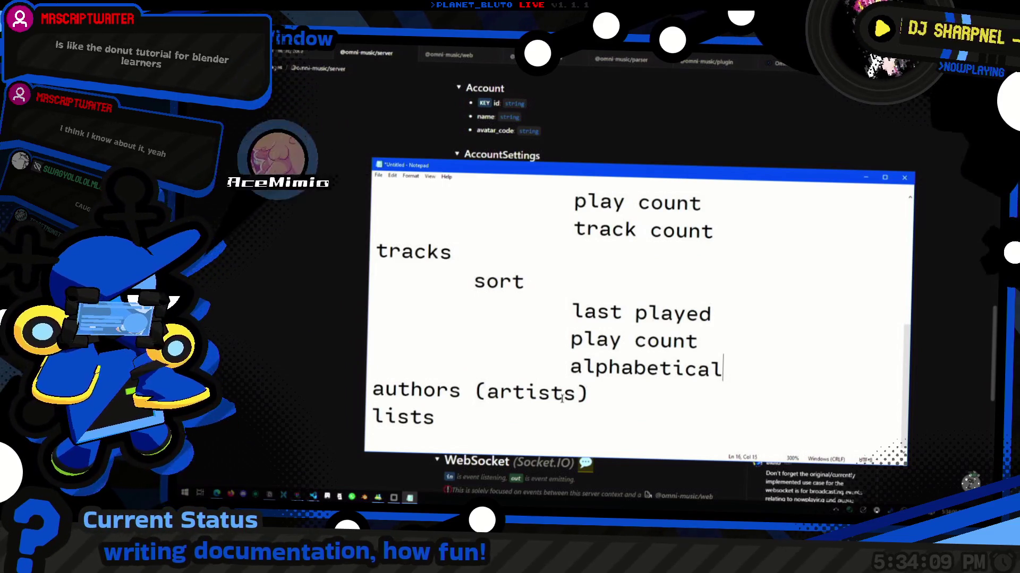
{"action": "left_click_drag", "start_coordinate": [735, 366], "coordinate": [376, 310]}
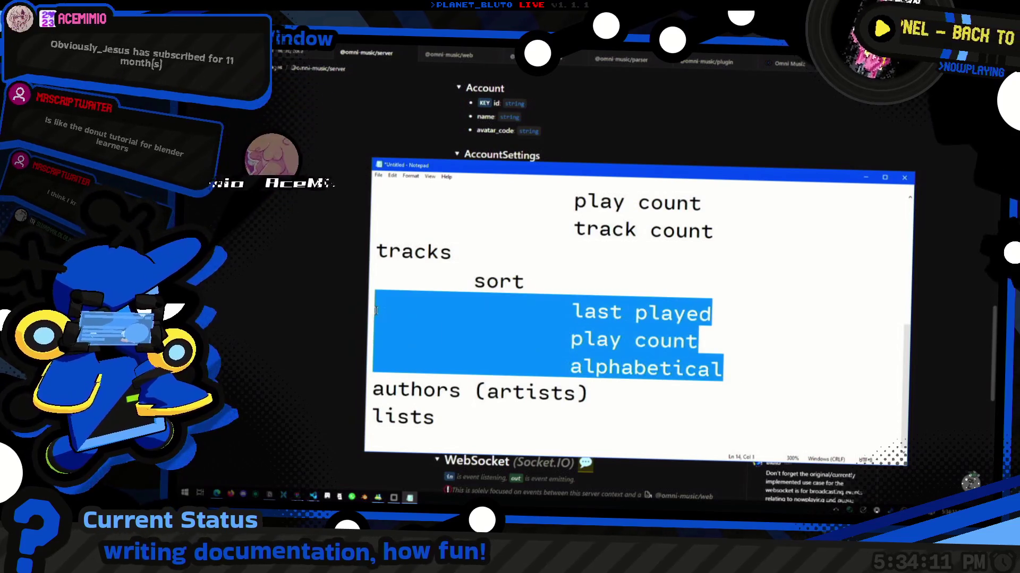
{"action": "key", "text": "ctrl+c"}
{"action": "left_click", "coordinate": [609, 400]}
{"action": "key", "text": "Return"}
{"action": "key", "text": "ctrl+v"}
{"action": "key", "text": "ctrl+z"}
Paste the tracks sort block on a new line under authors (artists).
{"action": "left_click_drag", "start_coordinate": [724, 367], "coordinate": [374, 279]}
{"action": "left_click_drag", "start_coordinate": [435, 419], "coordinate": [481, 402]}
{"action": "left_click", "coordinate": [602, 391]}
{"action": "key", "text": "Return"}
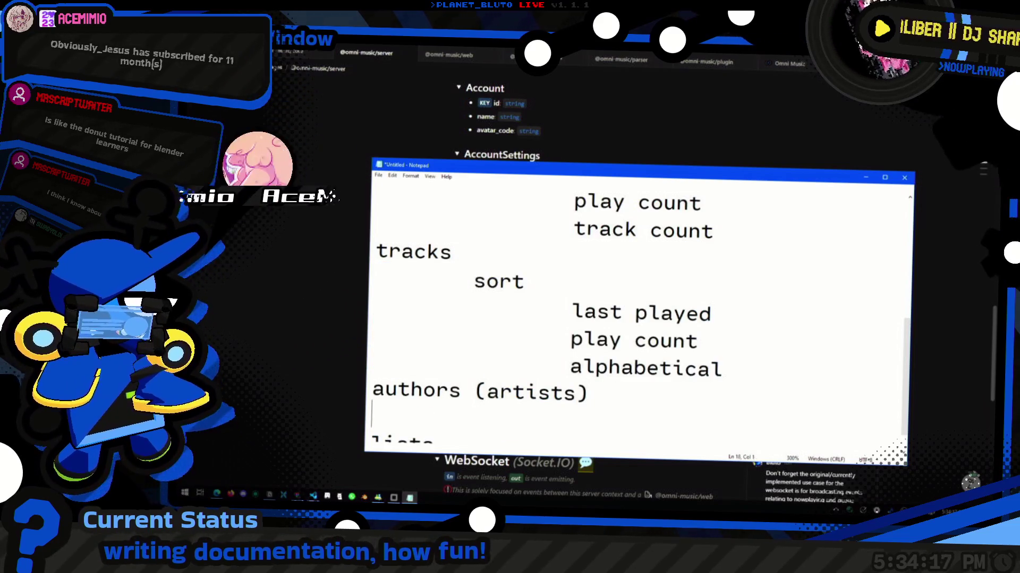
{"action": "key", "text": "ctrl+v"}
Tidy the authors sort lines, restoring the alphabetical option after an accidental delete.
{"action": "left_click", "coordinate": [620, 340]}
{"action": "key", "text": "Down"}
{"action": "key", "text": "End"}
{"action": "key", "text": "Down"}
{"action": "key", "text": "End"}
{"action": "key", "text": "shift+Home"}
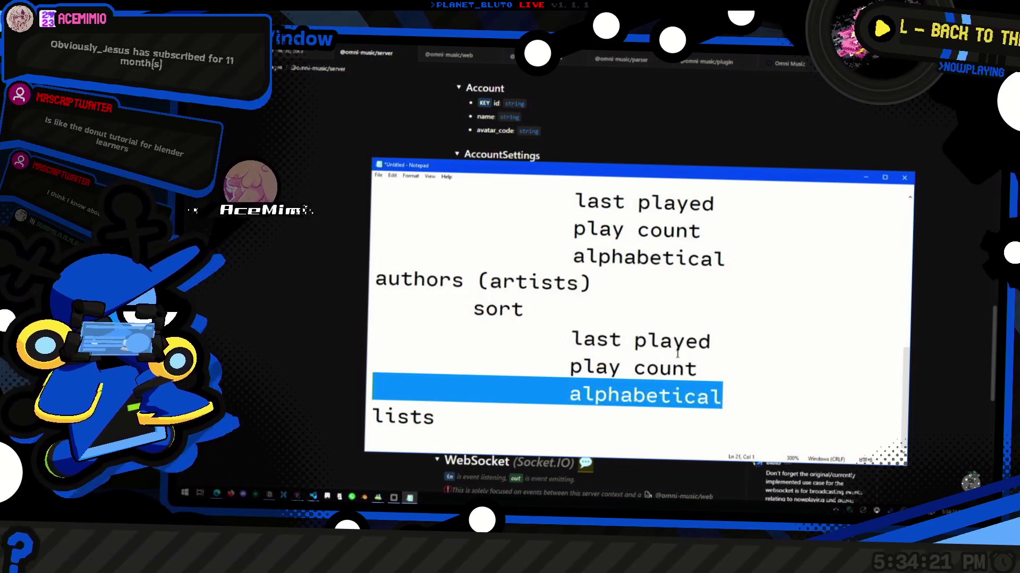
{"action": "key", "text": "BackSpace"}
{"action": "key", "text": "BackSpace"}
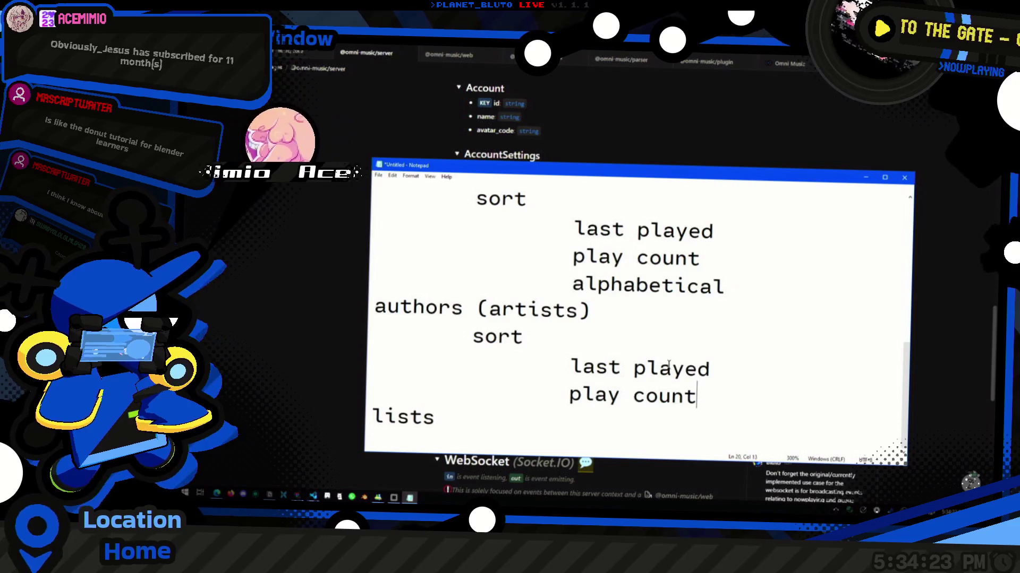
{"action": "key", "text": "ctrl+z"}
{"action": "left_click", "coordinate": [712, 400]}
{"action": "left_click_drag", "start_coordinate": [713, 368], "coordinate": [704, 370]}
{"action": "left_click", "coordinate": [713, 368]}
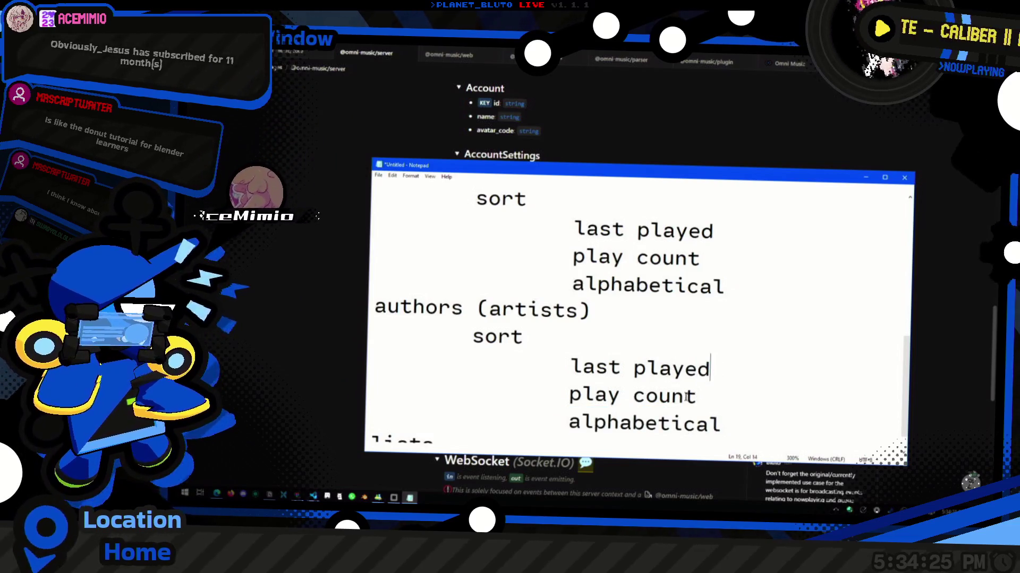
{"action": "left_click", "coordinate": [724, 419]}
{"action": "scroll", "coordinate": [724, 419], "scroll_direction": "down", "scroll_amount": 5}
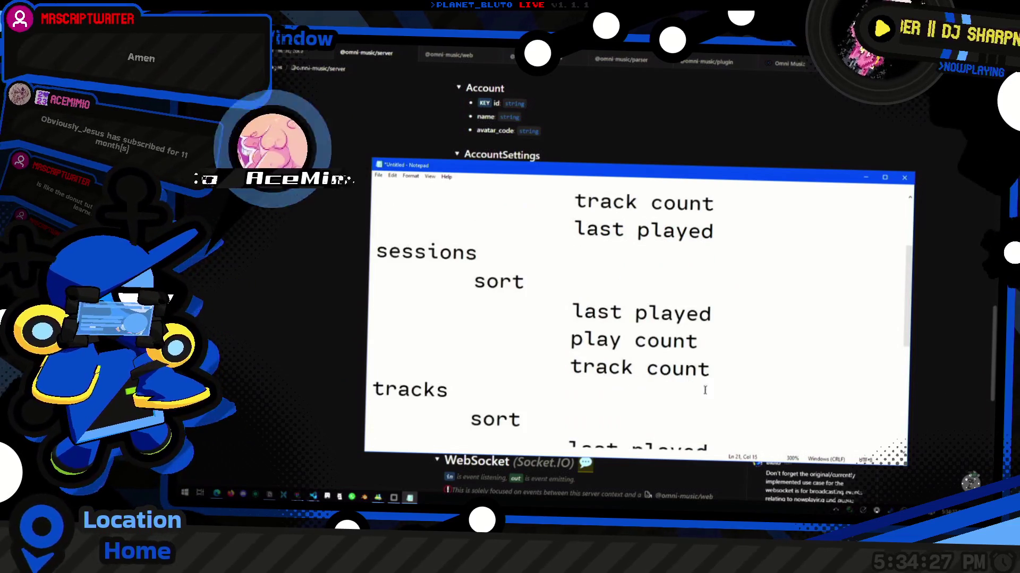
{"action": "scroll", "coordinate": [711, 370], "scroll_direction": "up", "scroll_amount": 5}
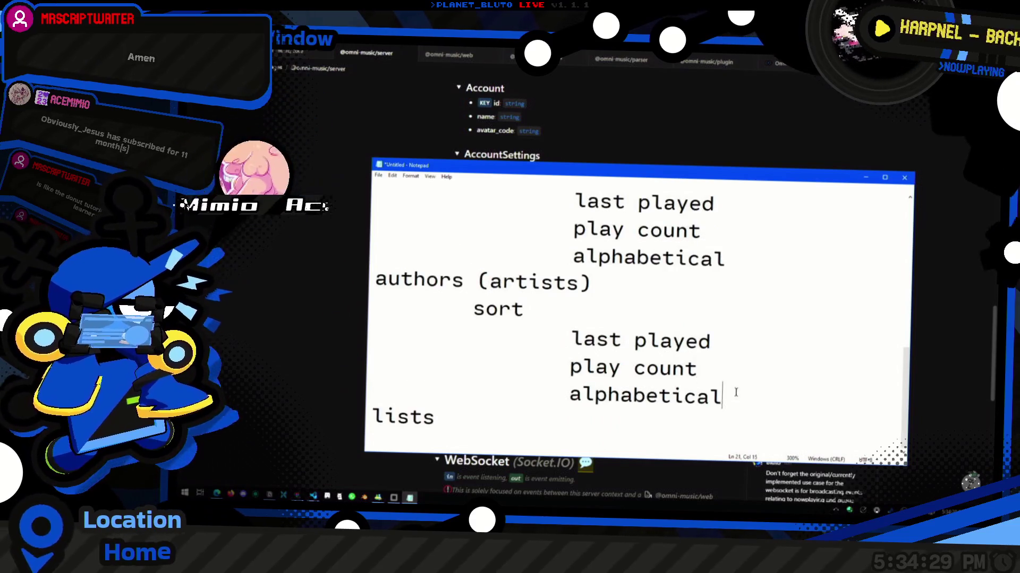
Insert a track count option after play count in the authors sort block.
{"action": "left_click_drag", "start_coordinate": [737, 398], "coordinate": [375, 314]}
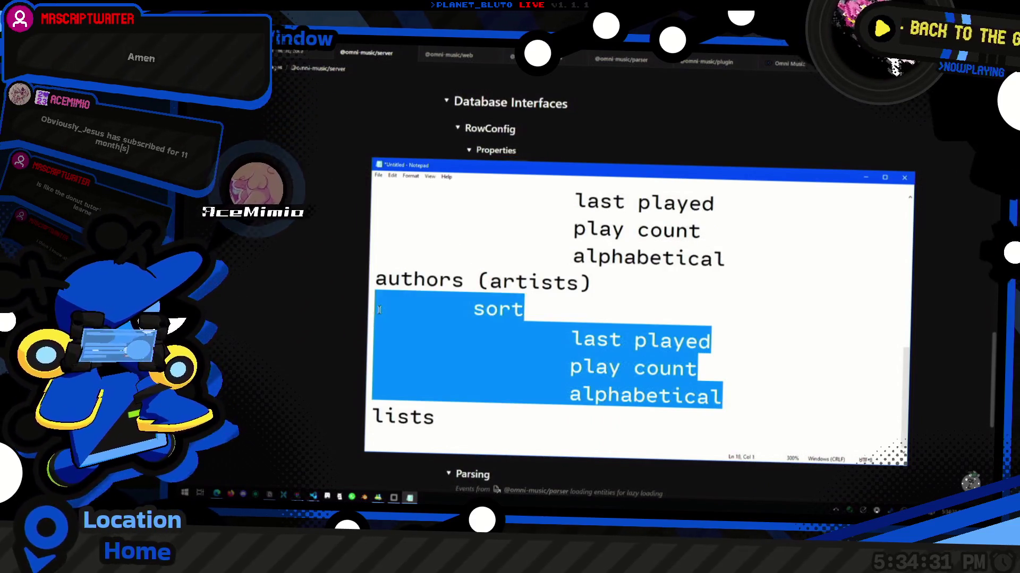
{"action": "left_click", "coordinate": [521, 407]}
{"action": "left_click", "coordinate": [723, 397]}
{"action": "scroll", "coordinate": [687, 255], "scroll_direction": "down", "scroll_amount": 5}
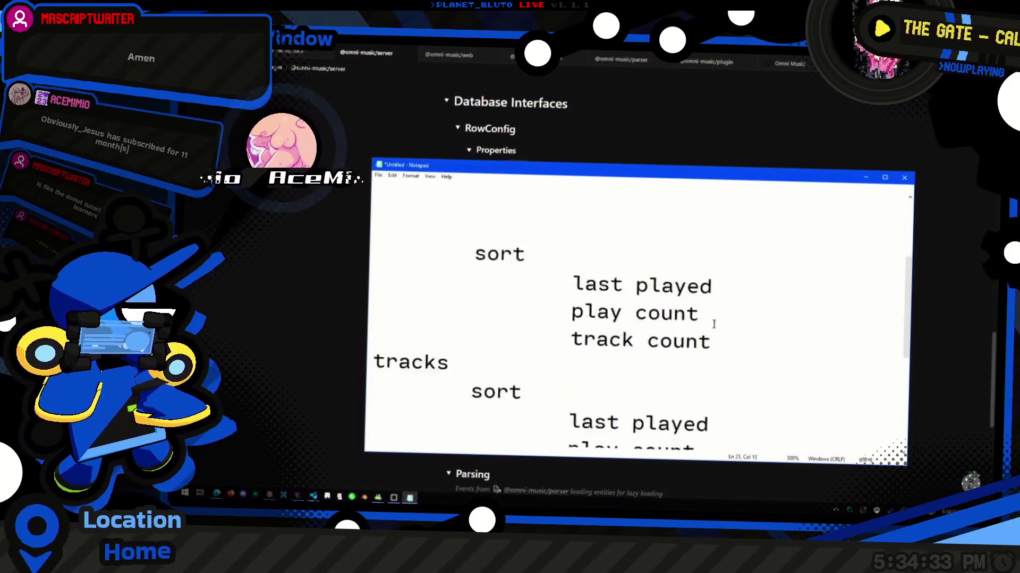
{"action": "scroll", "coordinate": [706, 372], "scroll_direction": "up", "scroll_amount": 1}
{"action": "mouse_move", "coordinate": [712, 390]}
{"action": "left_mouse_down"}
{"action": "mouse_move", "coordinate": [302, 363]}
{"action": "mouse_move", "coordinate": [466, 359]}
{"action": "left_mouse_up"}
{"action": "scroll", "coordinate": [638, 319], "scroll_direction": "up", "scroll_amount": 4}
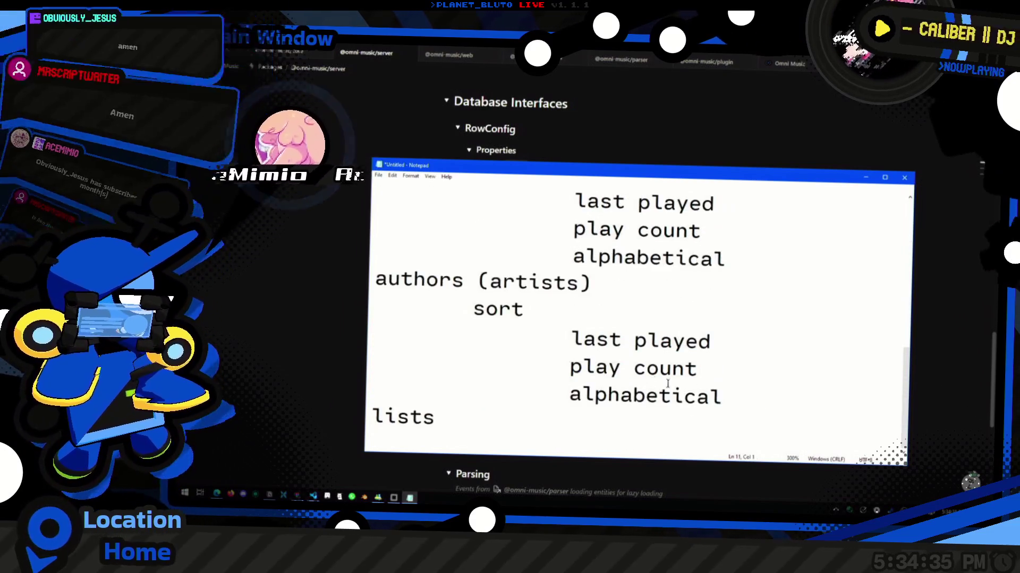
{"action": "left_click", "coordinate": [738, 370]}
{"action": "key", "text": "Return"}
{"action": "type", "text": "track count"}
{"action": "scroll", "coordinate": [748, 396], "scroll_direction": "down", "scroll_amount": 1}
Copy the authors sort block and paste it under lists.
{"action": "mouse_move", "coordinate": [749, 397]}
{"action": "left_mouse_down"}
{"action": "mouse_move", "coordinate": [319, 294]}
{"action": "mouse_move", "coordinate": [335, 267]}
{"action": "left_mouse_up"}
{"action": "left_click", "coordinate": [464, 418]}
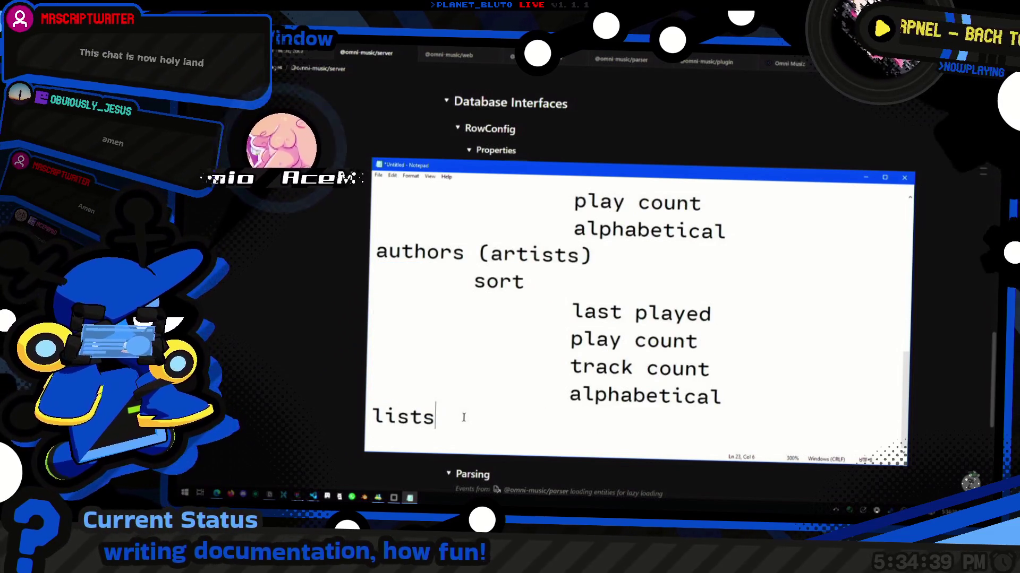
{"action": "key", "text": "Return"}
{"action": "key", "text": "ctrl+v"}
Check the lists sort options: last played, play count, track count and alphabetical.
{"action": "left_click_drag", "start_coordinate": [568, 340], "coordinate": [761, 343]}
{"action": "key", "text": "Down"}
{"action": "key", "text": "ctrl+shift+Left"}
{"action": "key", "text": "ctrl+shift+Left"}
{"action": "key", "text": "Down"}
{"action": "key", "text": "End"}
{"action": "key", "text": "ctrl+shift+Left"}
{"action": "key", "text": "ctrl+shift+Left"}
{"action": "left_click_drag", "start_coordinate": [722, 423], "coordinate": [565, 419]}
{"action": "left_click_drag", "start_coordinate": [698, 367], "coordinate": [565, 367]}
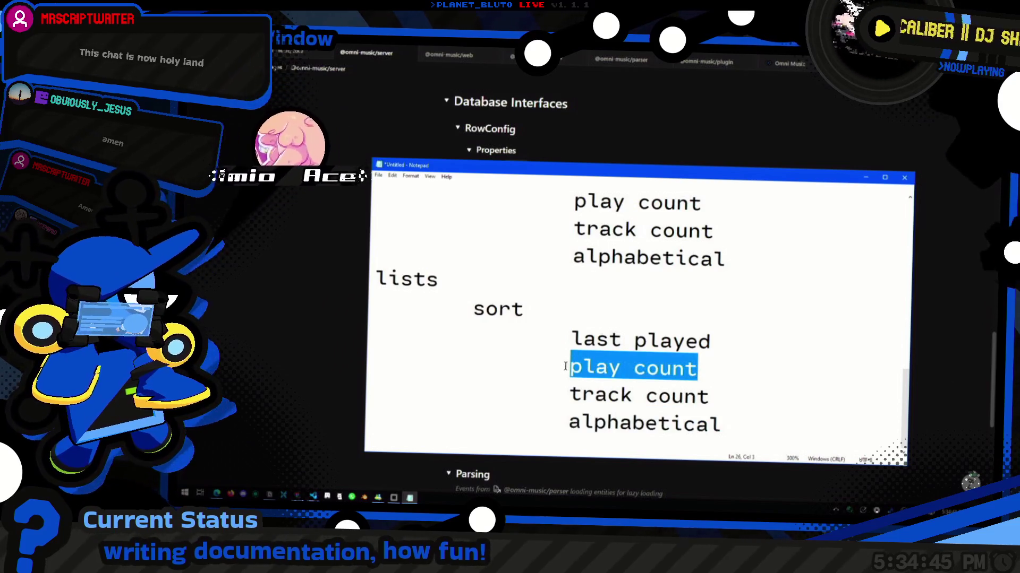
{"action": "left_click_drag", "start_coordinate": [712, 344], "coordinate": [539, 340]}
{"action": "mouse_move", "coordinate": [743, 398]}
{"action": "left_mouse_down"}
{"action": "mouse_move", "coordinate": [561, 395]}
{"action": "mouse_move", "coordinate": [753, 382]}
{"action": "mouse_move", "coordinate": [569, 395]}
{"action": "mouse_move", "coordinate": [569, 368]}
{"action": "mouse_move", "coordinate": [708, 371]}
{"action": "left_mouse_up"}
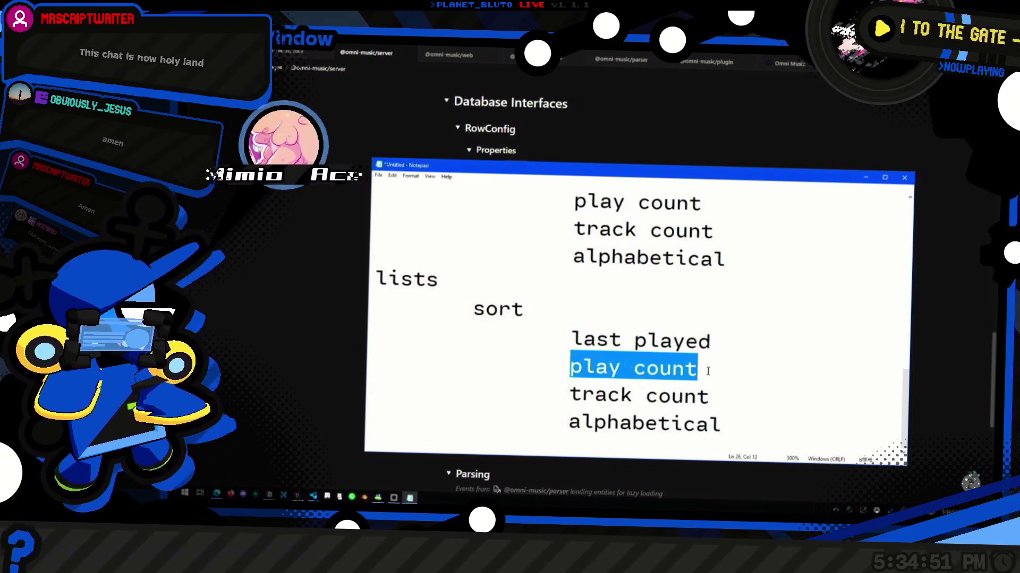
{"action": "left_click", "coordinate": [706, 367]}
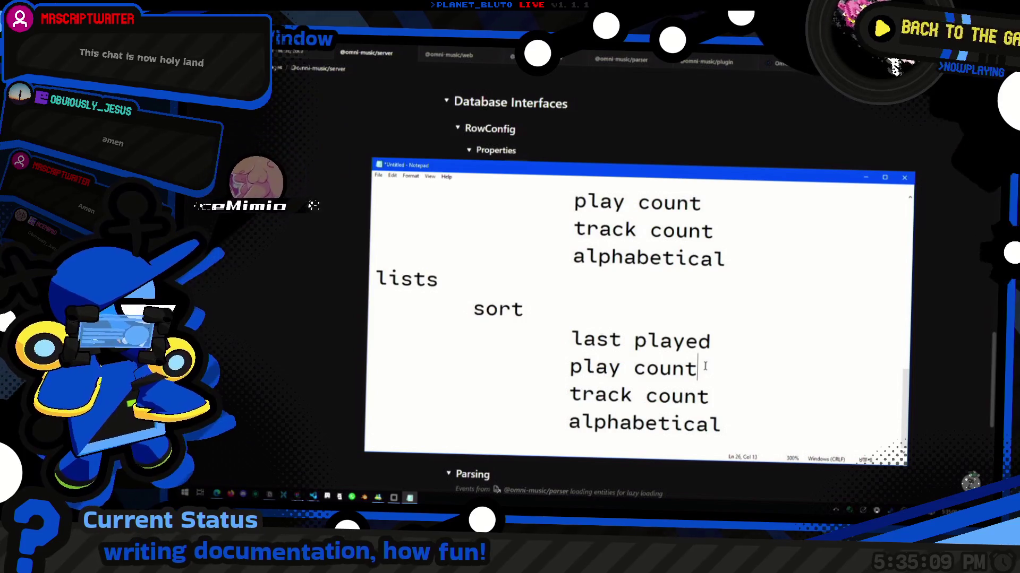
{"action": "left_click", "coordinate": [722, 349]}
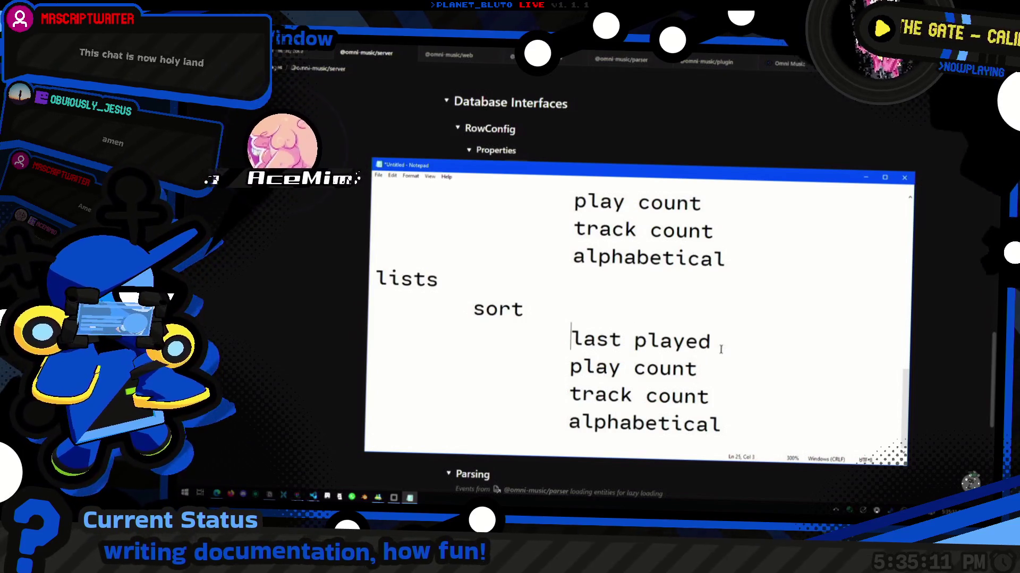
{"action": "left_click", "coordinate": [721, 349]}
{"action": "key", "text": "ctrl+shift+Left"}
{"action": "key", "text": "ctrl+shift+Left"}
{"action": "key", "text": "Down"}
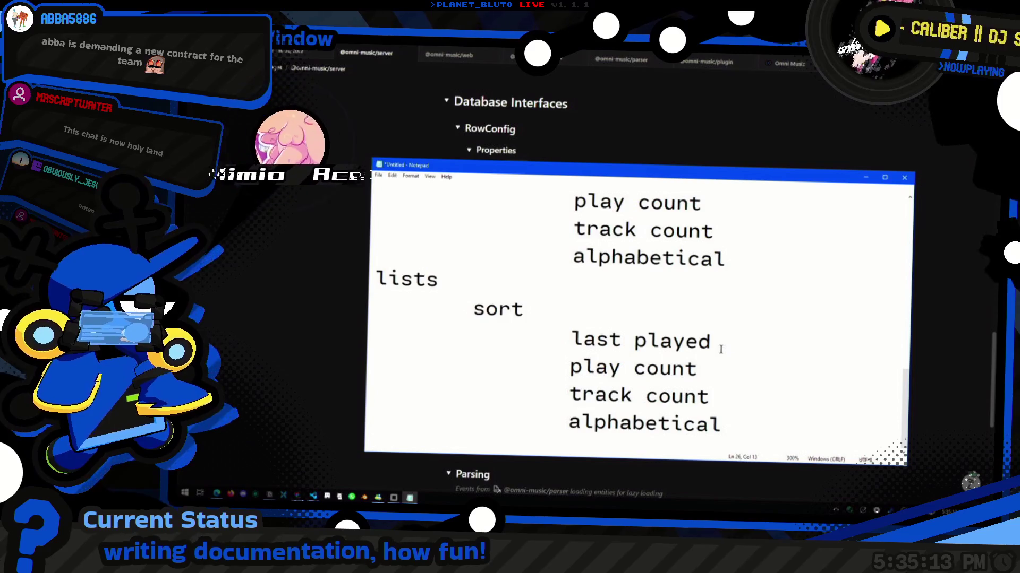
{"action": "key", "text": "Down"}
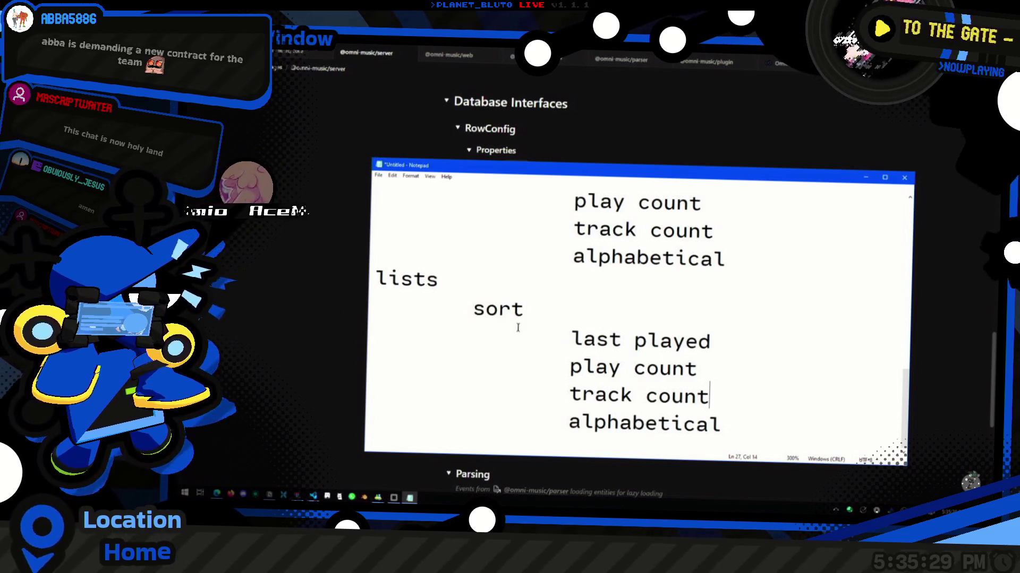
Verify the lists sort lines, restoring track count after accidentally deleting it.
{"action": "left_click", "coordinate": [726, 357]}
{"action": "triple_click", "coordinate": [725, 357]}
{"action": "left_click", "coordinate": [726, 356]}
{"action": "scroll", "coordinate": [635, 351], "scroll_direction": "up", "scroll_amount": 2}
{"action": "scroll", "coordinate": [635, 351], "scroll_direction": "down", "scroll_amount": 2}
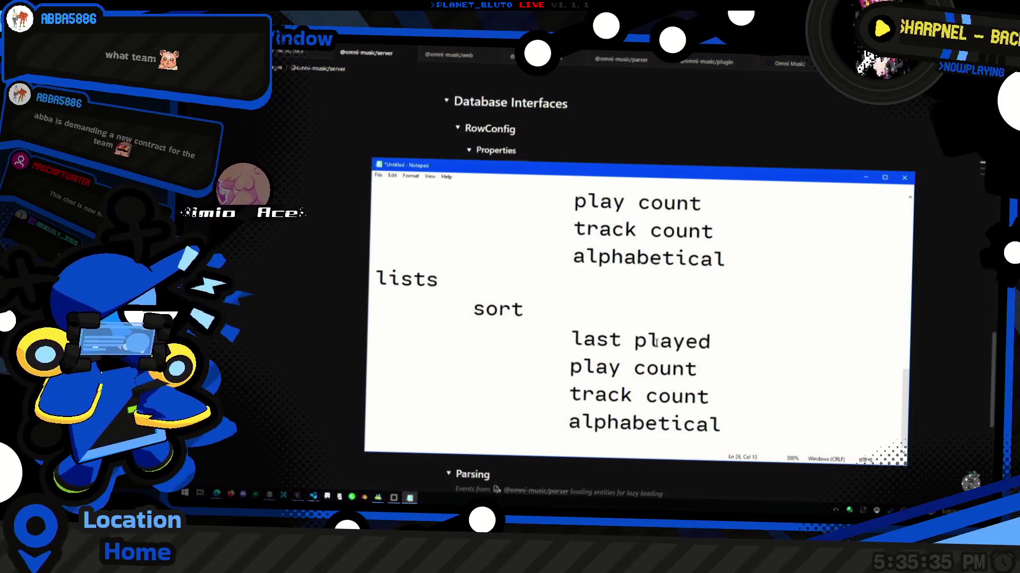
{"action": "mouse_move", "coordinate": [712, 341]}
{"action": "left_mouse_down"}
{"action": "mouse_move", "coordinate": [363, 289]}
{"action": "mouse_move", "coordinate": [366, 327]}
{"action": "left_mouse_up"}
{"action": "left_click", "coordinate": [762, 344]}
{"action": "left_click_drag", "start_coordinate": [712, 396], "coordinate": [571, 396]}
{"action": "key", "text": "BackSpace"}
{"action": "key", "text": "ctrl+z"}
{"action": "key", "text": "Down"}
{"action": "key", "text": "Down"}
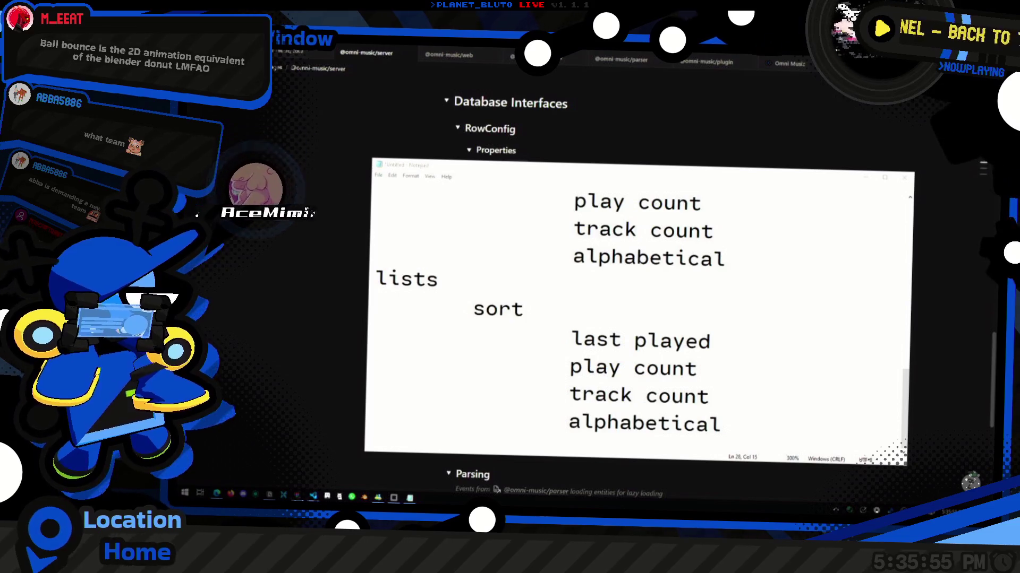
{"action": "key", "text": "alt+Tab"}
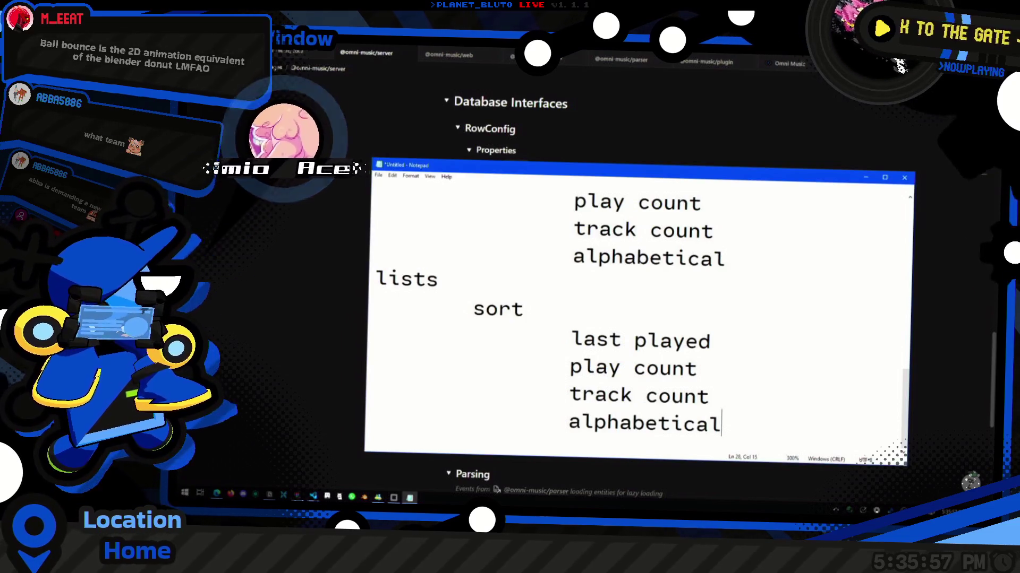
{"action": "key", "text": "alt+Tab"}
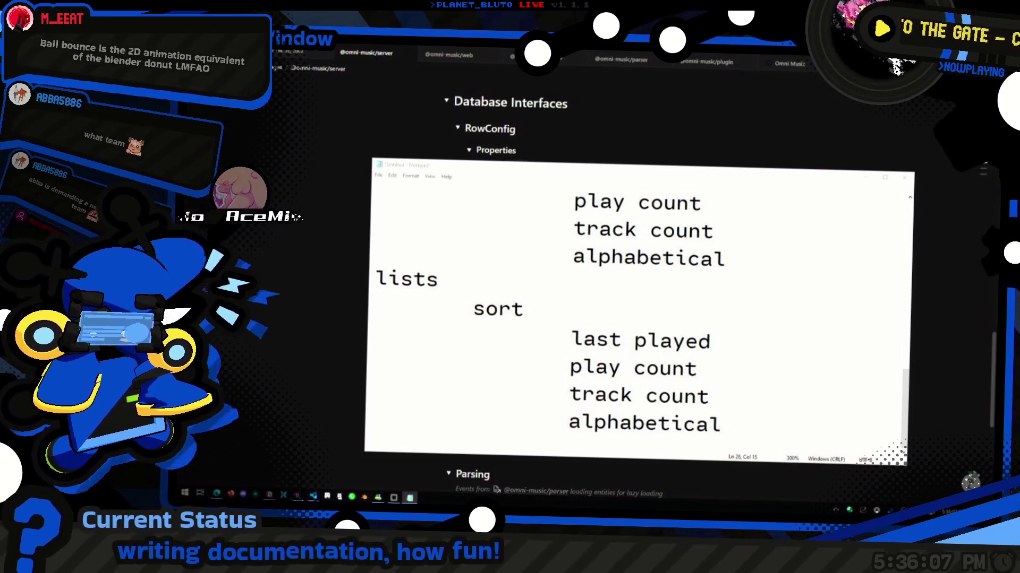
Scroll through the full Notepad sort outline, then return to the Notion server docs.
{"action": "left_click", "coordinate": [778, 420]}
{"action": "scroll", "coordinate": [736, 414], "scroll_direction": "up", "scroll_amount": 2}
{"action": "scroll", "coordinate": [731, 416], "scroll_direction": "down", "scroll_amount": 2}
{"action": "scroll", "coordinate": [731, 417], "scroll_direction": "up", "scroll_amount": 4}
{"action": "scroll", "coordinate": [638, 264], "scroll_direction": "down", "scroll_amount": 8, "text": "ctrl"}
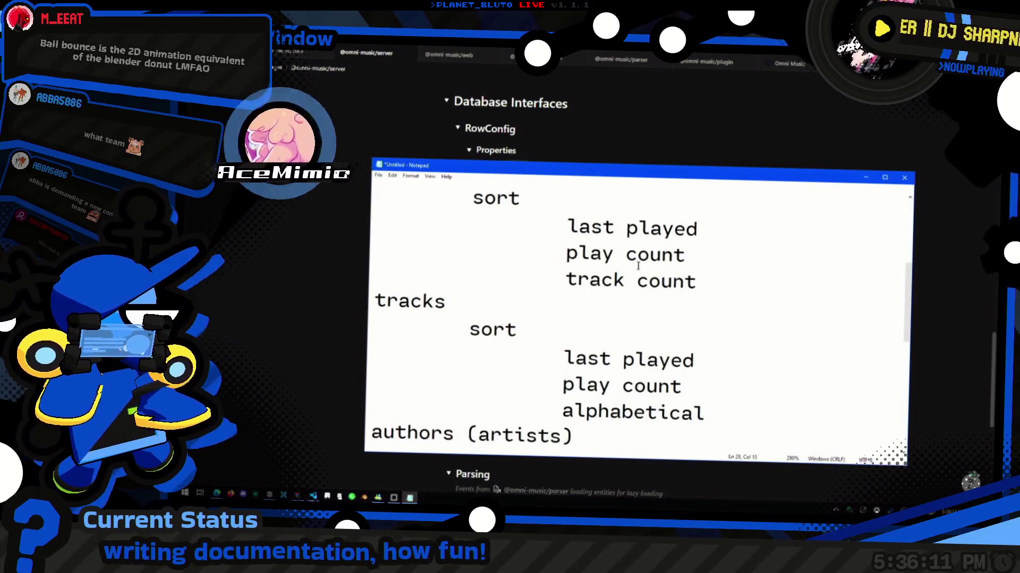
{"action": "scroll", "coordinate": [611, 272], "scroll_direction": "down", "scroll_amount": 5, "text": "ctrl"}
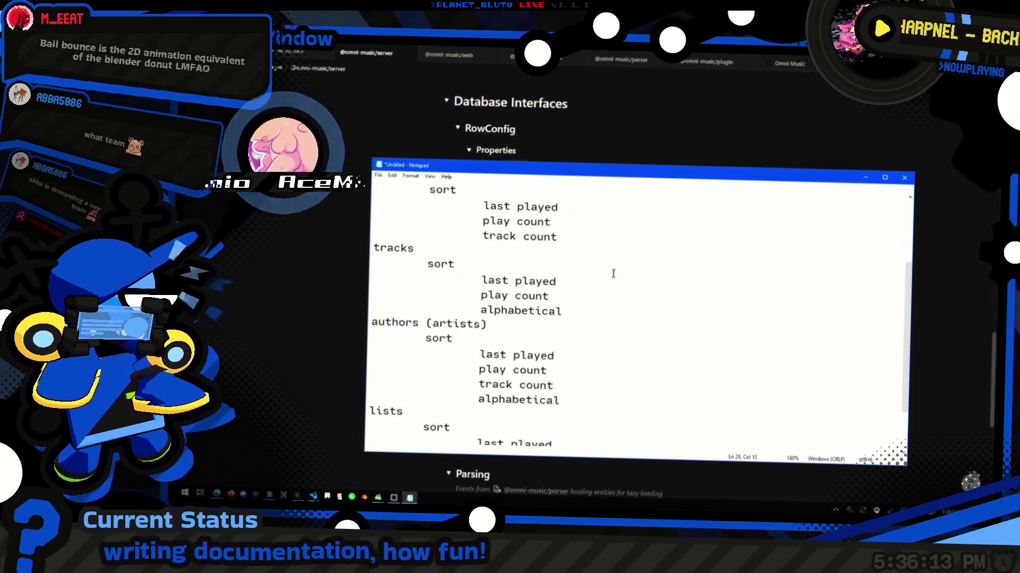
{"action": "left_click", "coordinate": [542, 125]}
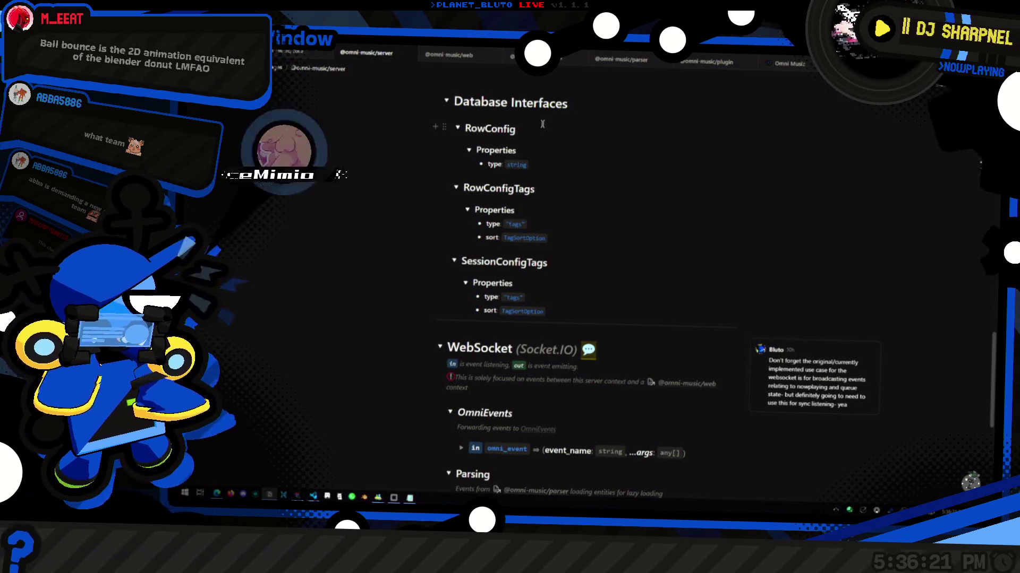
{"action": "key", "text": "ctrl+k"}
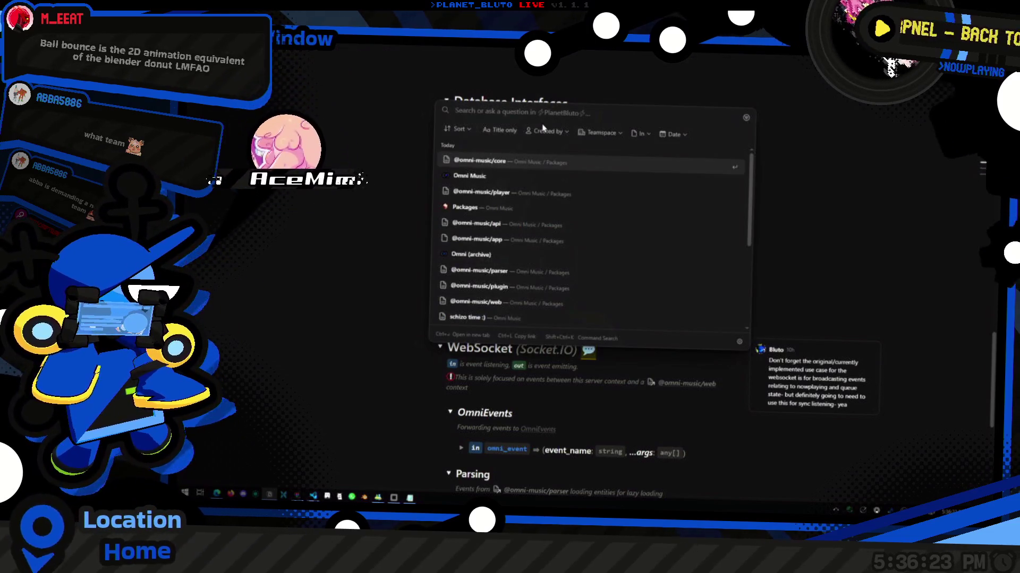
{"action": "type", "text": "f"}
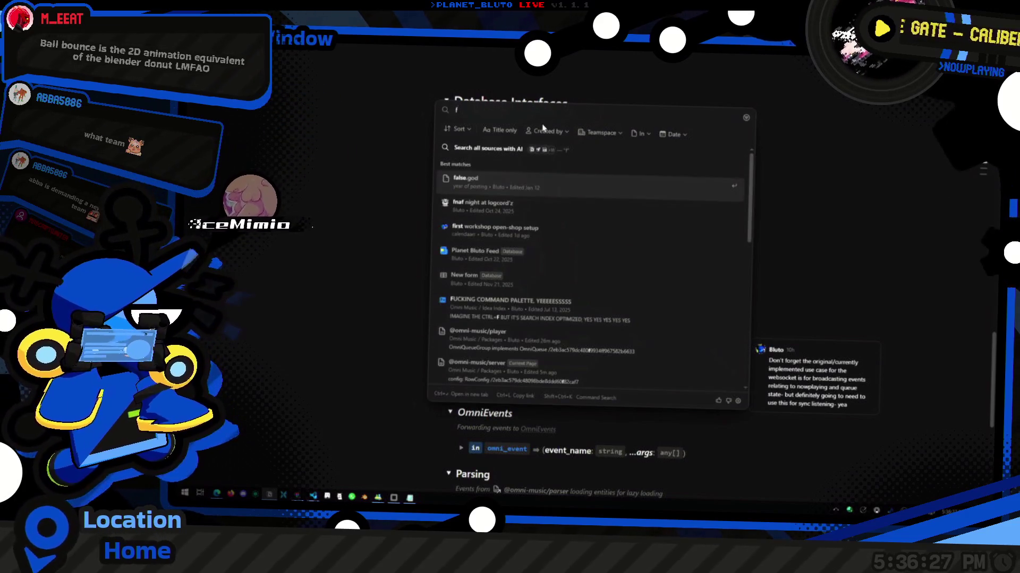
{"action": "key", "text": "BackSpace"}
{"action": "key", "text": "Escape"}
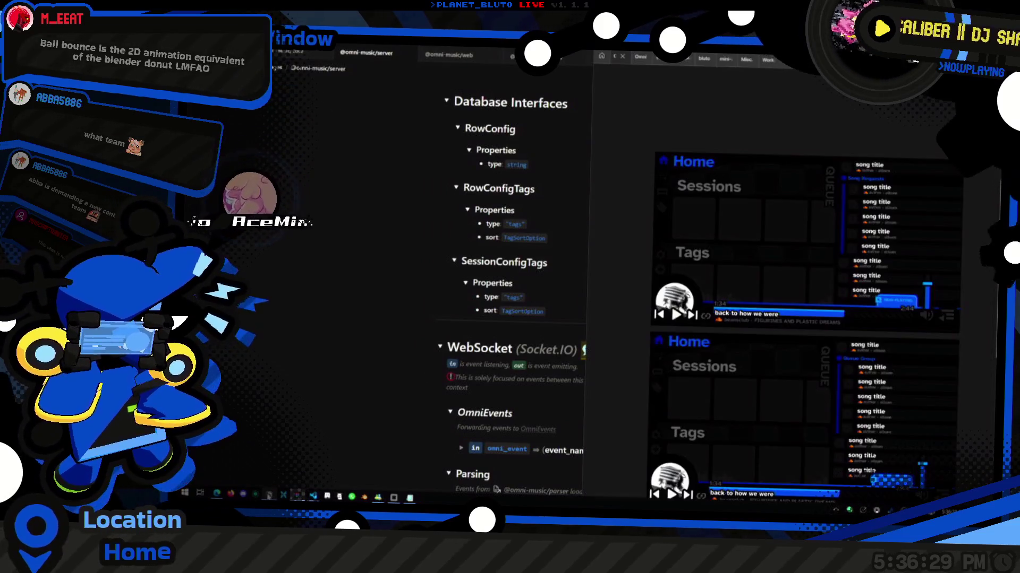
{"action": "key", "text": "alt+Tab"}
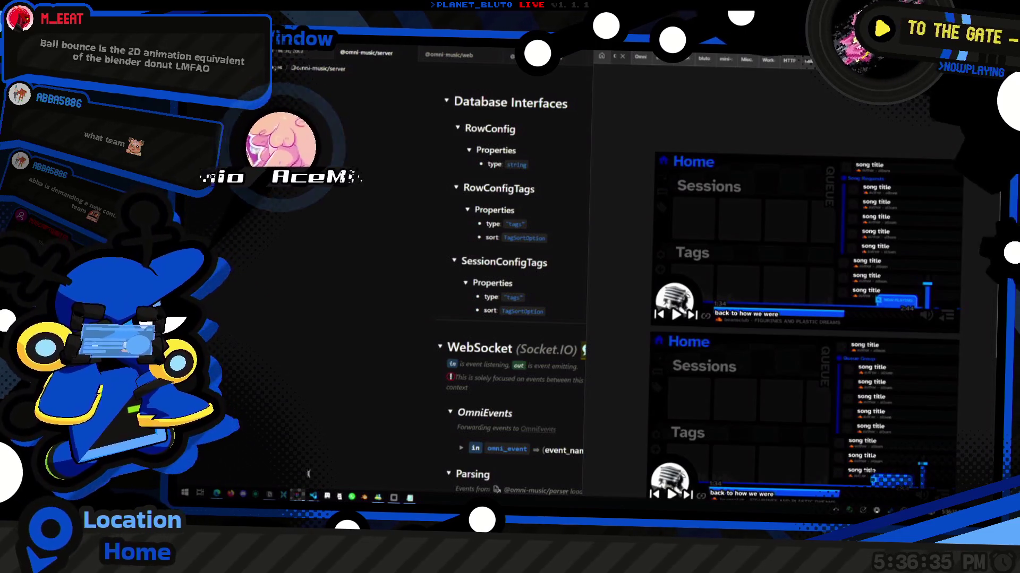
{"action": "left_click", "coordinate": [521, 278]}
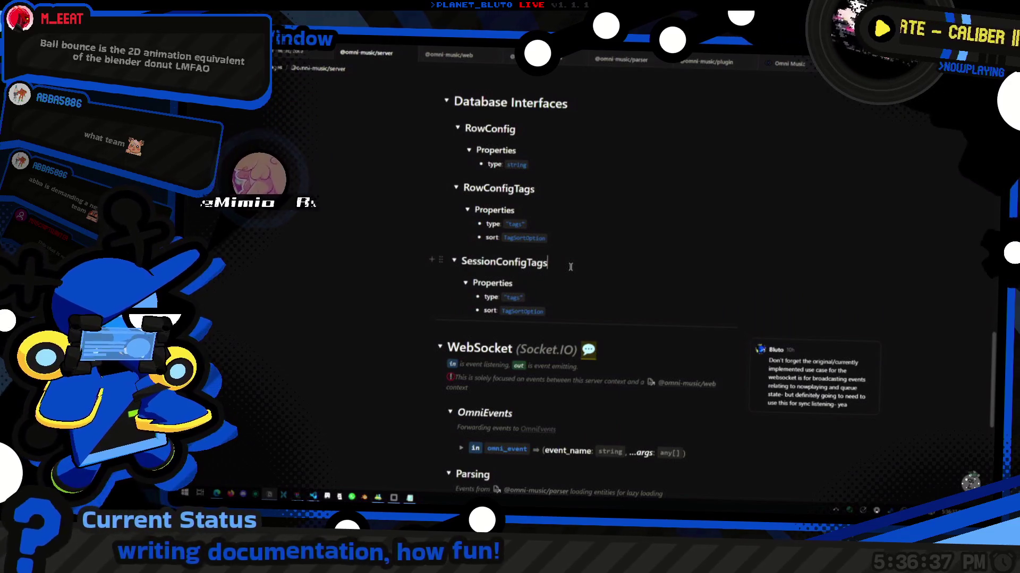
{"action": "key", "text": "ctrl+p"}
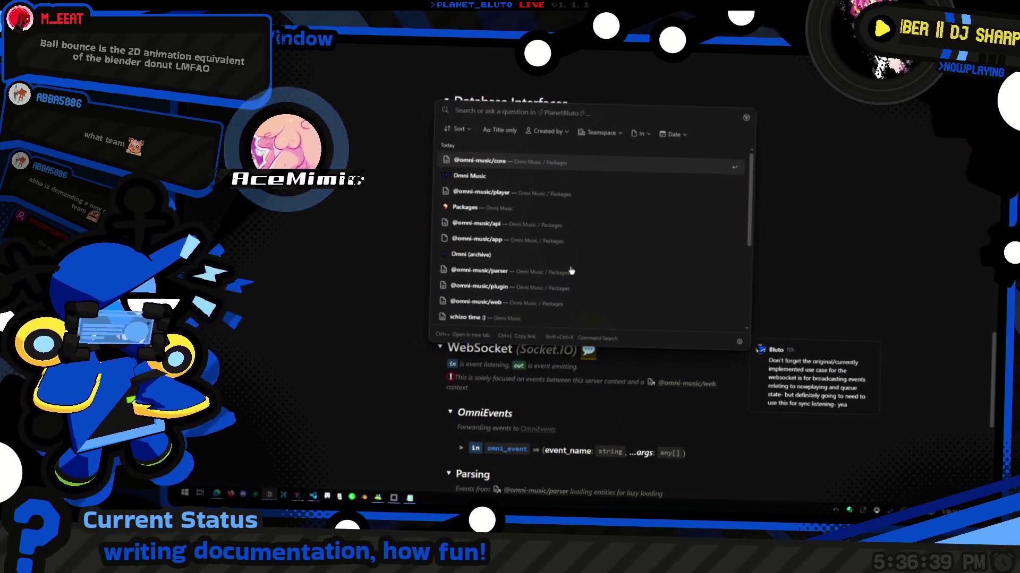
{"action": "type", "text": "fo"}
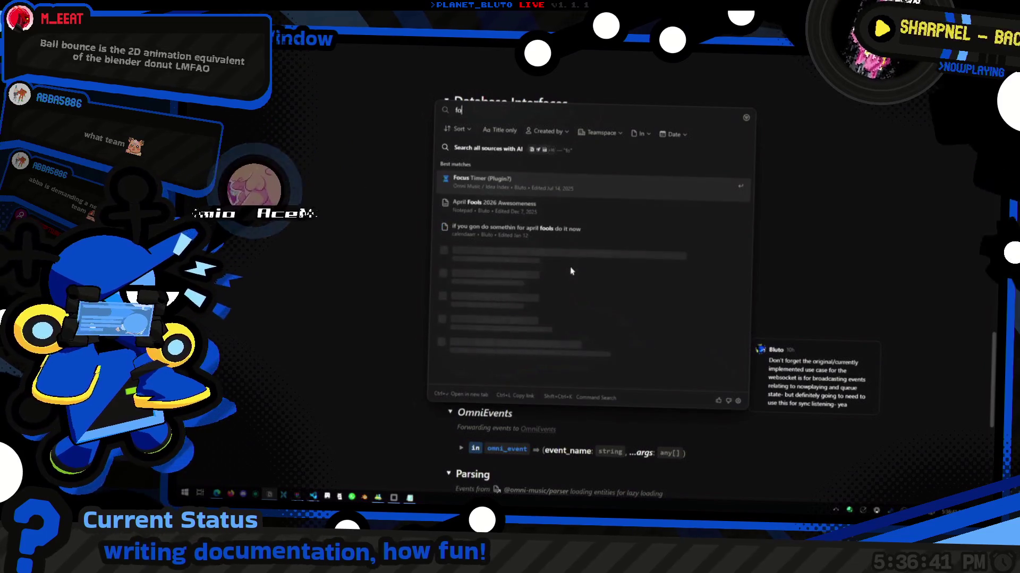
{"action": "key", "text": "BackSpace"}
{"action": "key", "text": "BackSpace"}
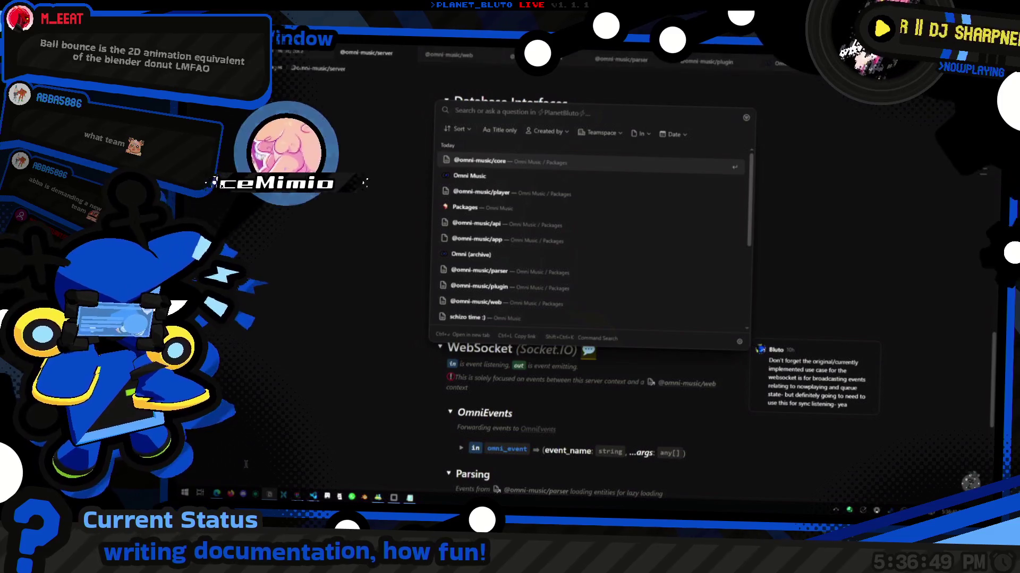
{"action": "key", "text": "Escape"}
{"action": "key", "text": "Escape"}
{"action": "left_click", "coordinate": [581, 188]}
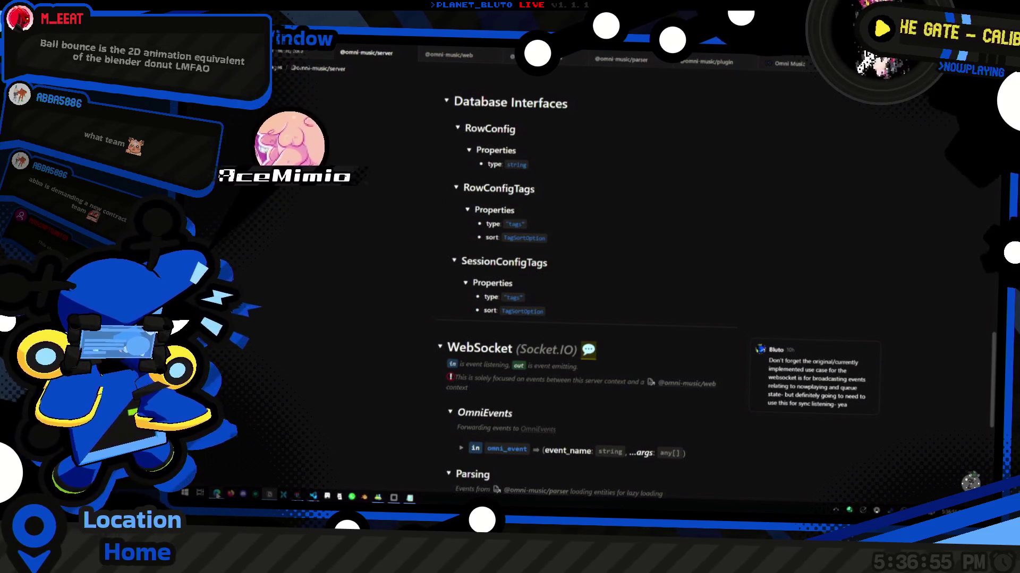
{"action": "mouse_move", "coordinate": [297, 496]}
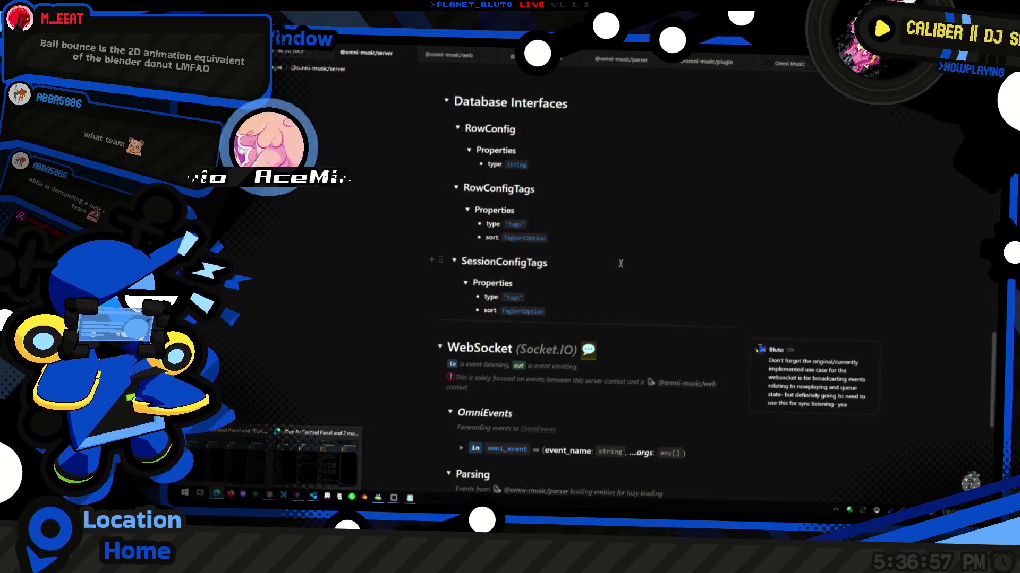
{"action": "left_click", "coordinate": [623, 260]}
{"action": "left_click", "coordinate": [623, 260]}
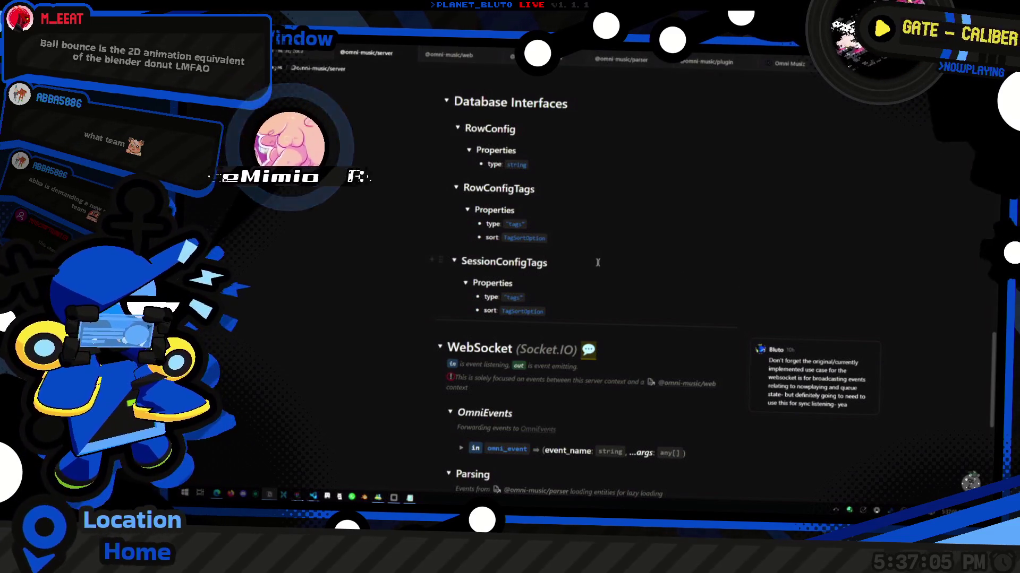
{"action": "scroll", "coordinate": [595, 258], "scroll_direction": "up", "scroll_amount": 3}
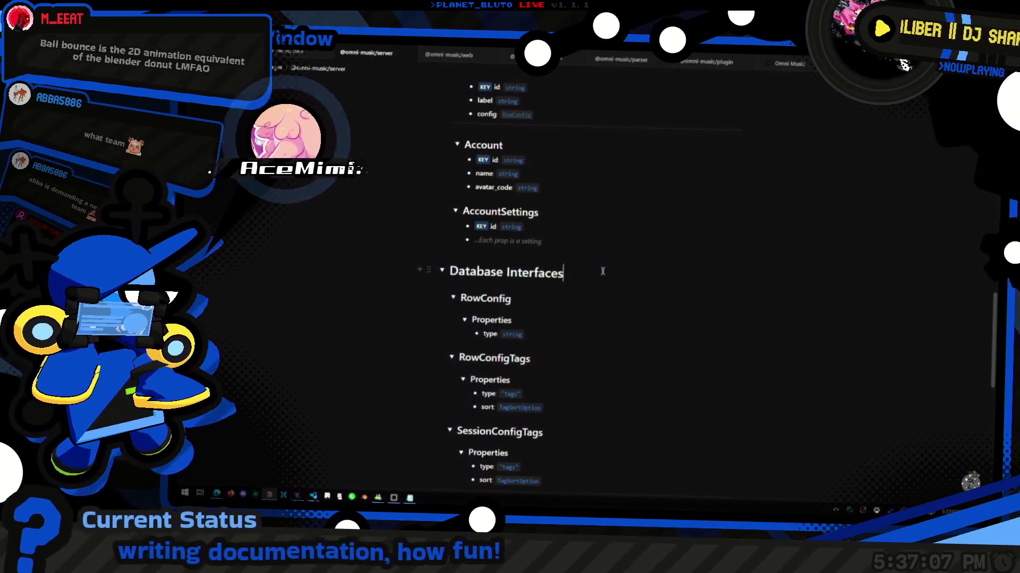
Search for 'content' and open the PLANET_BLUTO.NET content management page.
{"action": "key", "text": "ctrl+k"}
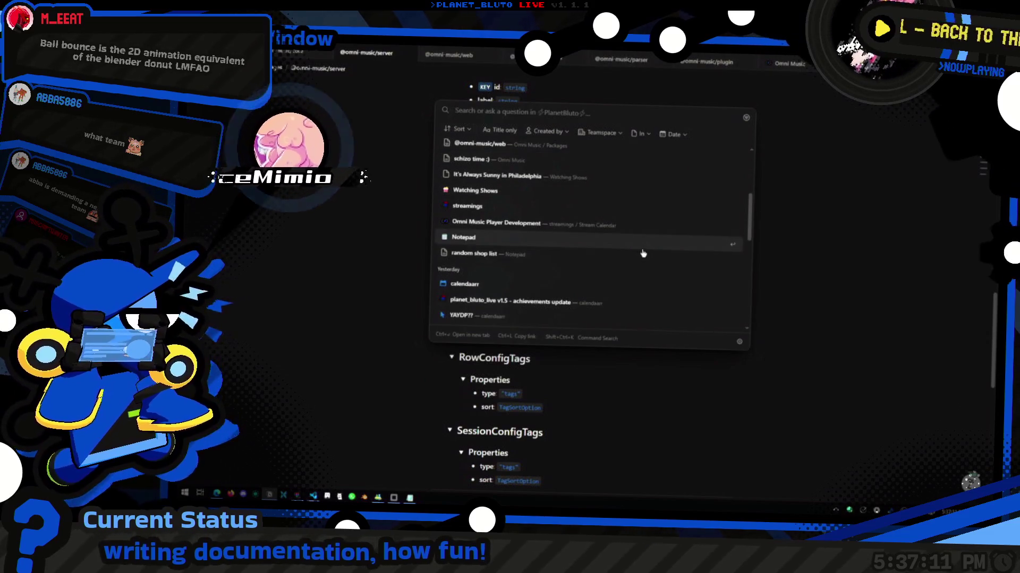
{"action": "scroll", "coordinate": [643, 253], "scroll_direction": "up", "scroll_amount": 2}
{"action": "type", "text": "content"}
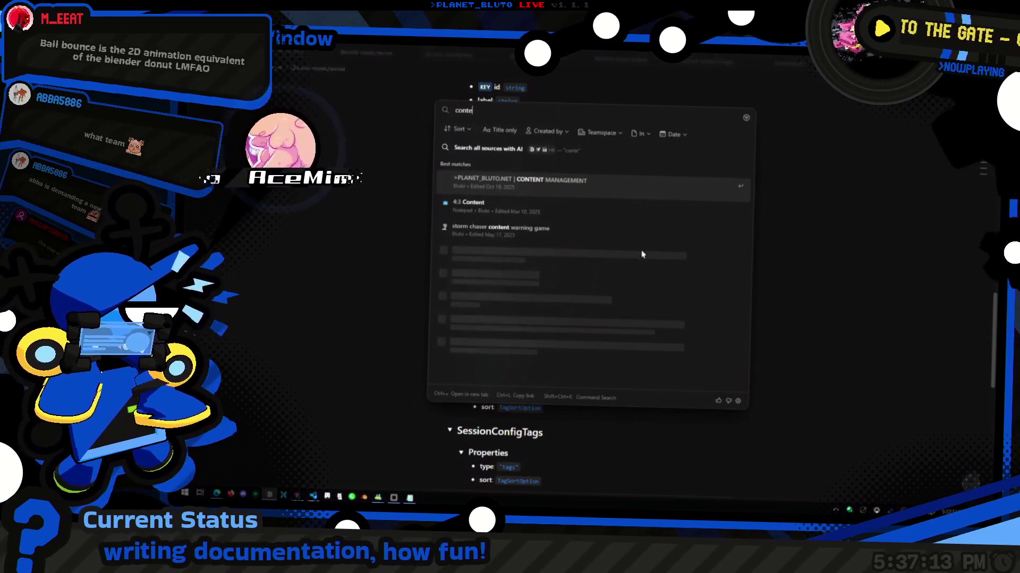
{"action": "key", "text": "Return"}
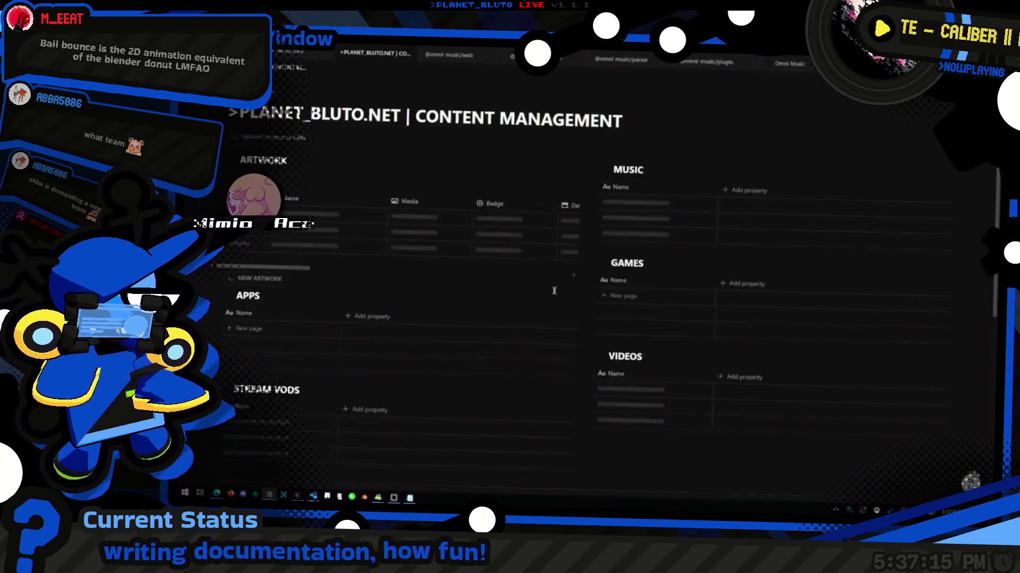
{"action": "scroll", "coordinate": [523, 315], "scroll_direction": "down", "scroll_amount": 10}
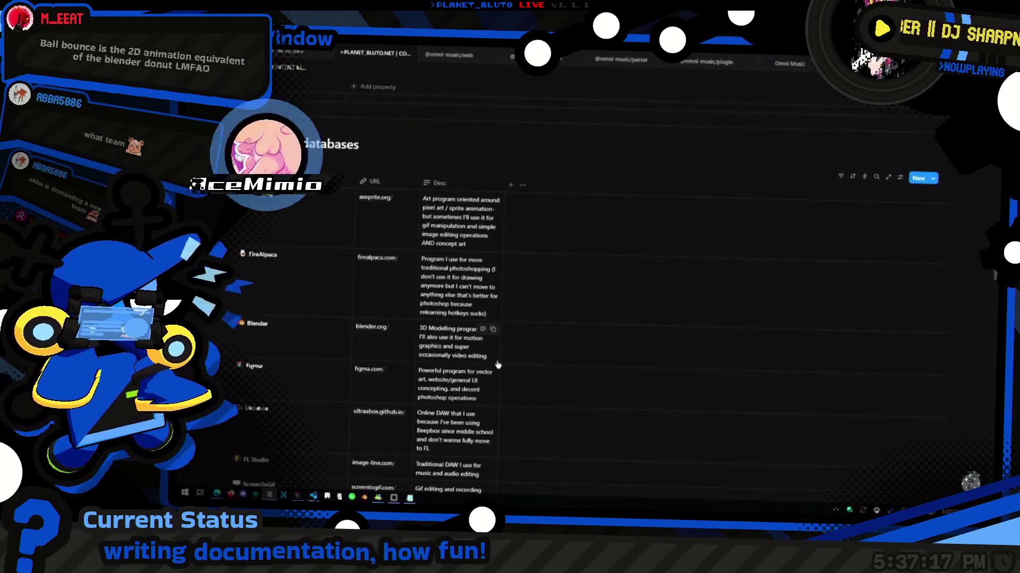
{"action": "scroll", "coordinate": [316, 298], "scroll_direction": "down", "scroll_amount": 5}
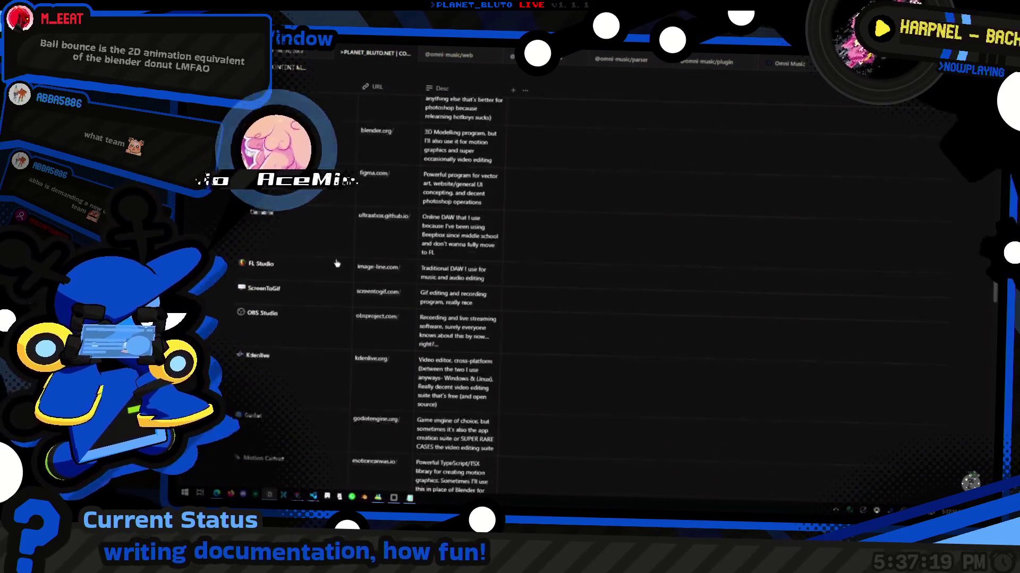
{"action": "scroll", "coordinate": [339, 282], "scroll_direction": "up", "scroll_amount": 5}
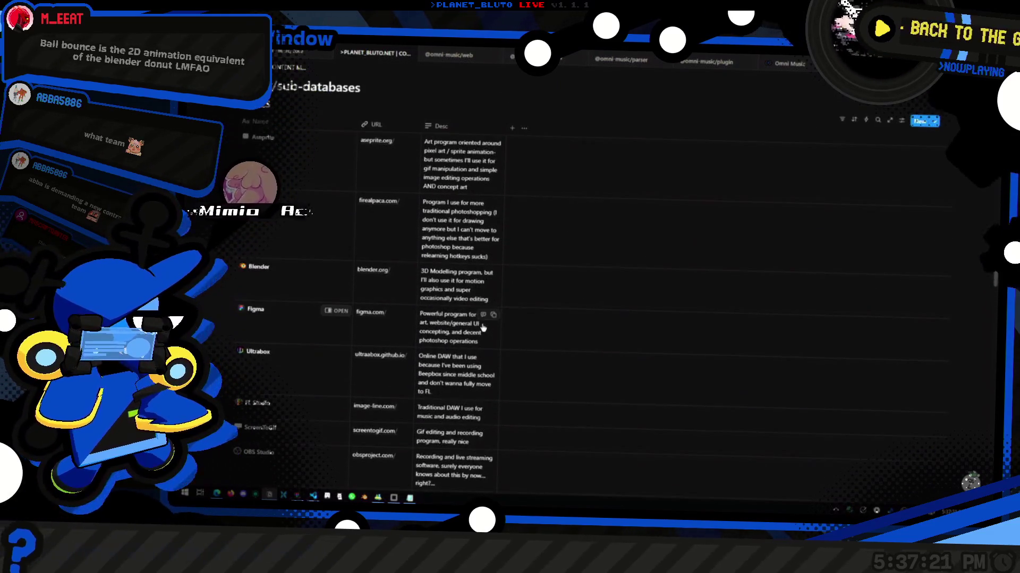
{"action": "scroll", "coordinate": [482, 328], "scroll_direction": "down", "scroll_amount": 2}
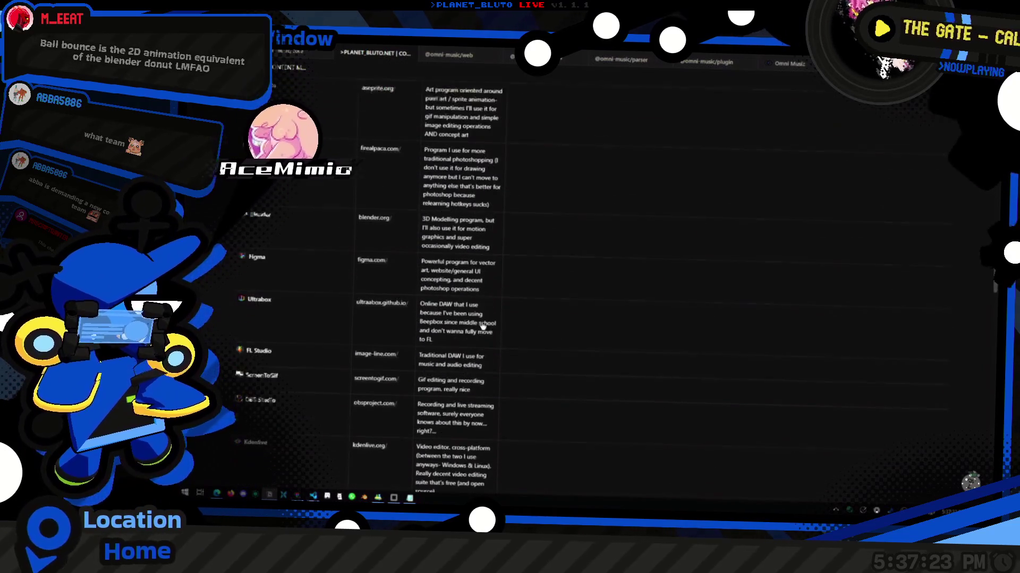
{"action": "scroll", "coordinate": [483, 327], "scroll_direction": "down", "scroll_amount": 3}
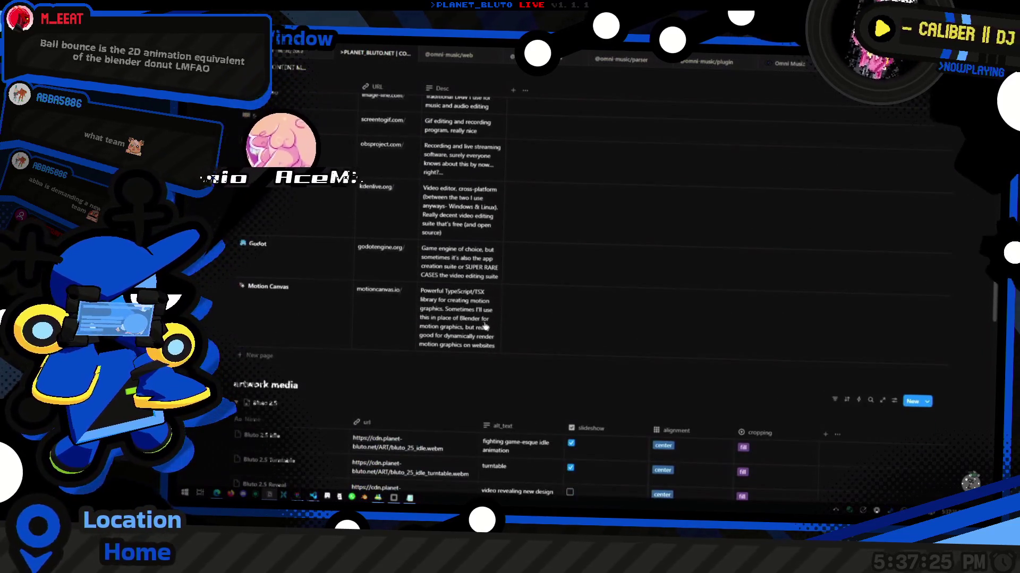
{"action": "scroll", "coordinate": [551, 293], "scroll_direction": "up", "scroll_amount": 3}
{"action": "left_click", "coordinate": [374, 54]}
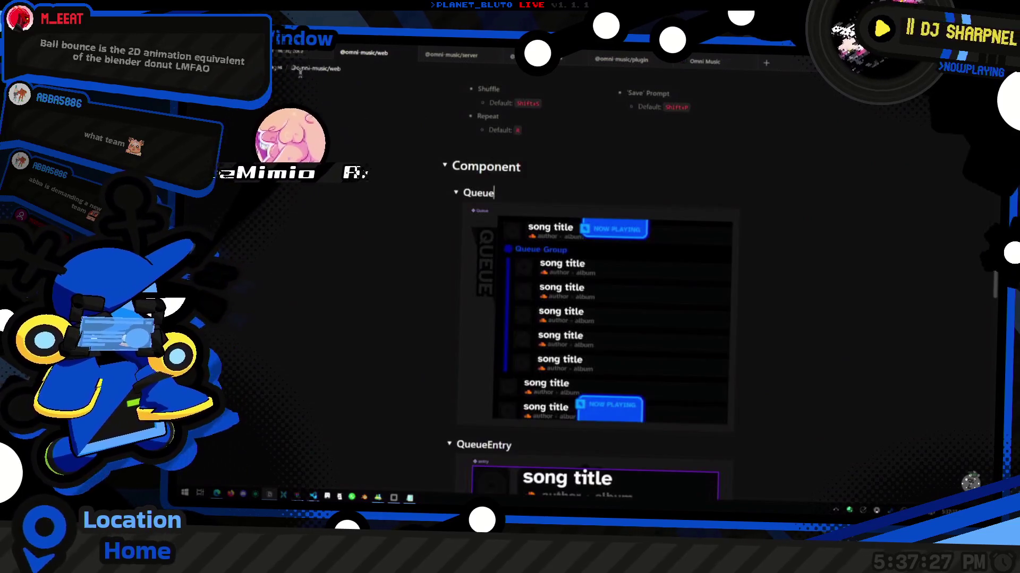
{"action": "left_click", "coordinate": [285, 54]}
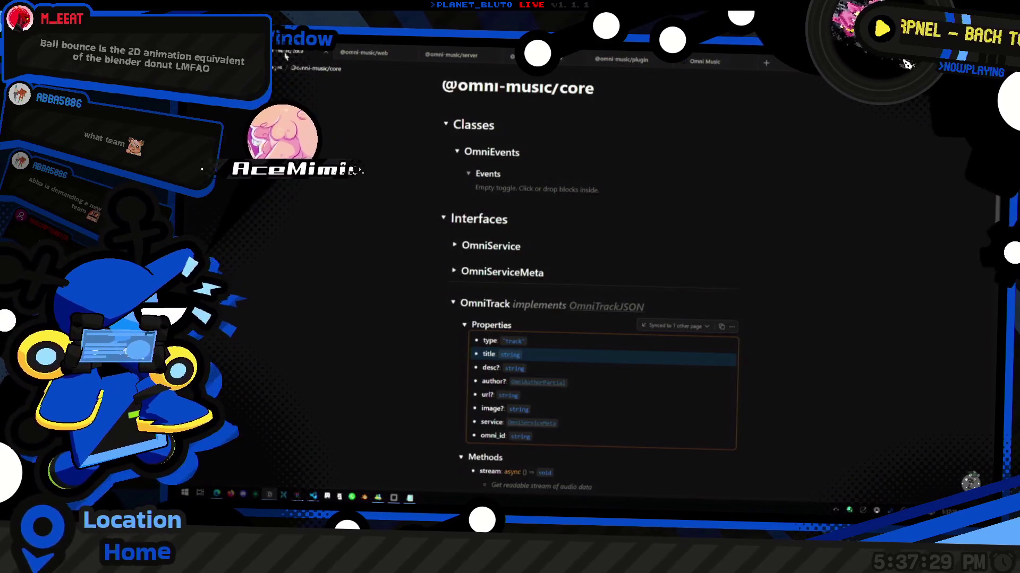
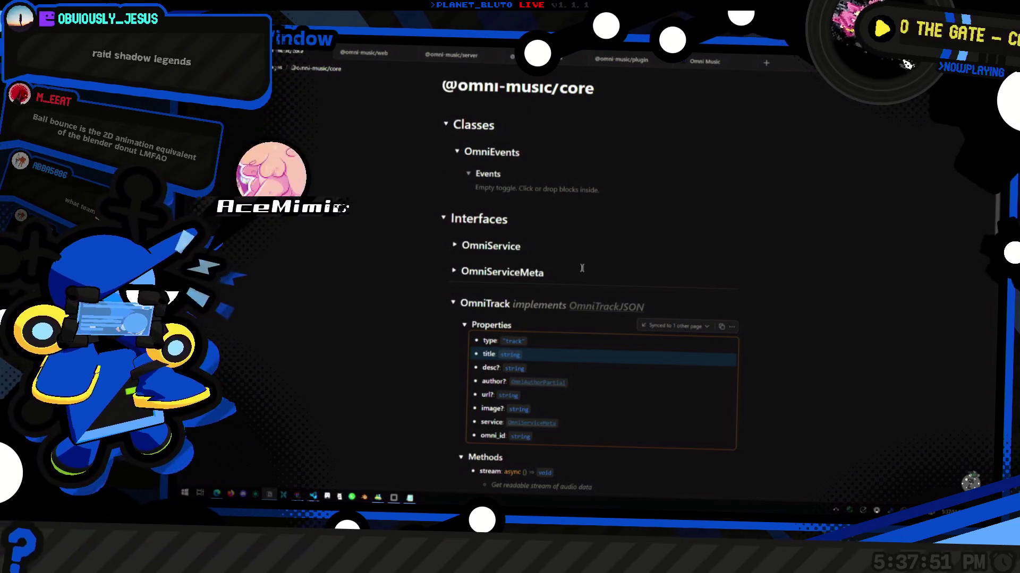
Review the interface entries: the image? property, save method, OmniAuthorJSON and OmniAuthorPartial.
{"action": "scroll", "coordinate": [593, 249], "scroll_direction": "down", "scroll_amount": 2}
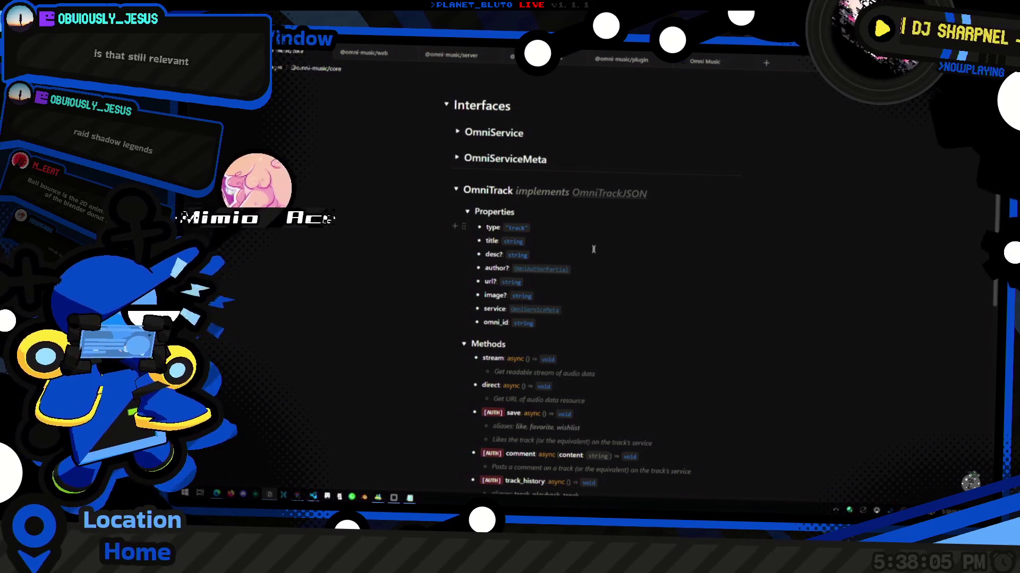
{"action": "scroll", "coordinate": [611, 255], "scroll_direction": "down", "scroll_amount": 2}
{"action": "double_click", "coordinate": [649, 182]}
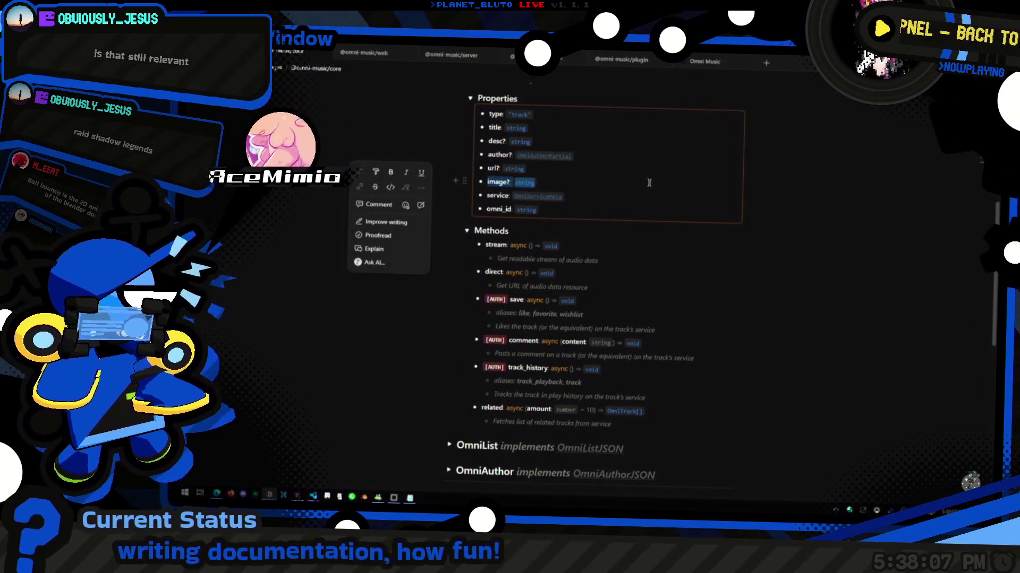
{"action": "left_click", "coordinate": [673, 165]}
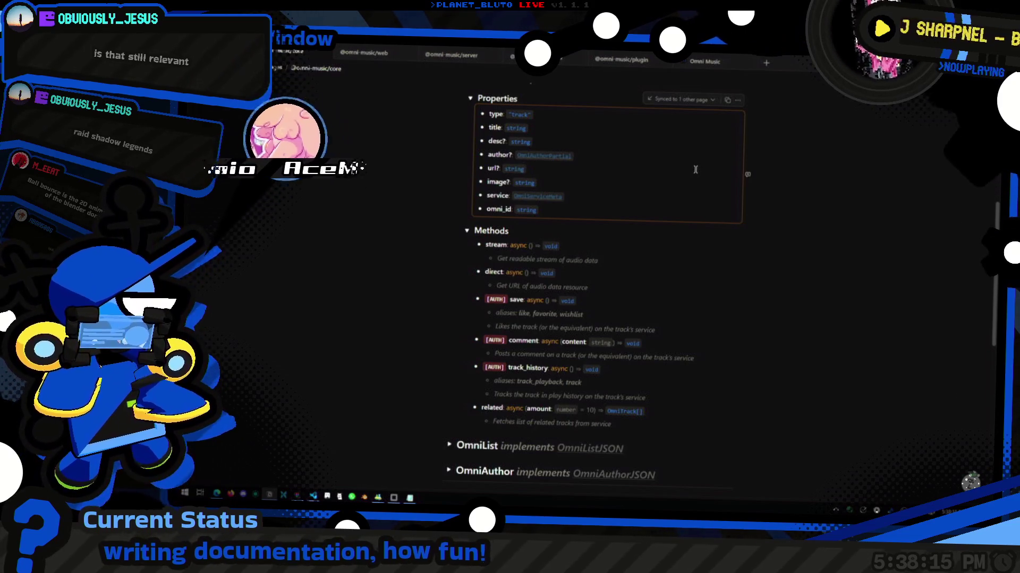
{"action": "scroll", "coordinate": [628, 170], "scroll_direction": "down", "scroll_amount": 3}
{"action": "left_click", "coordinate": [627, 211]}
{"action": "scroll", "coordinate": [627, 212], "scroll_direction": "down", "scroll_amount": 5}
{"action": "left_click", "coordinate": [628, 297]}
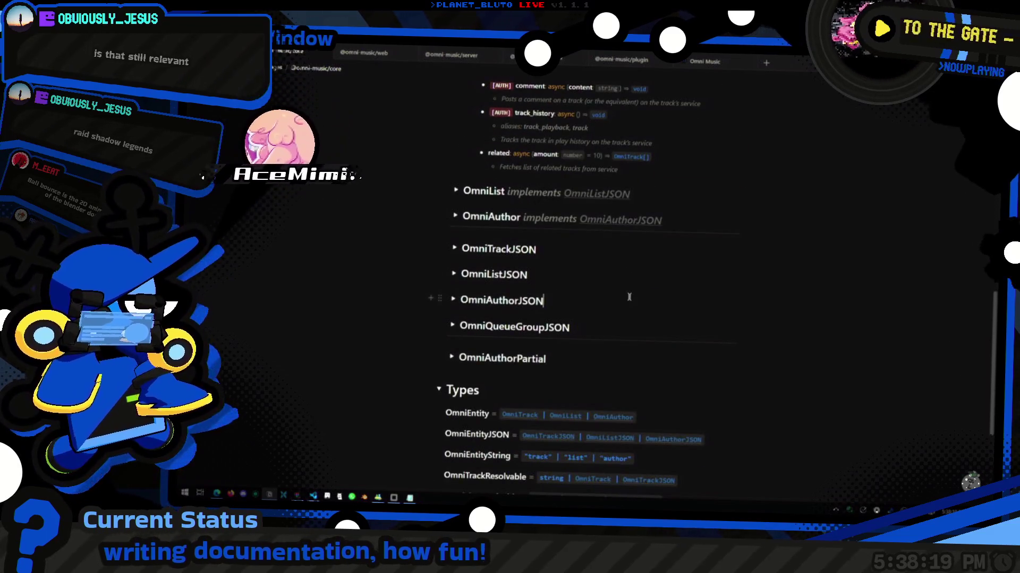
{"action": "key", "text": "ctrl+a"}
{"action": "scroll", "coordinate": [674, 319], "scroll_direction": "down", "scroll_amount": 1}
{"action": "left_click", "coordinate": [648, 333]}
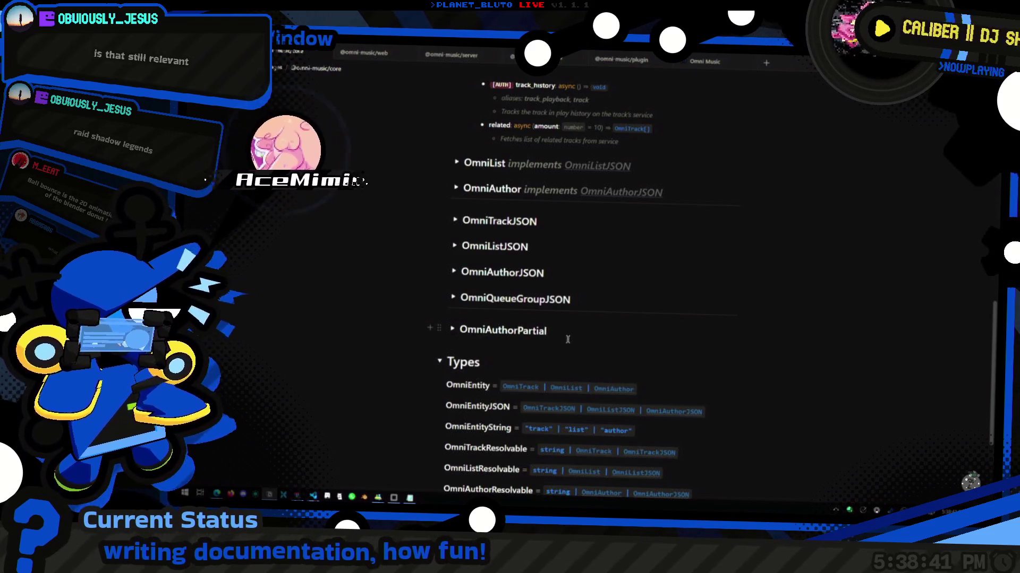
Add an empty line below OmniQueueGroupJSON, then review OmniTrackJSON and the direct method's description.
{"action": "scroll", "coordinate": [568, 339], "scroll_direction": "down", "scroll_amount": 2}
{"action": "left_click", "coordinate": [610, 238]}
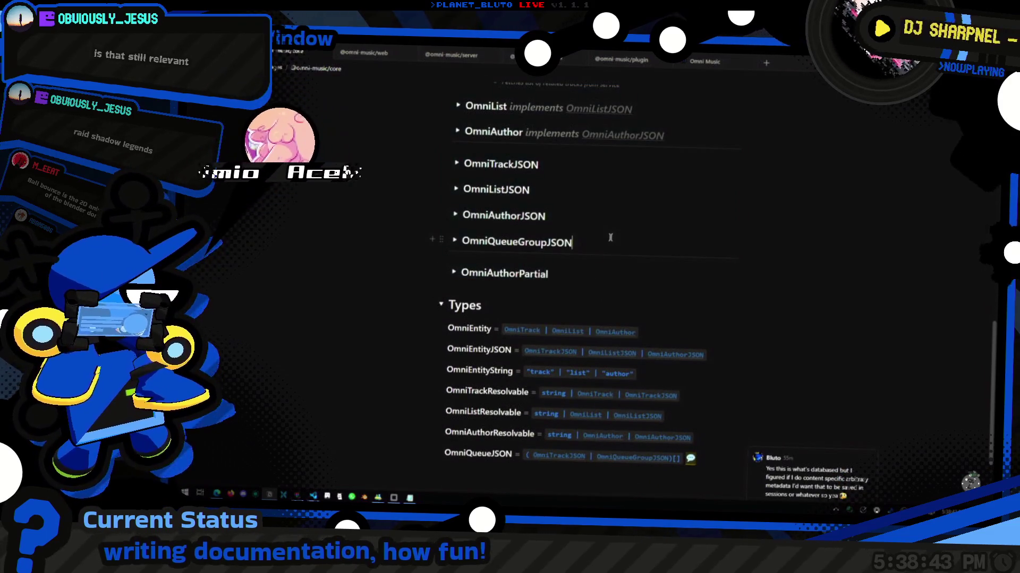
{"action": "key", "text": "Return"}
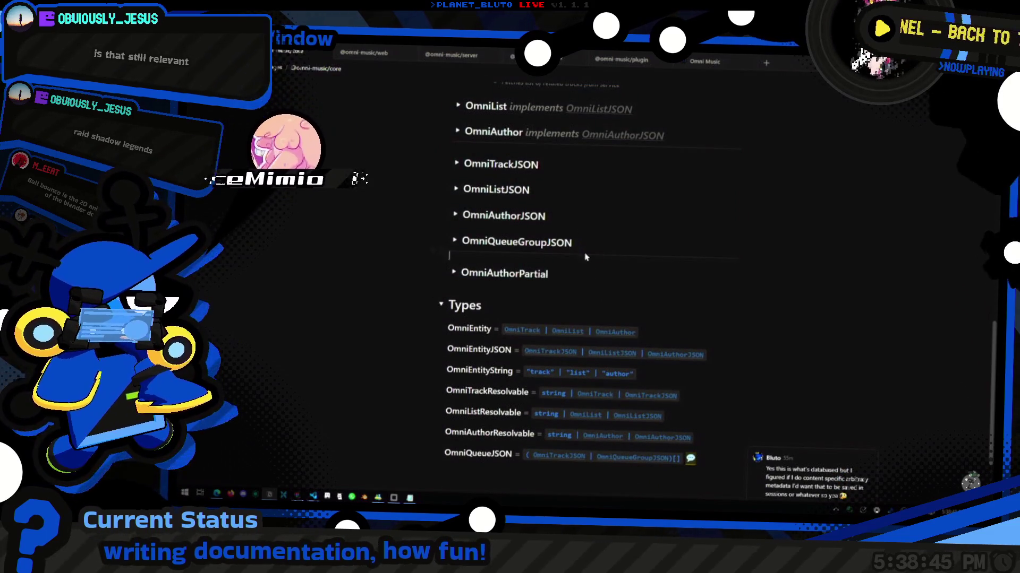
{"action": "scroll", "coordinate": [568, 255], "scroll_direction": "up", "scroll_amount": 4}
{"action": "left_click", "coordinate": [564, 275]}
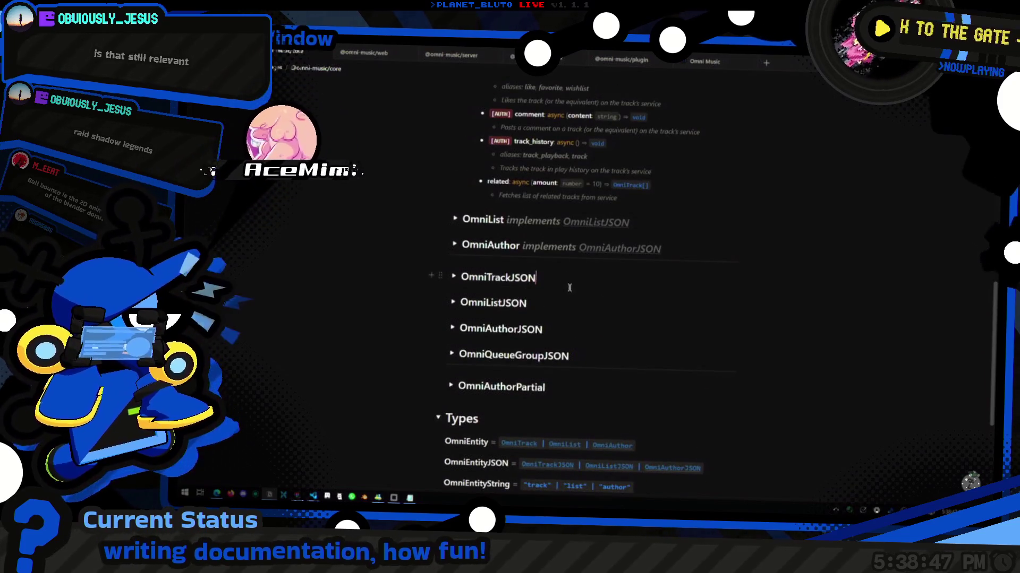
{"action": "scroll", "coordinate": [570, 287], "scroll_direction": "up", "scroll_amount": 7}
{"action": "scroll", "coordinate": [625, 348], "scroll_direction": "up", "scroll_amount": 3}
{"action": "left_click", "coordinate": [625, 347]}
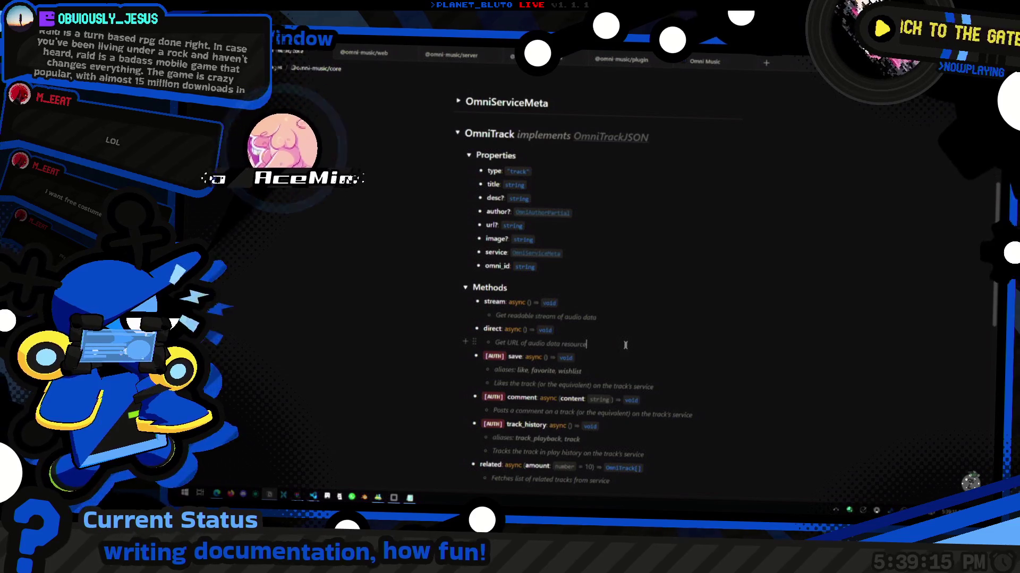
{"action": "scroll", "coordinate": [638, 228], "scroll_direction": "up", "scroll_amount": 5}
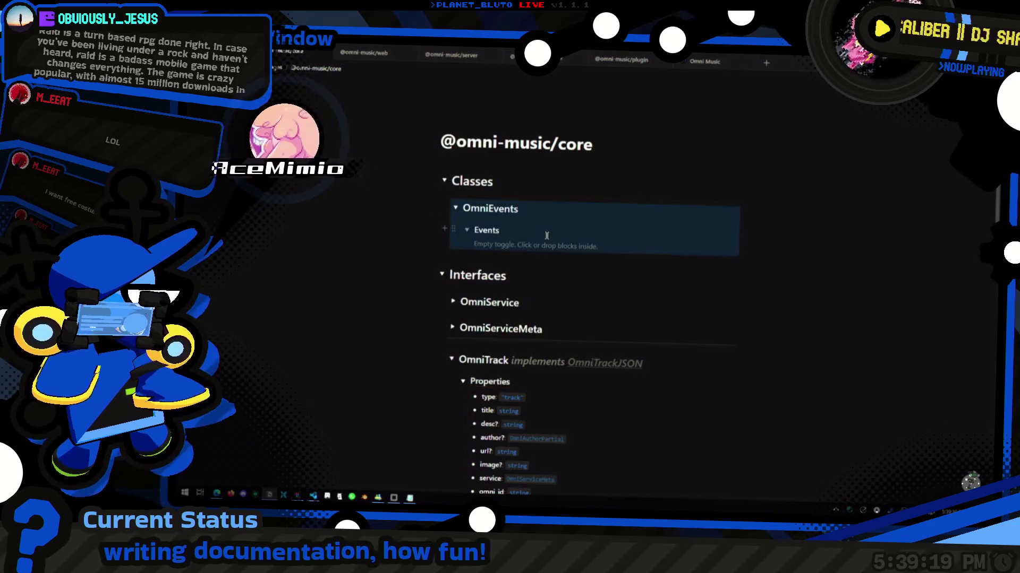
{"action": "left_click", "coordinate": [364, 52]}
{"action": "scroll", "coordinate": [606, 360], "scroll_direction": "down", "scroll_amount": 2}
{"action": "scroll", "coordinate": [606, 360], "scroll_direction": "up", "scroll_amount": 10}
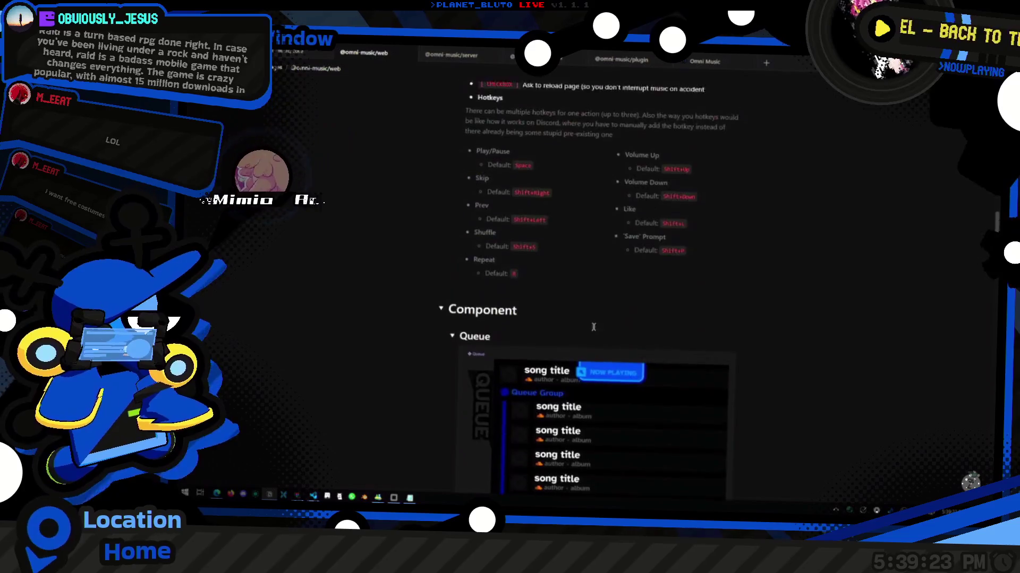
{"action": "left_click", "coordinate": [451, 55]}
{"action": "scroll", "coordinate": [585, 339], "scroll_direction": "down", "scroll_amount": 5}
{"action": "scroll", "coordinate": [584, 339], "scroll_direction": "down", "scroll_amount": 2}
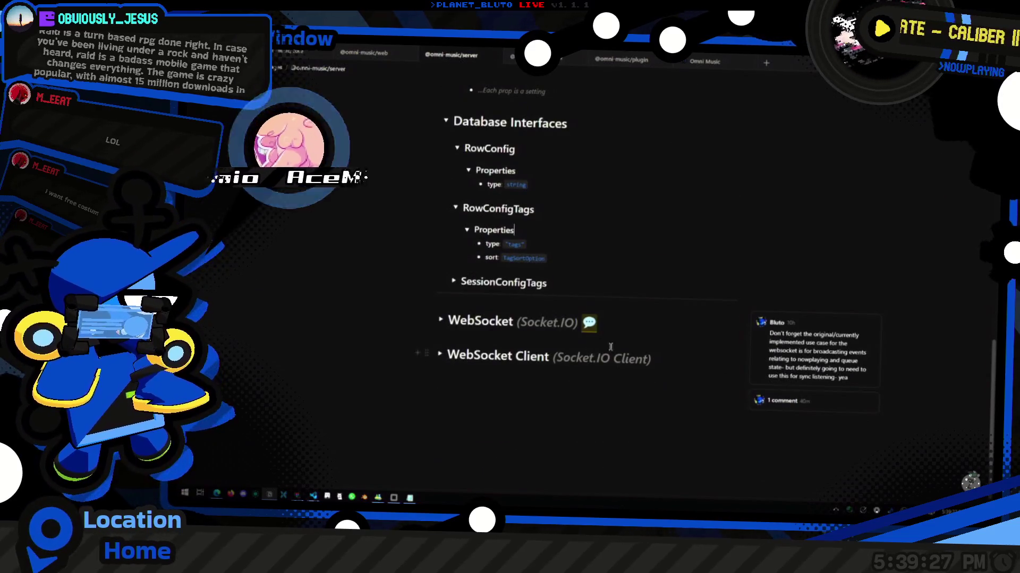
{"action": "scroll", "coordinate": [620, 327], "scroll_direction": "up", "scroll_amount": 2}
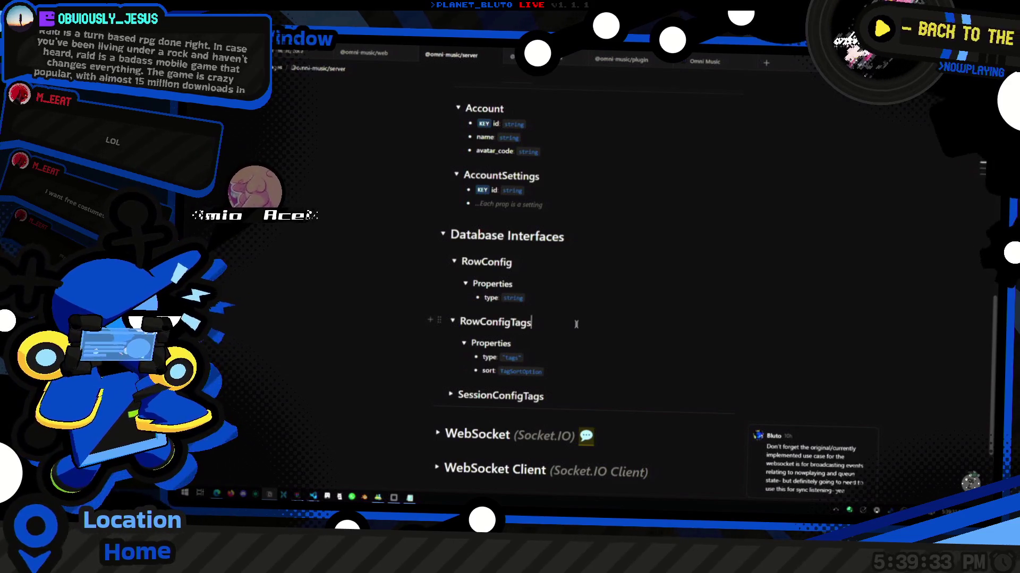
Look over the RowConfigTags heading and the OmniList id line in the schemas and interfaces.
{"action": "left_click", "coordinate": [577, 324]}
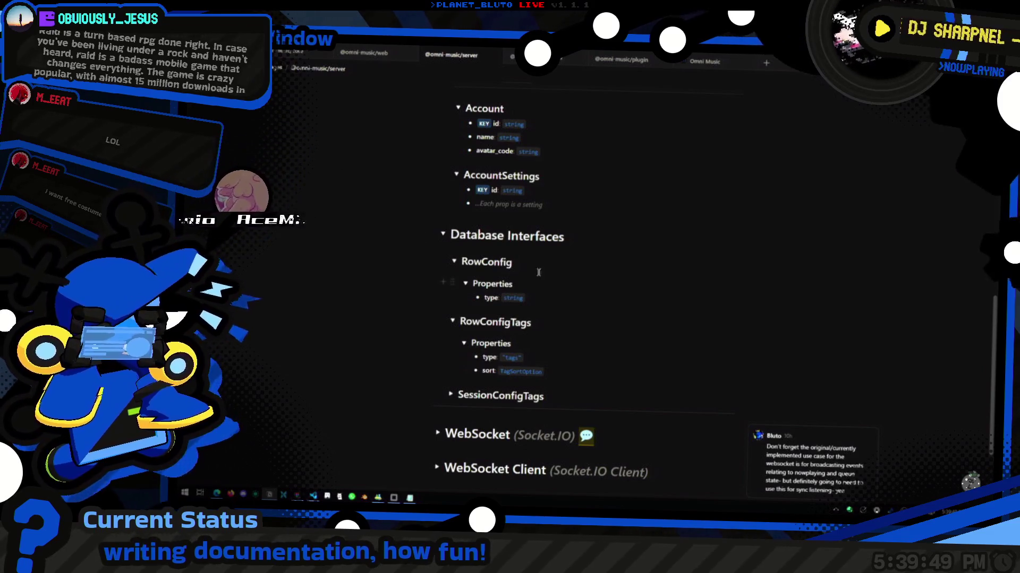
{"action": "scroll", "coordinate": [581, 373], "scroll_direction": "down", "scroll_amount": 1}
{"action": "scroll", "coordinate": [580, 373], "scroll_direction": "up", "scroll_amount": 5}
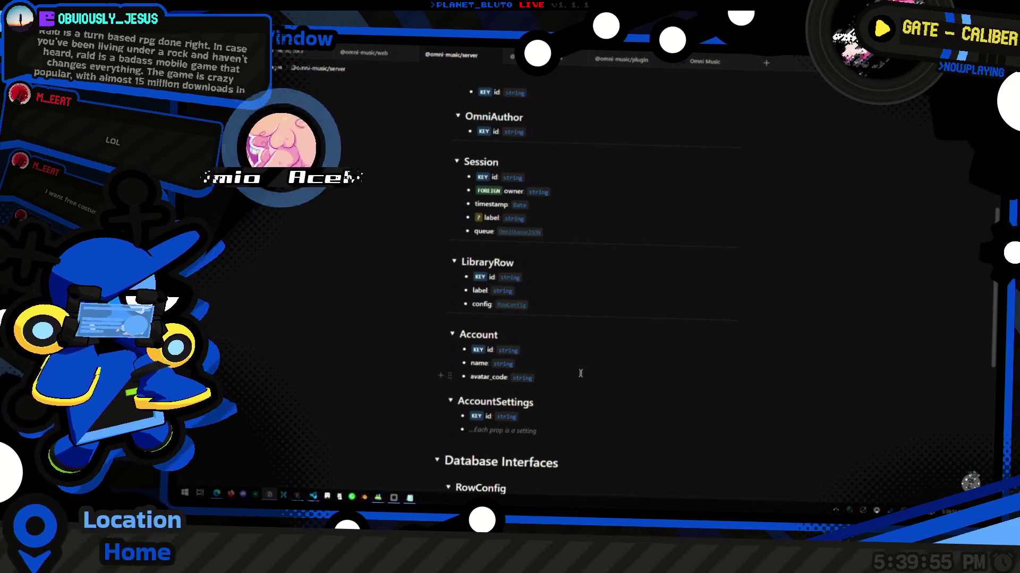
{"action": "scroll", "coordinate": [611, 340], "scroll_direction": "up", "scroll_amount": 4}
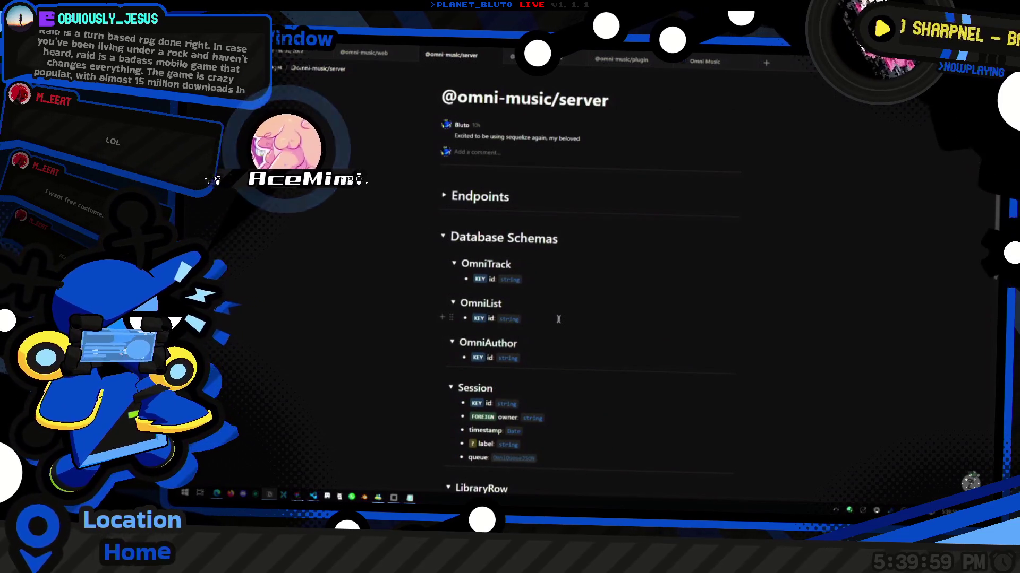
{"action": "left_click", "coordinate": [558, 319]}
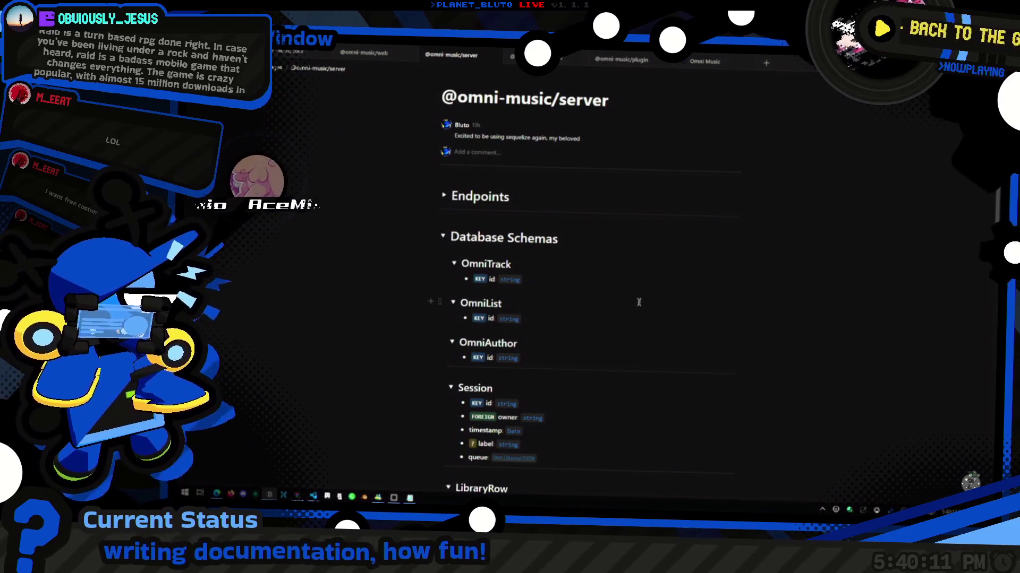
{"action": "scroll", "coordinate": [639, 302], "scroll_direction": "down", "scroll_amount": 10}
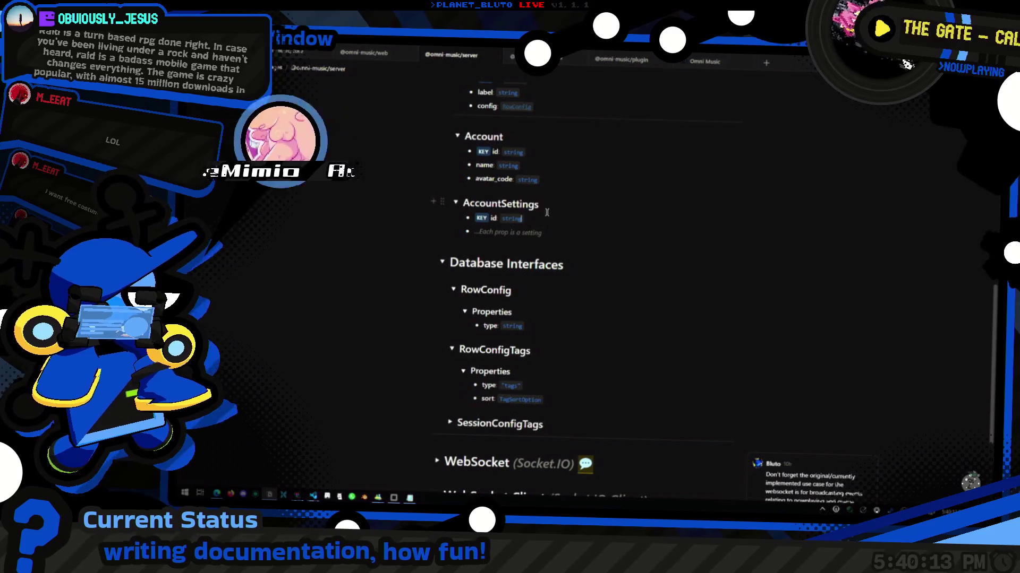
{"action": "scroll", "coordinate": [547, 213], "scroll_direction": "down", "scroll_amount": 3}
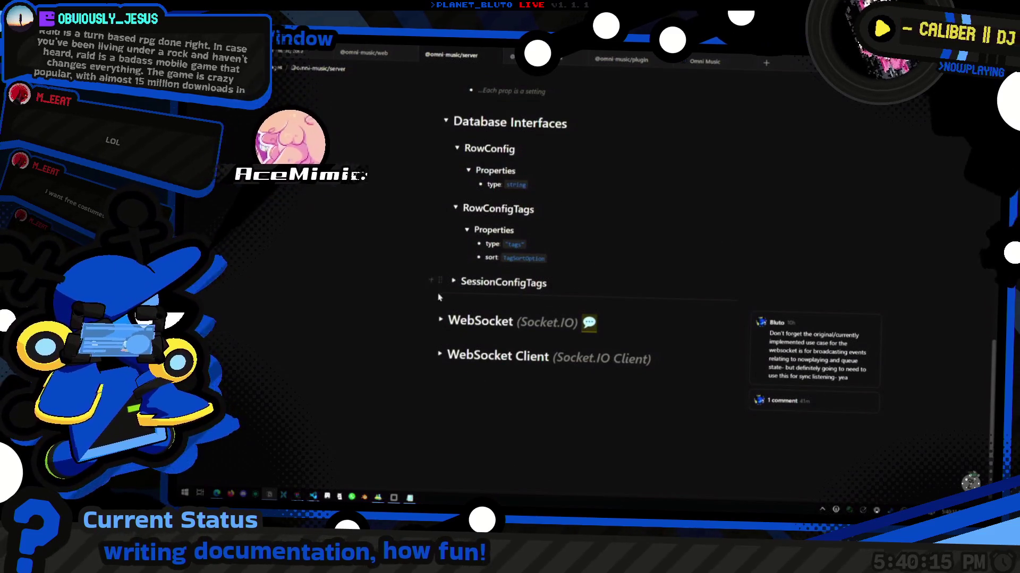
Expand the SessionConfigTags, WebSocket Client and WebSocket toggles, then return to the SessionConfigTags block.
{"action": "left_click", "coordinate": [453, 281]}
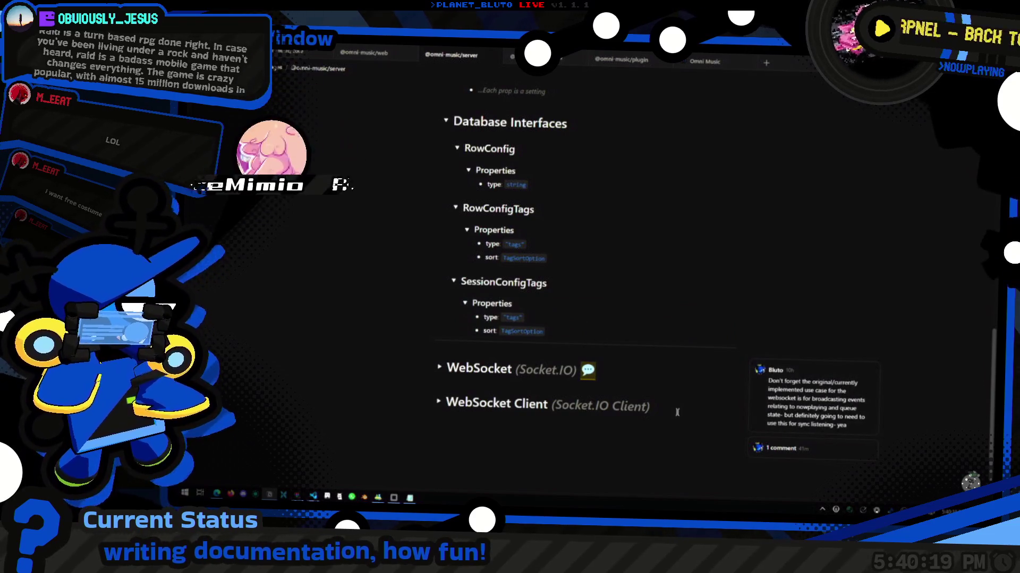
{"action": "left_click", "coordinate": [439, 403]}
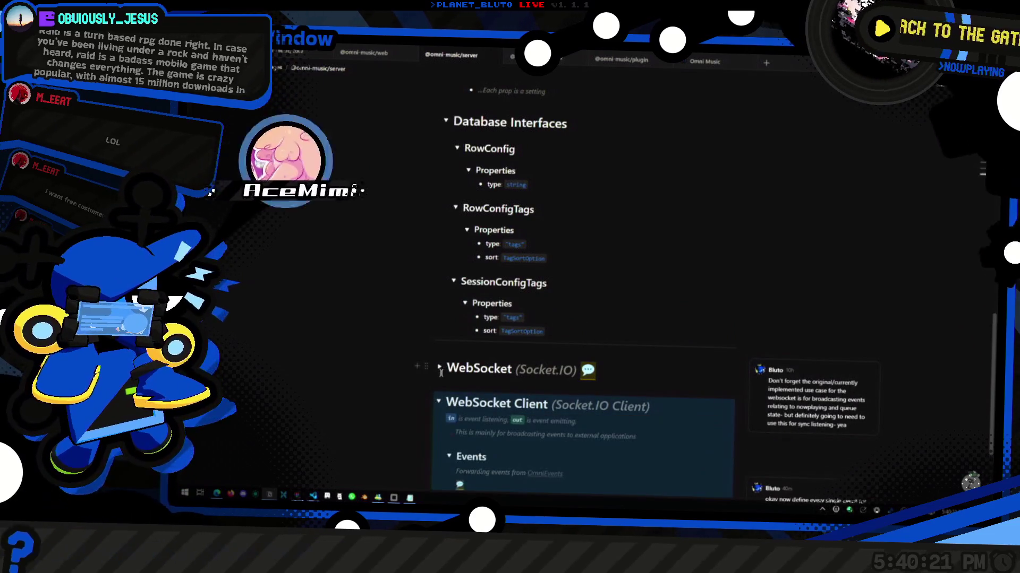
{"action": "left_click", "coordinate": [439, 369]}
{"action": "scroll", "coordinate": [610, 404], "scroll_direction": "down", "scroll_amount": 5}
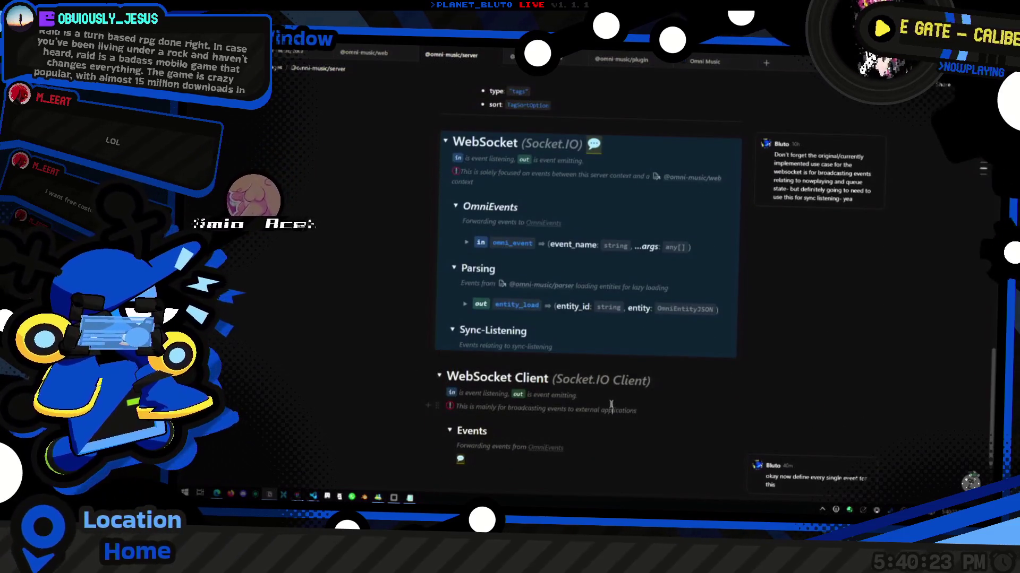
{"action": "left_click", "coordinate": [610, 405]}
{"action": "scroll", "coordinate": [556, 328], "scroll_direction": "up", "scroll_amount": 2}
{"action": "scroll", "coordinate": [563, 300], "scroll_direction": "up", "scroll_amount": 3}
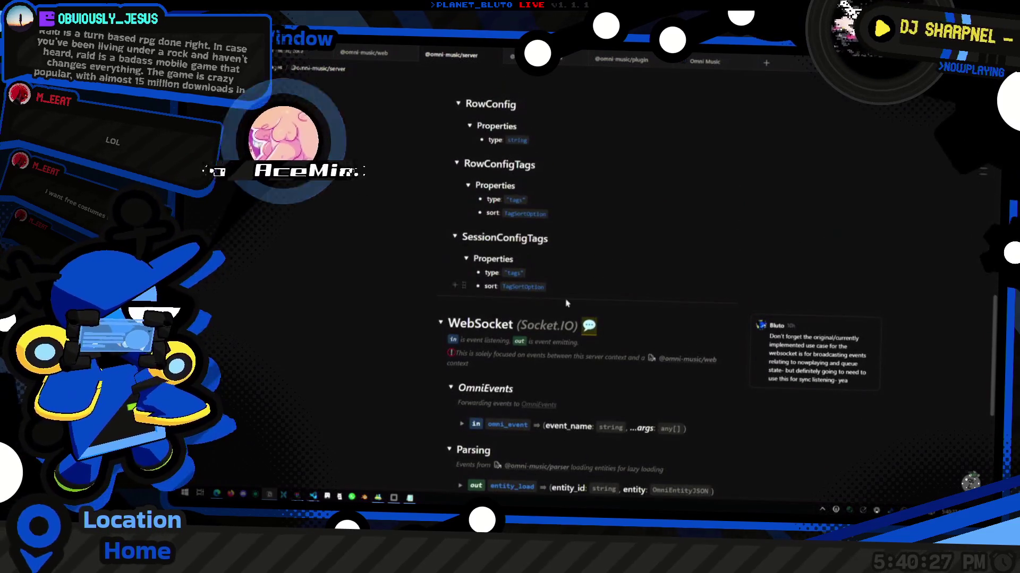
{"action": "scroll", "coordinate": [547, 294], "scroll_direction": "up", "scroll_amount": 2}
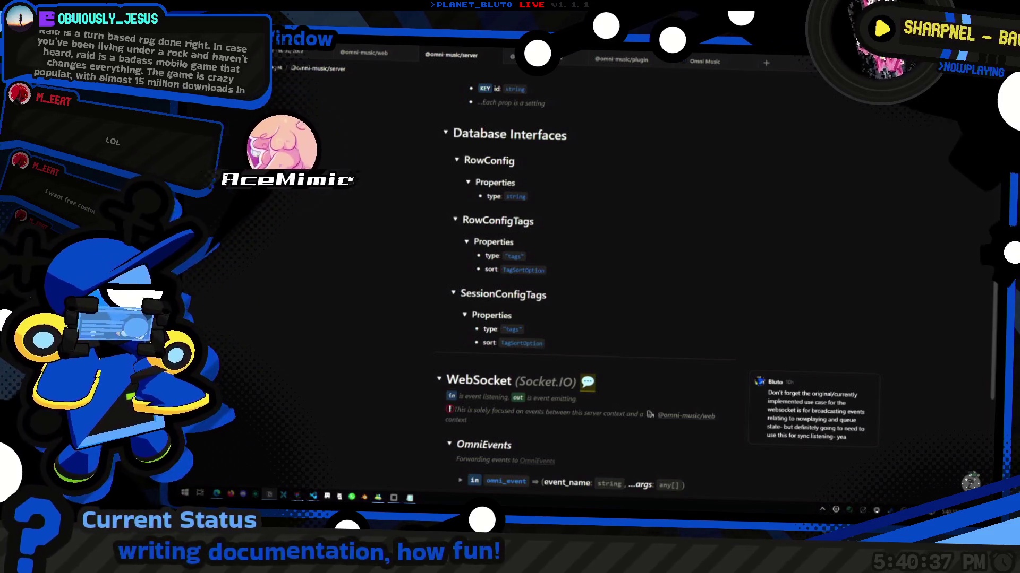
{"action": "scroll", "coordinate": [475, 273], "scroll_direction": "up", "scroll_amount": 1}
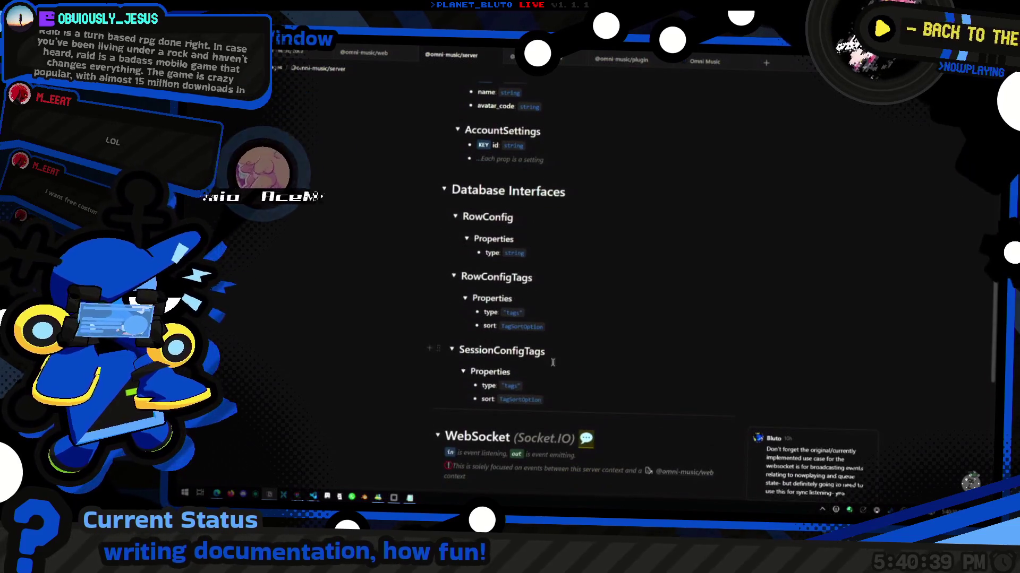
{"action": "left_click", "coordinate": [511, 363]}
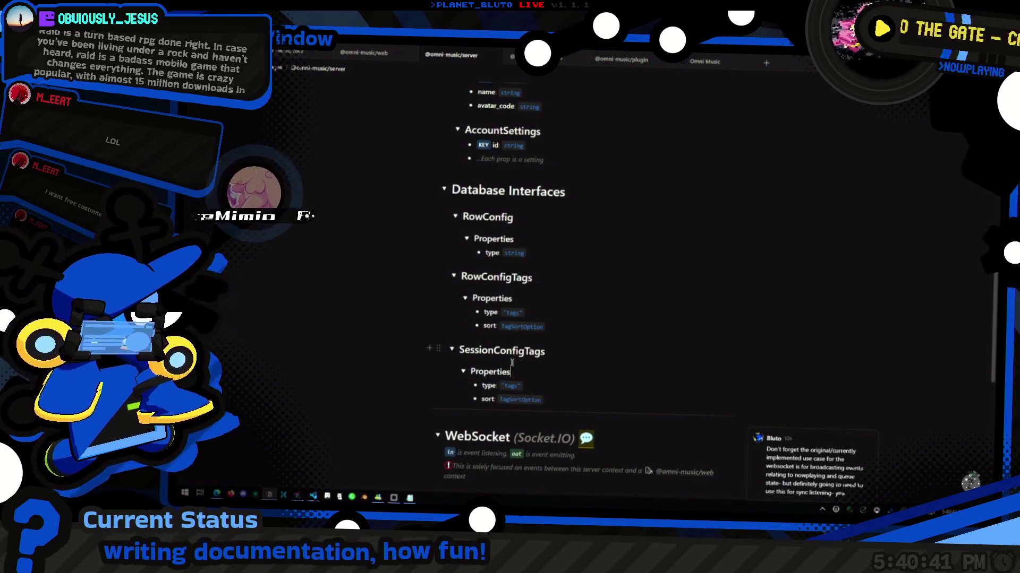
Rename SessionConfigTags to SessionConfigSessions, with type 'sessions' and sort SessionSortOption.
{"action": "left_click_drag", "start_coordinate": [545, 351], "coordinate": [525, 351]}
{"action": "type", "text": "Sessions"}
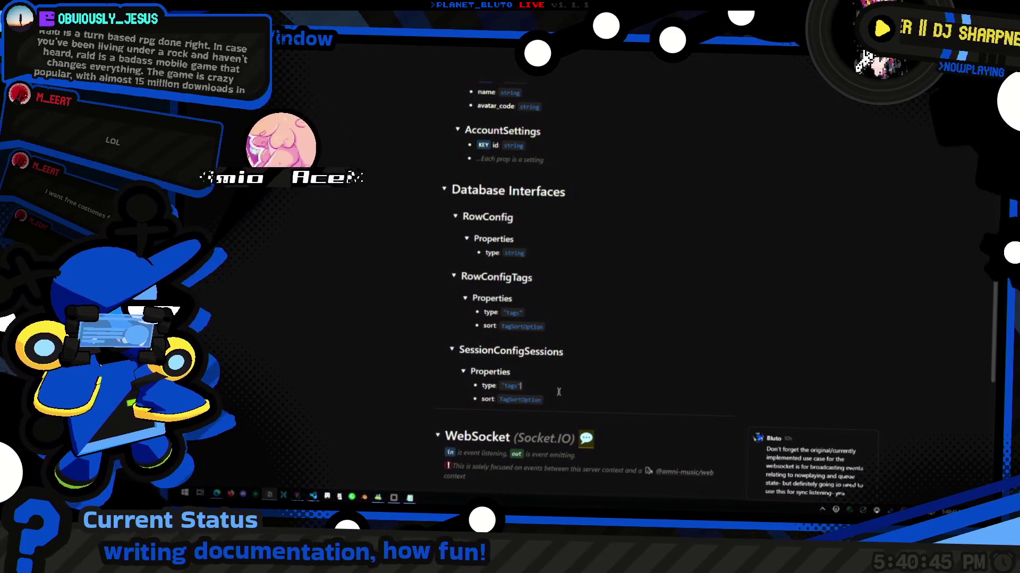
{"action": "key", "text": "BackSpace"}
{"action": "key", "text": "BackSpace"}
{"action": "key", "text": "BackSpace"}
{"action": "type", "text": "sessions"}
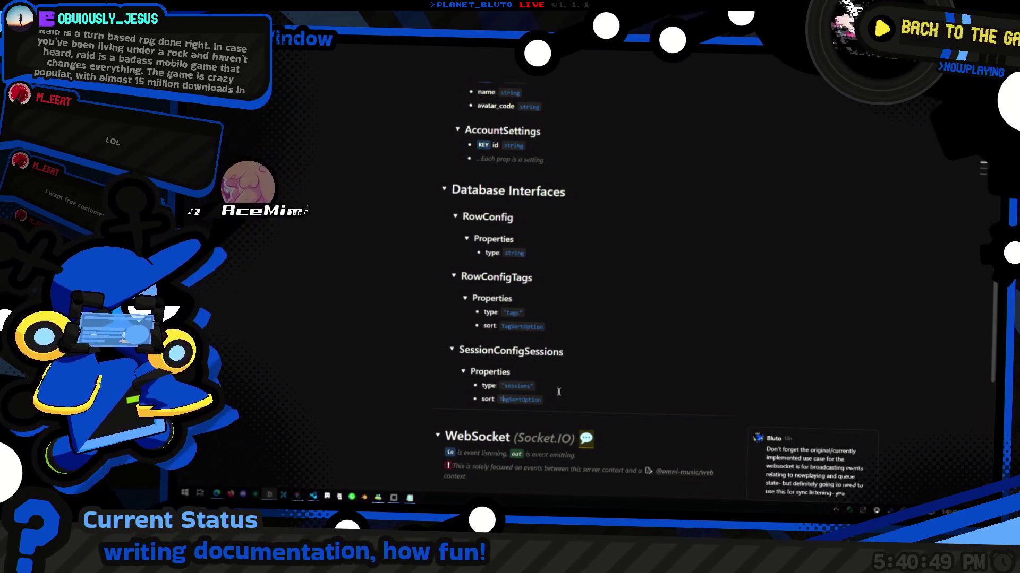
{"action": "key", "text": "shift+Right"}
{"action": "key", "text": "shift+Right"}
{"action": "key", "text": "shift+Right"}
{"action": "type", "text": "Session"}
{"action": "key", "text": "Delete"}
Bring up the Notepad window holding the sort-order notes.
{"action": "key", "text": "End"}
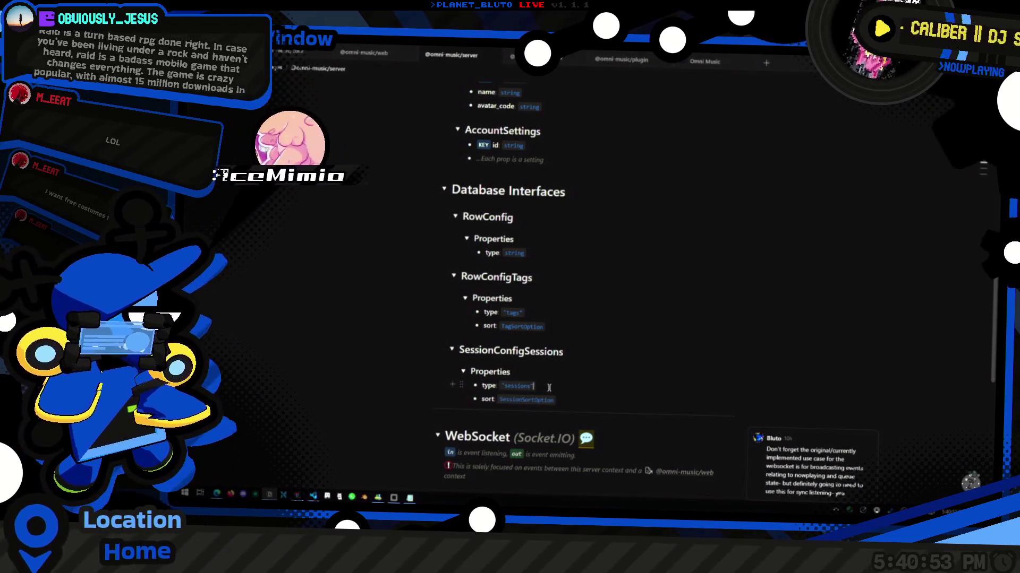
{"action": "left_click", "coordinate": [616, 328]}
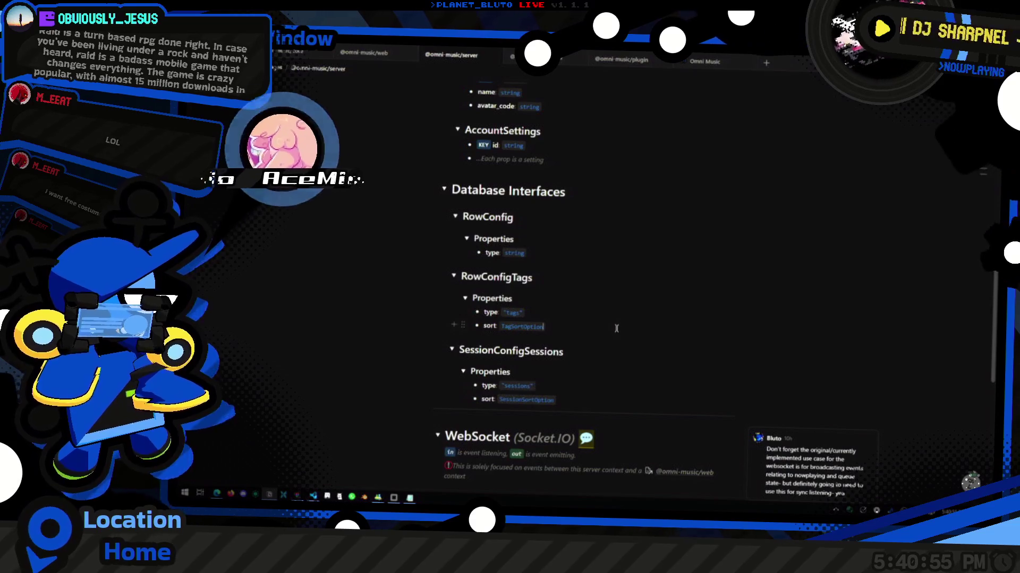
{"action": "key", "text": "alt+Tab"}
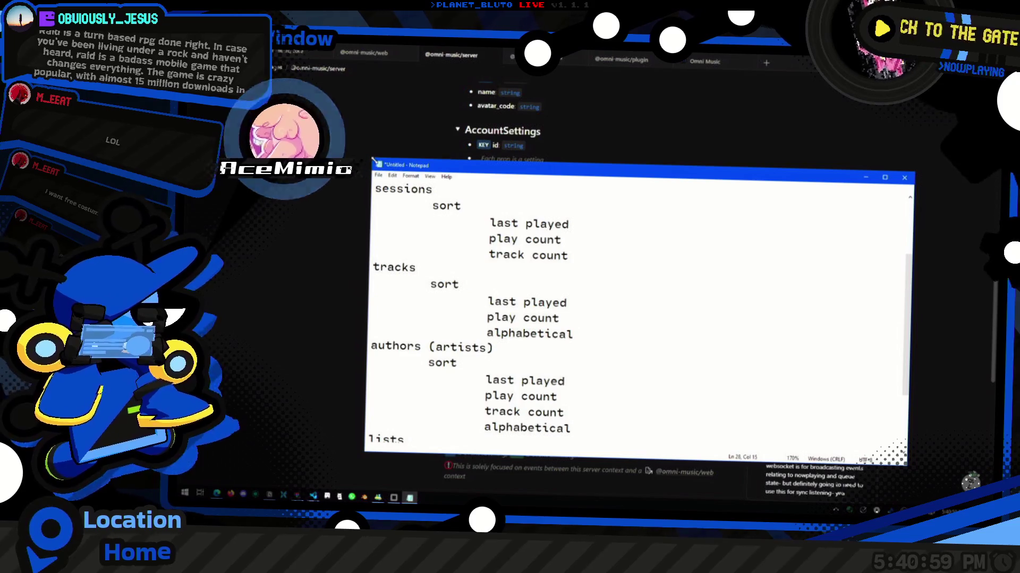
Make the Notepad notes window narrow and full height, and zoom its text out to 140%.
{"action": "left_click_drag", "start_coordinate": [373, 159], "coordinate": [589, 109]}
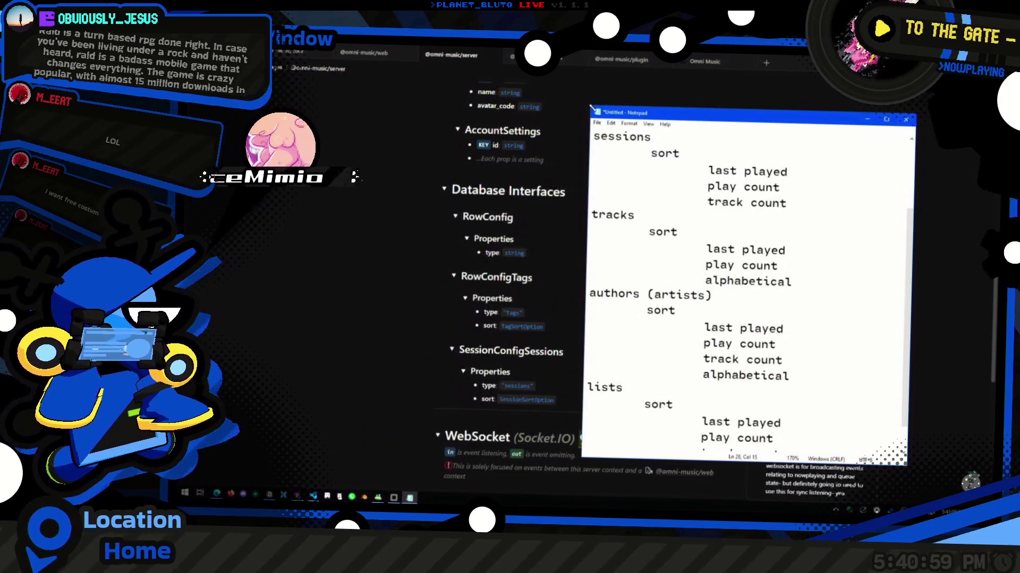
{"action": "double_click", "coordinate": [718, 461]}
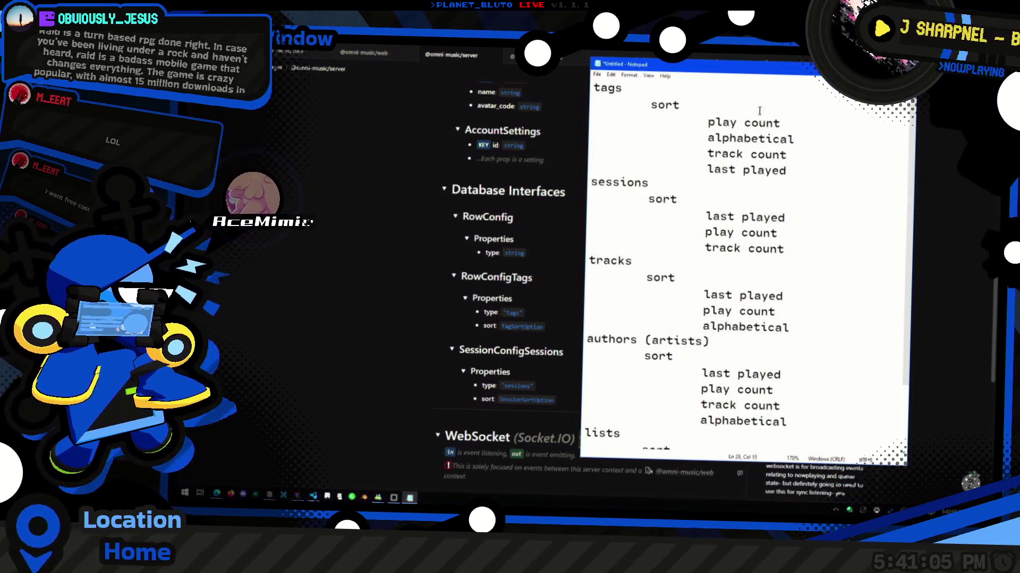
{"action": "left_click_drag", "start_coordinate": [583, 113], "coordinate": [700, 113]}
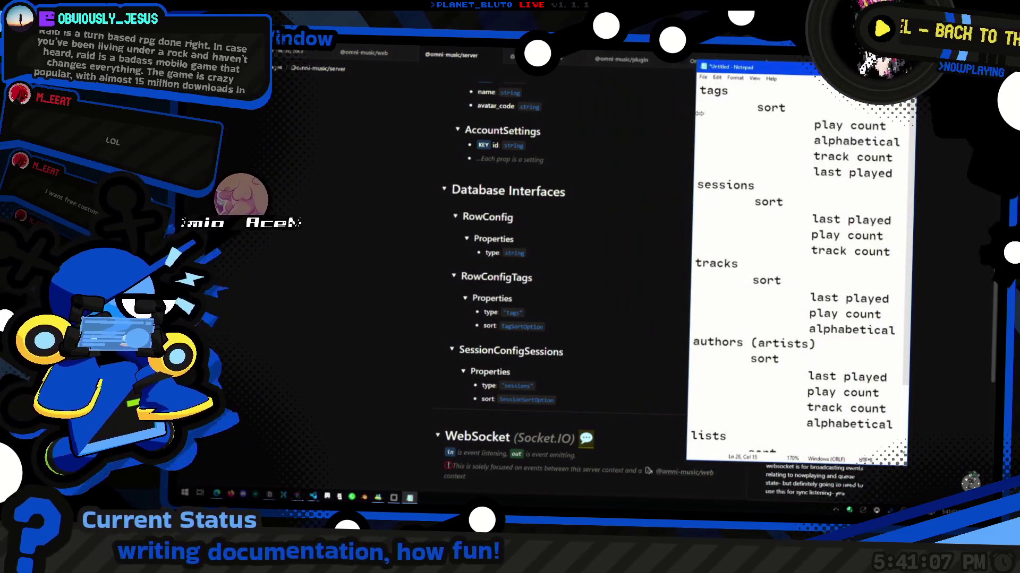
{"action": "key", "text": "ctrl+minus"}
{"action": "key", "text": "ctrl+minus"}
{"action": "key", "text": "ctrl+minus"}
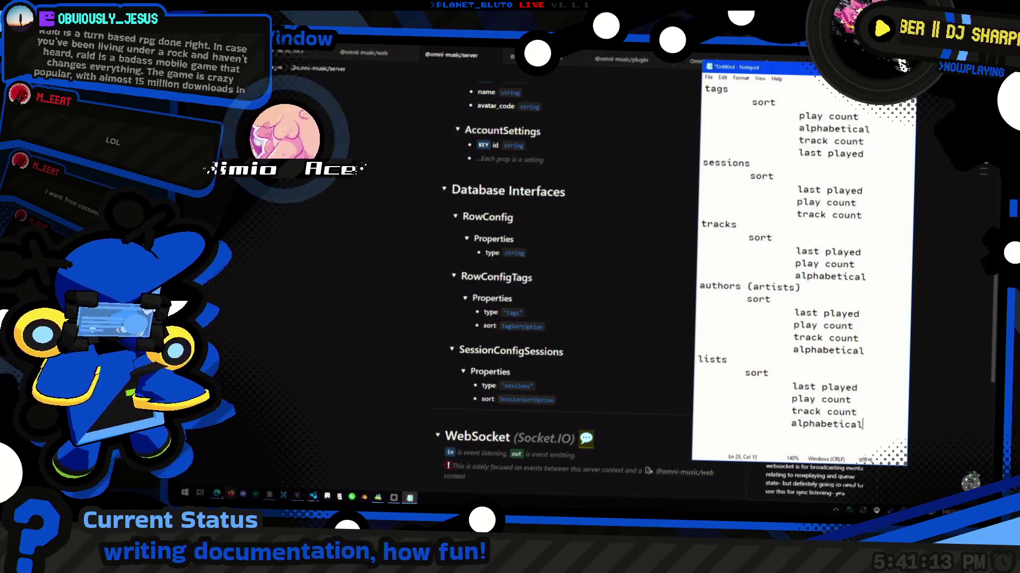
{"action": "left_click", "coordinate": [297, 457]}
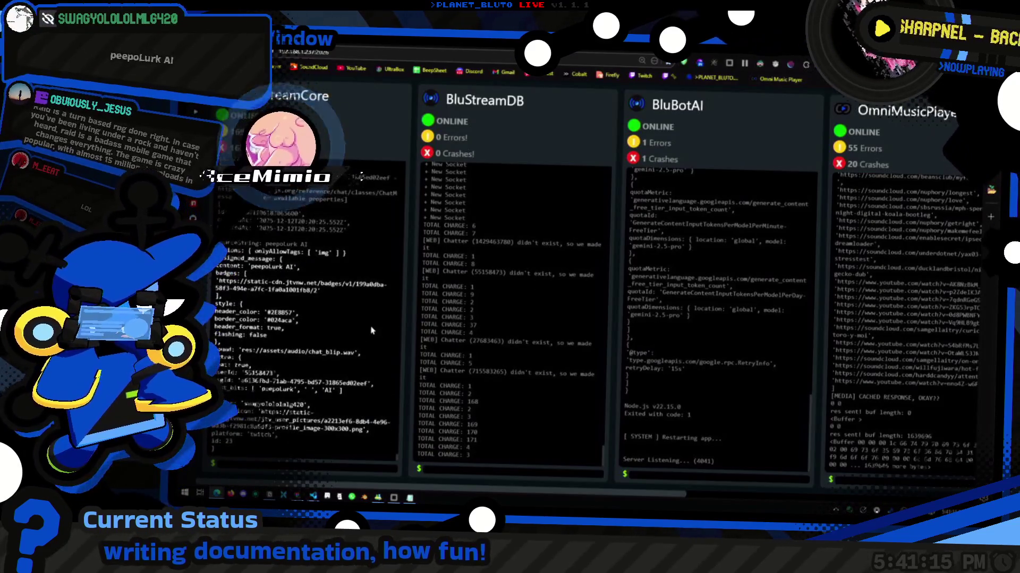
{"action": "key", "text": "alt+Tab"}
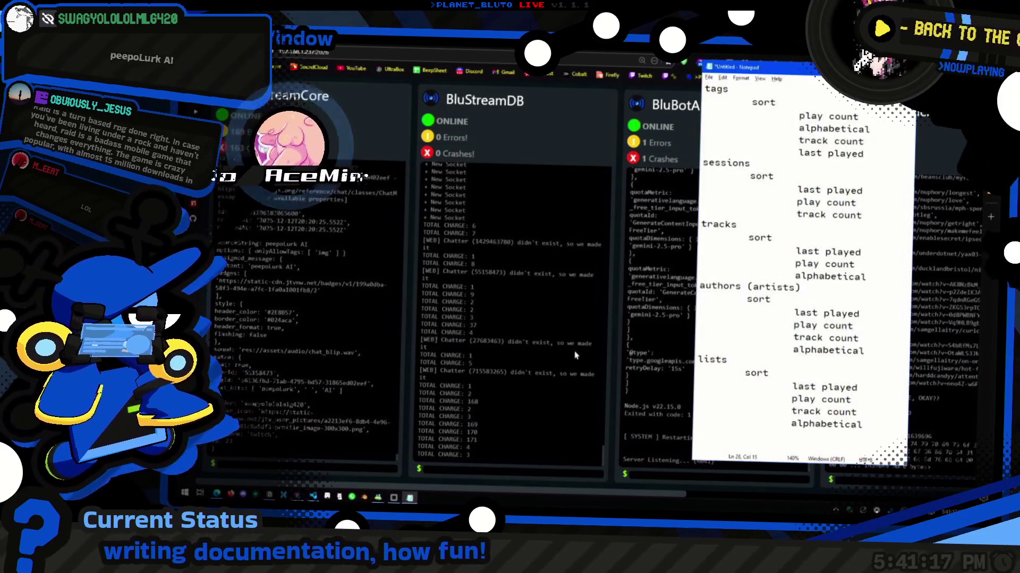
{"action": "key", "text": "alt+Tab"}
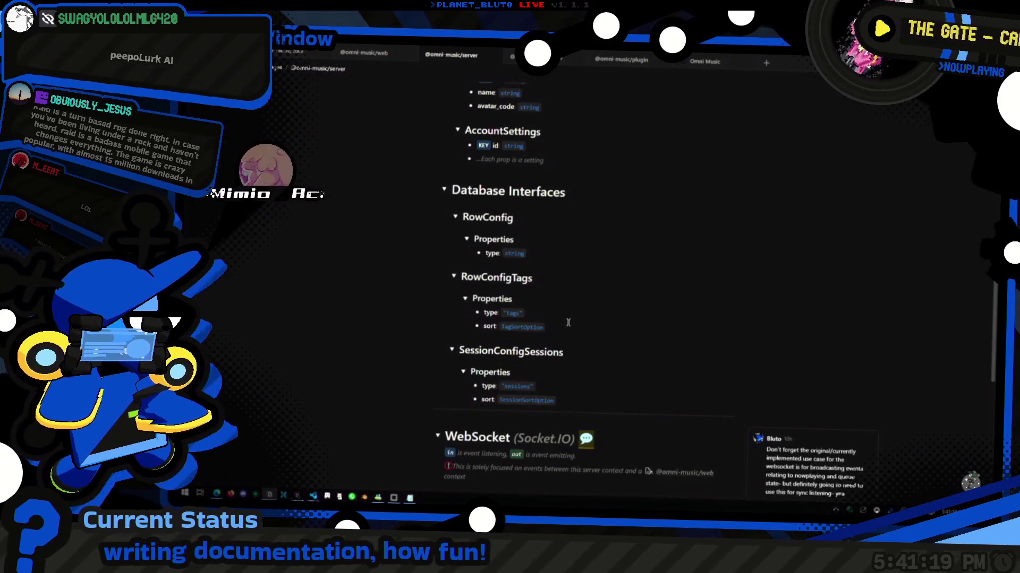
Check the tags type value and TagSortOption in the database interfaces.
{"action": "scroll", "coordinate": [568, 322], "scroll_direction": "up", "scroll_amount": 10}
{"action": "scroll", "coordinate": [574, 393], "scroll_direction": "down", "scroll_amount": 3}
{"action": "scroll", "coordinate": [575, 393], "scroll_direction": "down", "scroll_amount": 8}
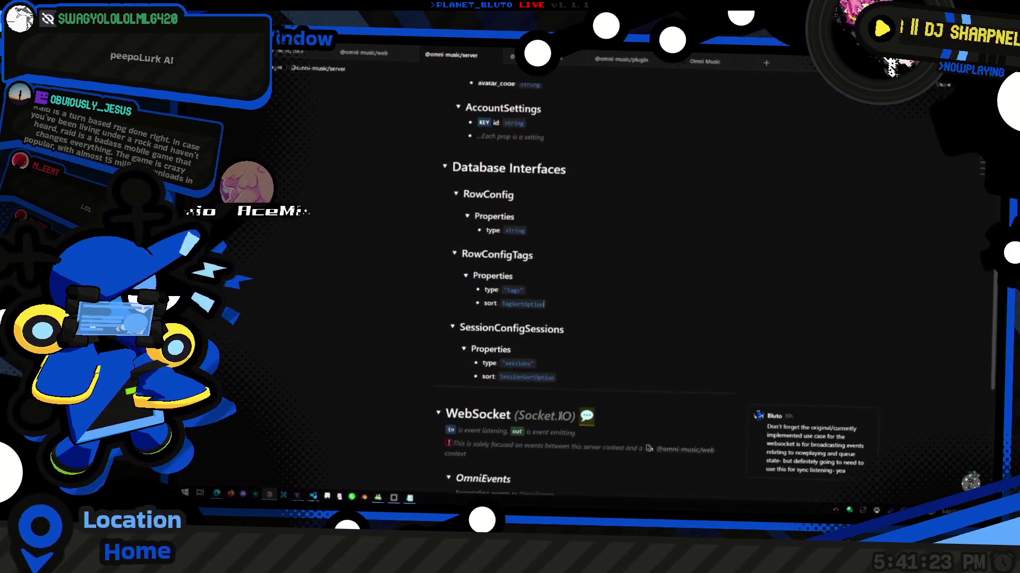
{"action": "left_click", "coordinate": [549, 292]}
{"action": "scroll", "coordinate": [563, 255], "scroll_direction": "down", "scroll_amount": 3}
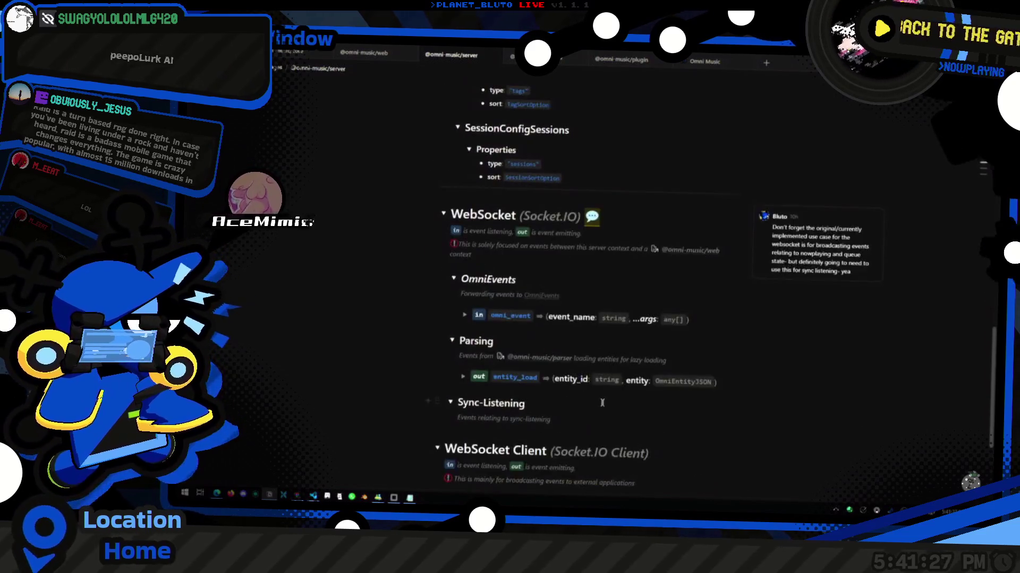
{"action": "scroll", "coordinate": [570, 282], "scroll_direction": "up", "scroll_amount": 3}
{"action": "left_click", "coordinate": [571, 311]}
{"action": "key", "text": "alt+Tab"}
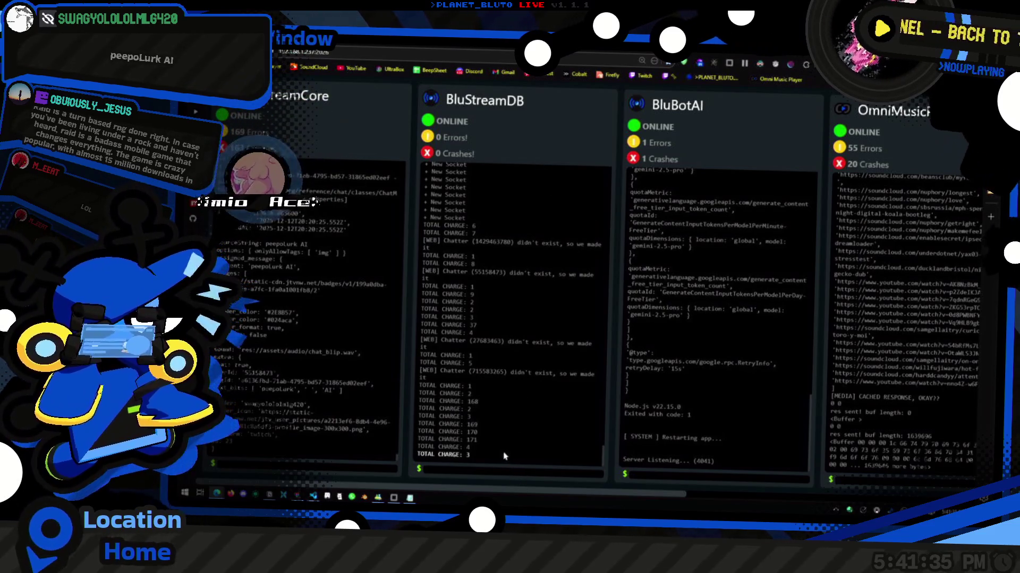
{"action": "key", "text": "alt+Tab"}
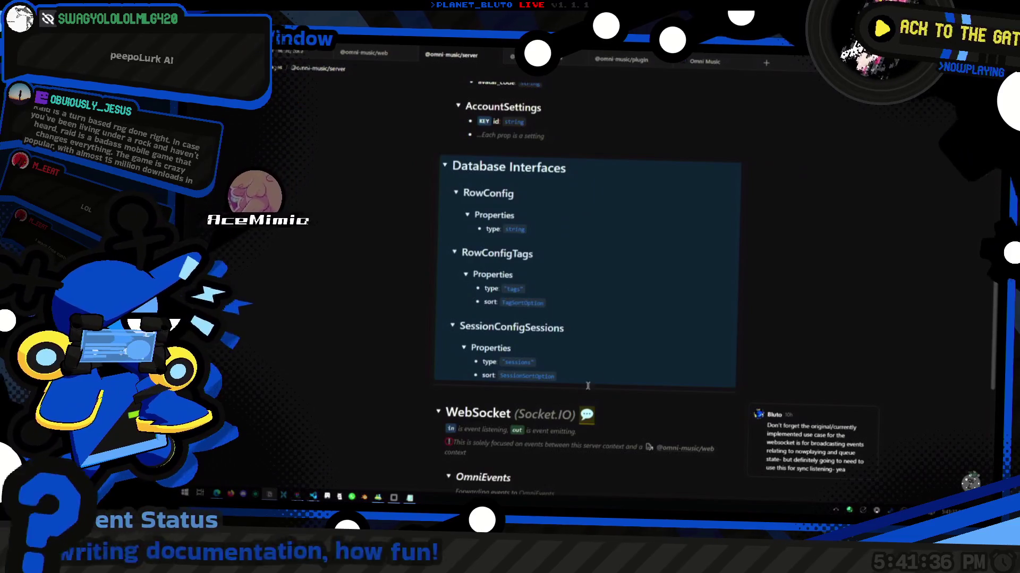
Review the sessions type value and the LibraryRow, Account and AccountSettings blocks.
{"action": "left_click", "coordinate": [606, 365]}
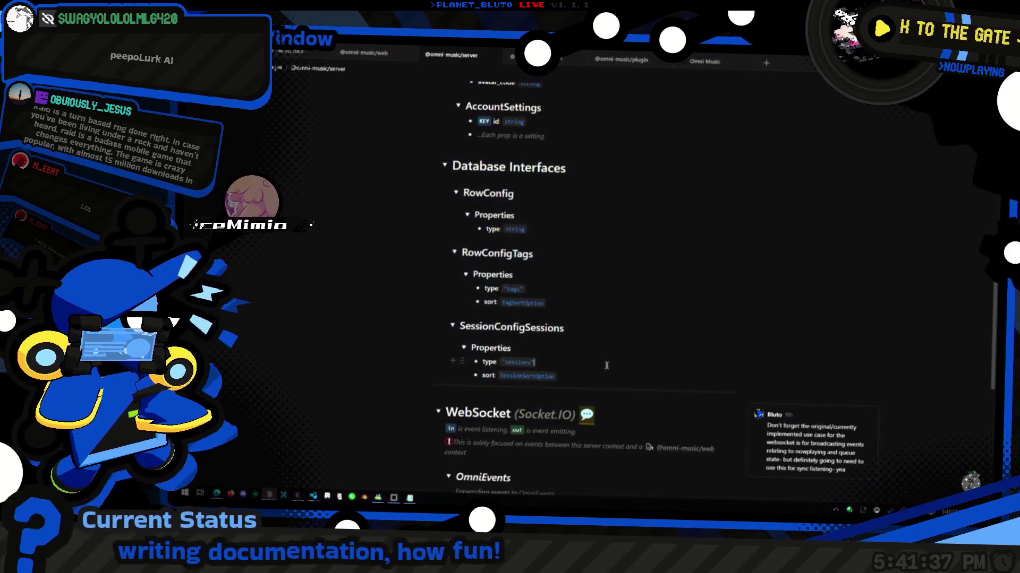
{"action": "scroll", "coordinate": [556, 321], "scroll_direction": "up", "scroll_amount": 2}
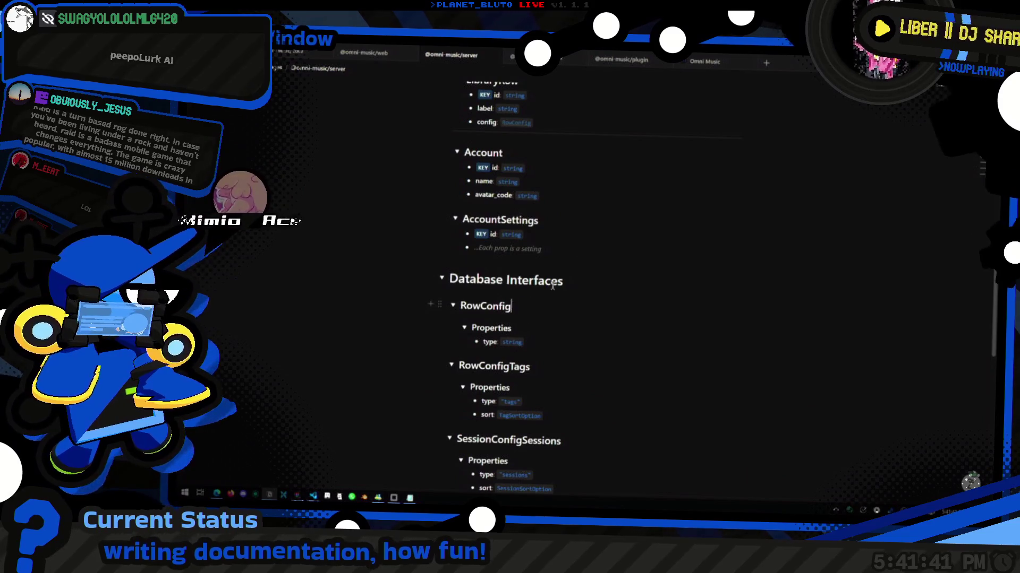
{"action": "left_click_drag", "start_coordinate": [552, 285], "coordinate": [573, 236]}
{"action": "scroll", "coordinate": [561, 347], "scroll_direction": "up", "scroll_amount": 3}
{"action": "left_click", "coordinate": [531, 316]}
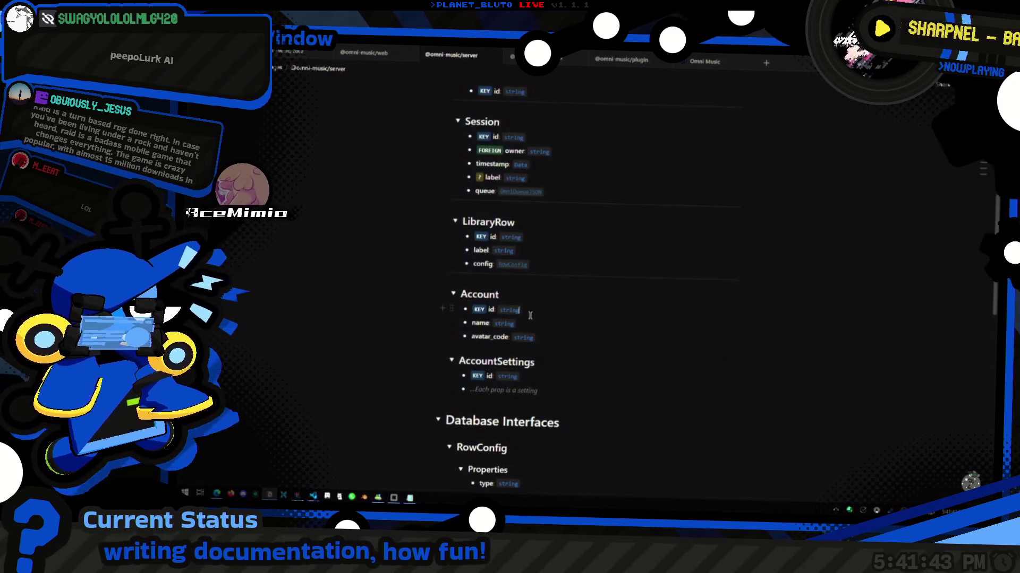
{"action": "scroll", "coordinate": [527, 367], "scroll_direction": "up", "scroll_amount": 2}
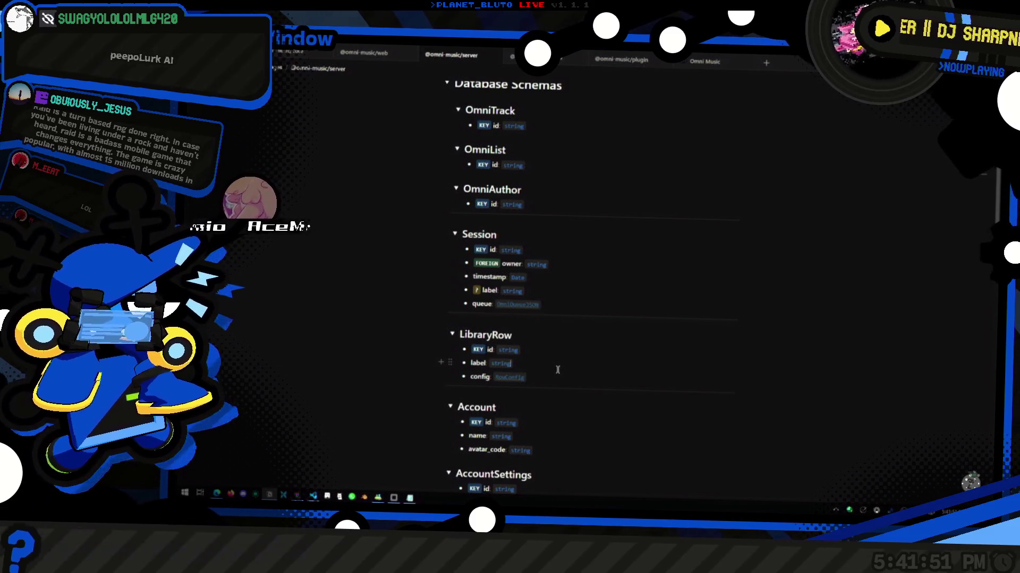
Open the Supabase website in a new Chrome tab.
{"action": "key", "text": "alt+Tab"}
{"action": "key", "text": "ctrl+t"}
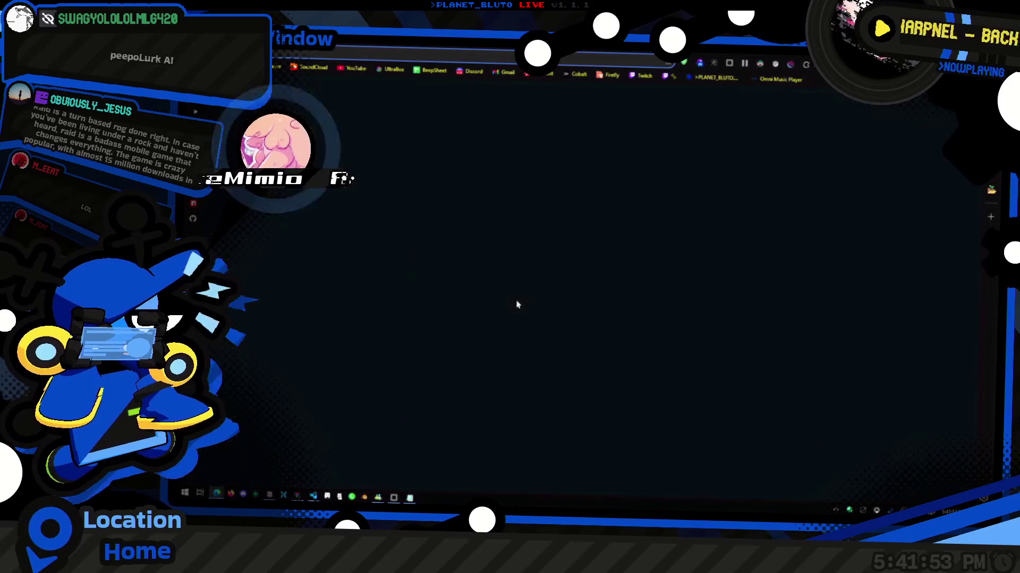
{"action": "type", "text": "supabas"}
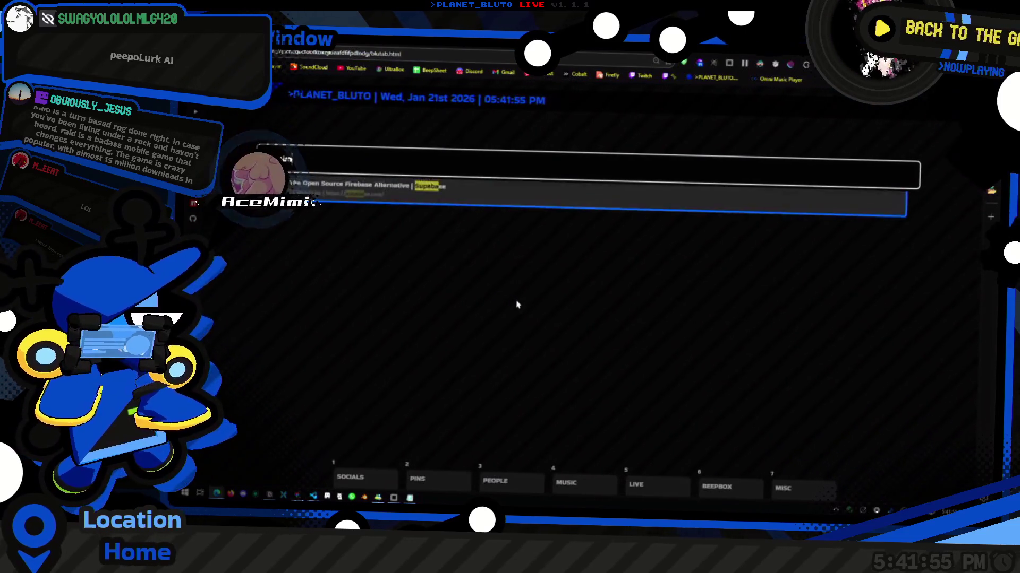
{"action": "key", "text": "Return"}
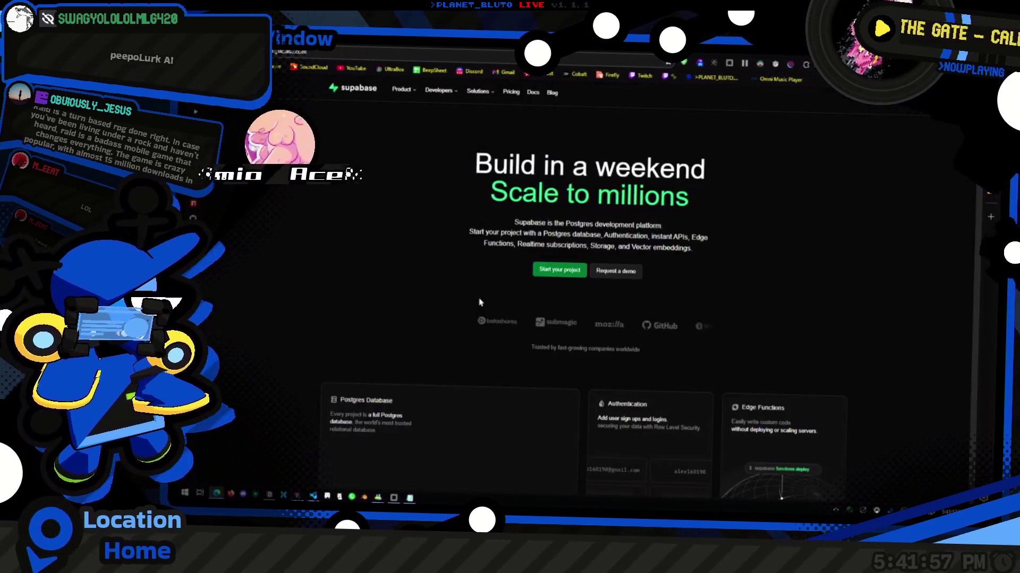
Scroll through the Supabase landing page's features, then start a fresh browser tab.
{"action": "scroll", "coordinate": [626, 352], "scroll_direction": "down", "scroll_amount": 10}
{"action": "scroll", "coordinate": [626, 352], "scroll_direction": "down", "scroll_amount": 12}
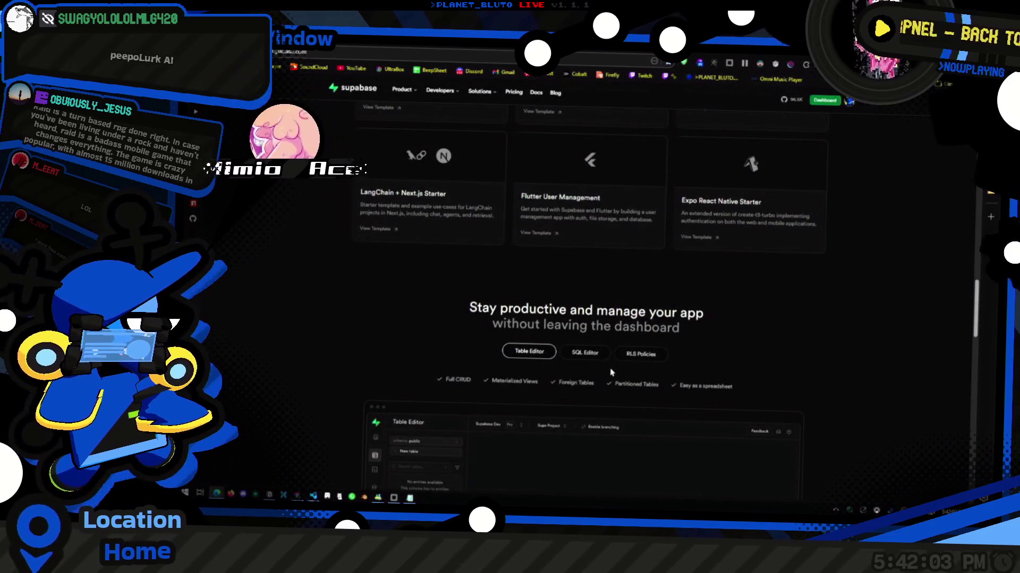
{"action": "key", "text": "ctrl+t"}
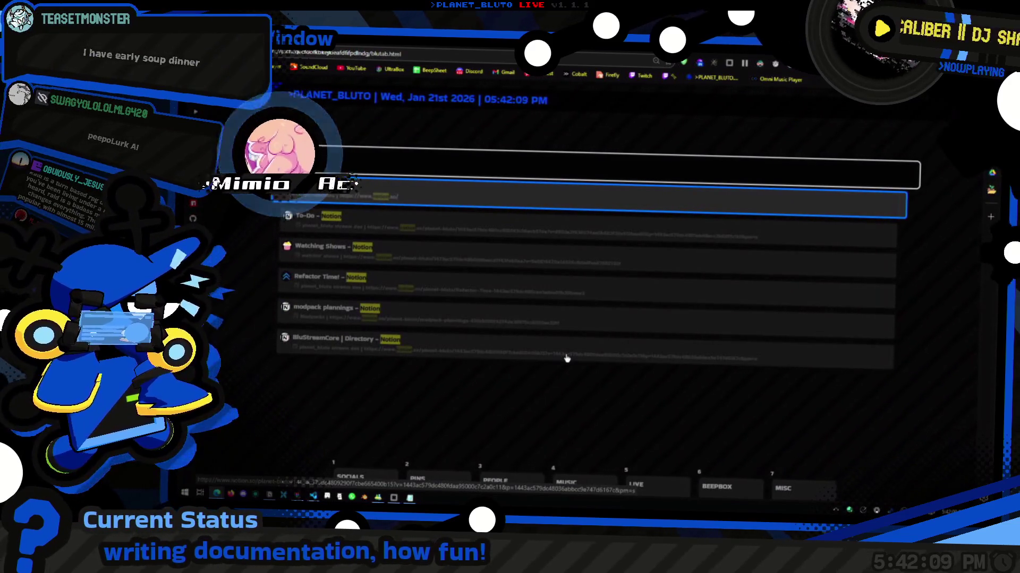
Search Google for 'notion' and open the official notion.com homepage.
{"action": "key", "text": "BackSpace"}
{"action": "key", "text": "BackSpace"}
{"action": "key", "text": "BackSpace"}
{"action": "type", "text": "google"}
{"action": "key", "text": "Return"}
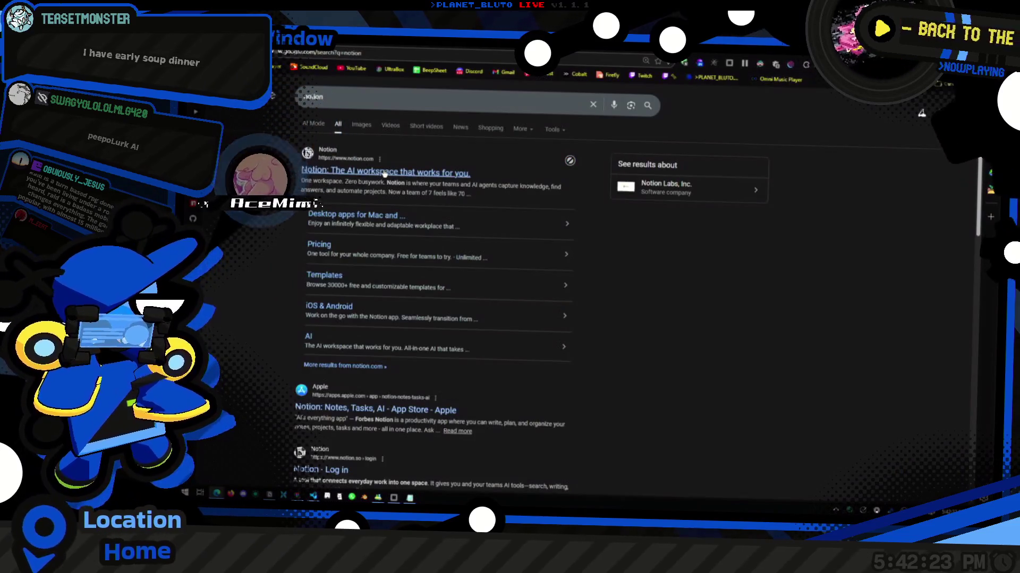
{"action": "left_click", "coordinate": [425, 173]}
{"action": "scroll", "coordinate": [632, 307], "scroll_direction": "down", "scroll_amount": 15}
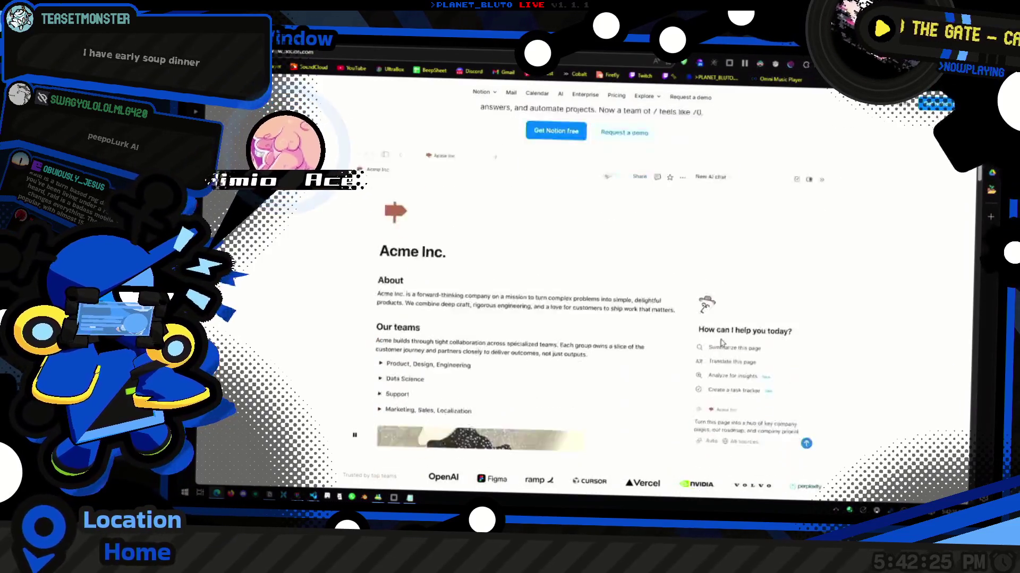
Scroll through the Notion homepage's features, then switch to the terminal consoles.
{"action": "scroll", "coordinate": [704, 346], "scroll_direction": "down", "scroll_amount": 15}
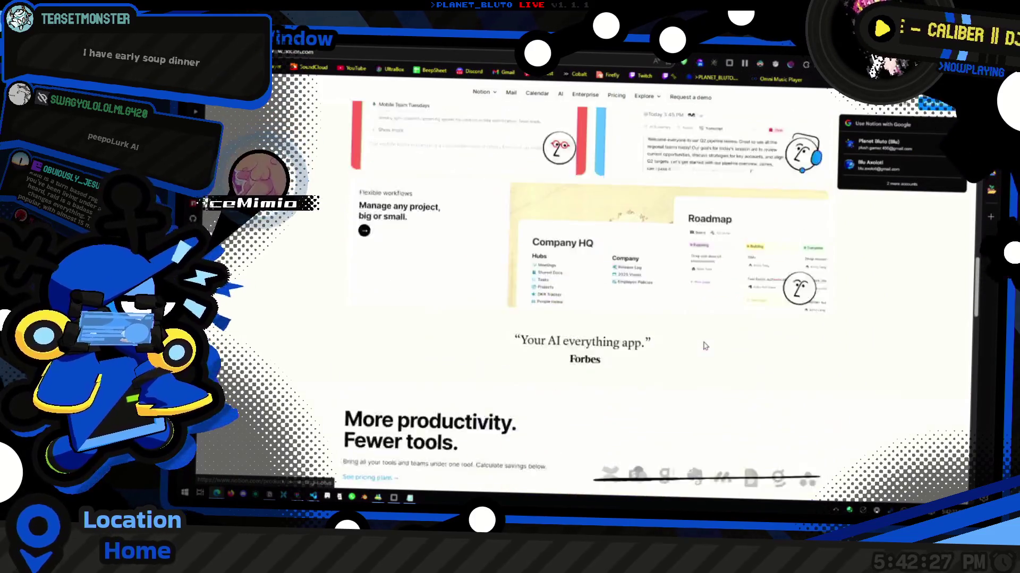
{"action": "scroll", "coordinate": [701, 419], "scroll_direction": "down", "scroll_amount": 10}
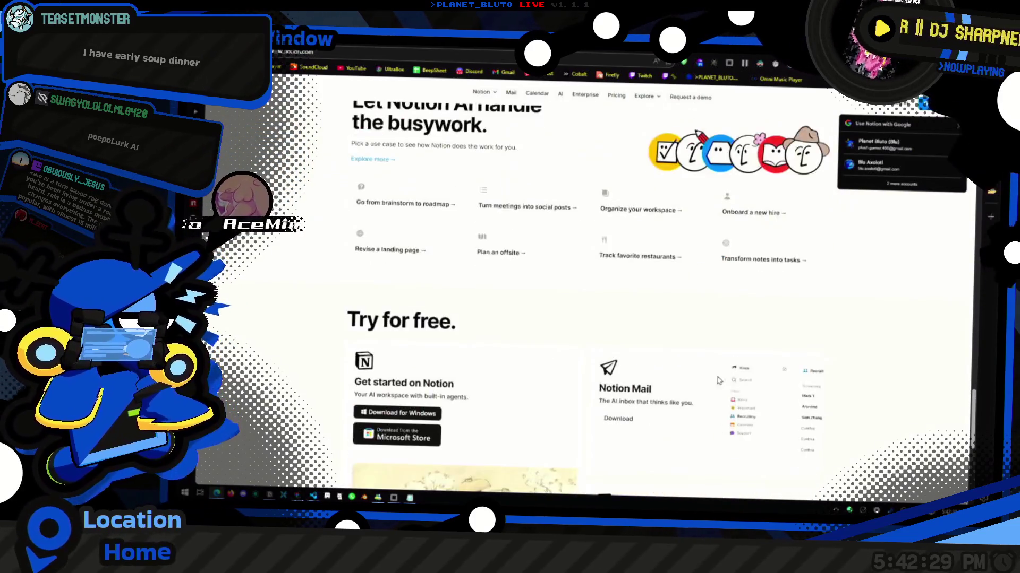
{"action": "scroll", "coordinate": [701, 418], "scroll_direction": "up", "scroll_amount": 15}
{"action": "scroll", "coordinate": [584, 287], "scroll_direction": "up", "scroll_amount": 10}
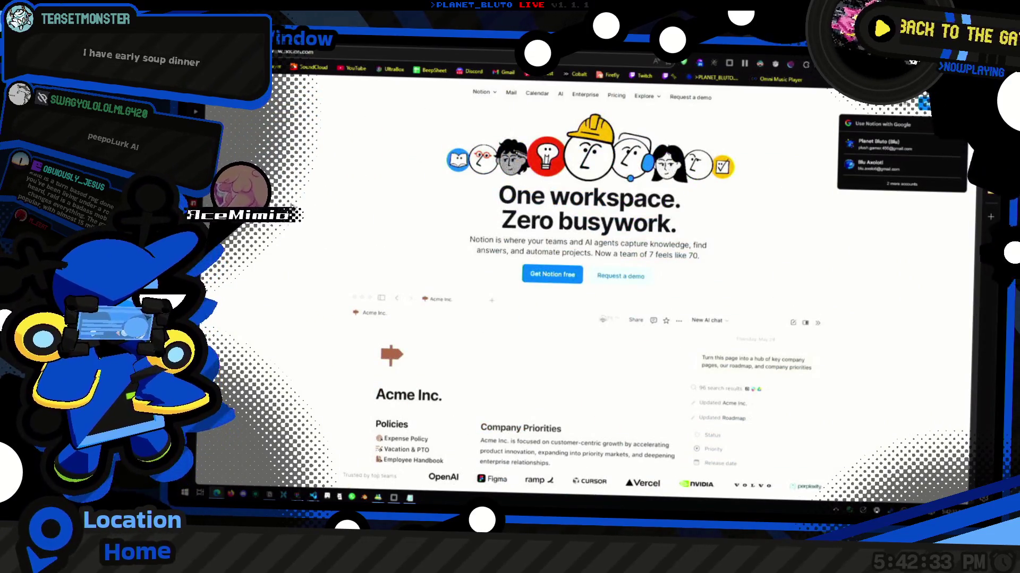
{"action": "scroll", "coordinate": [305, 214], "scroll_direction": "down", "scroll_amount": 3}
{"action": "scroll", "coordinate": [306, 214], "scroll_direction": "down", "scroll_amount": 3}
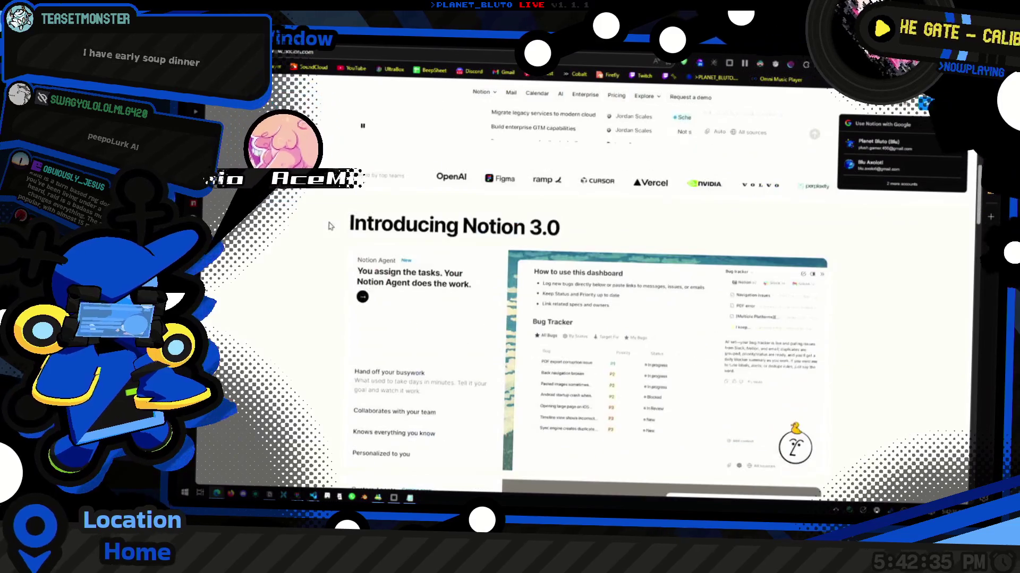
{"action": "scroll", "coordinate": [336, 229], "scroll_direction": "down", "scroll_amount": 3}
{"action": "scroll", "coordinate": [335, 229], "scroll_direction": "down", "scroll_amount": 15}
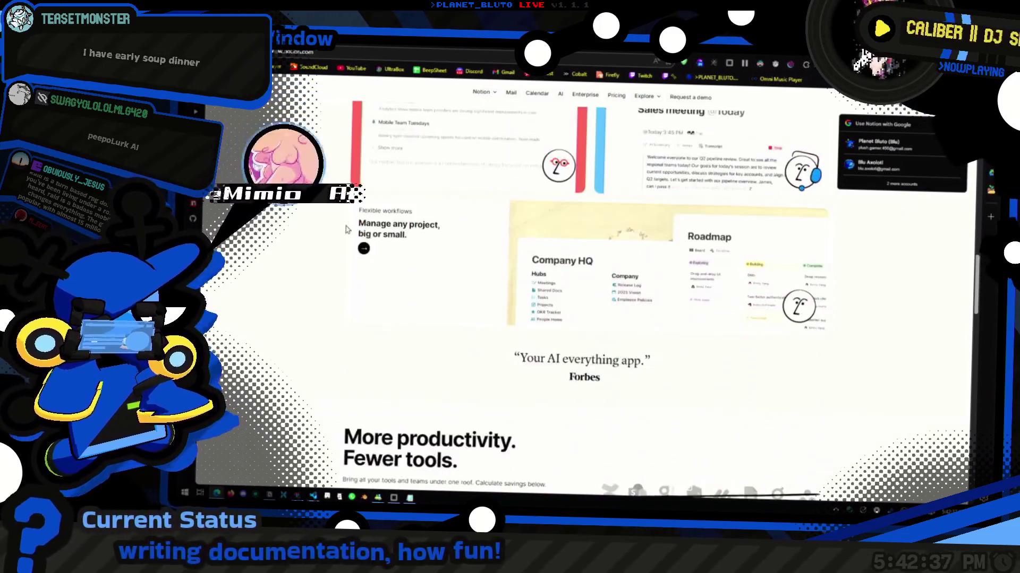
{"action": "key", "text": "alt+Tab"}
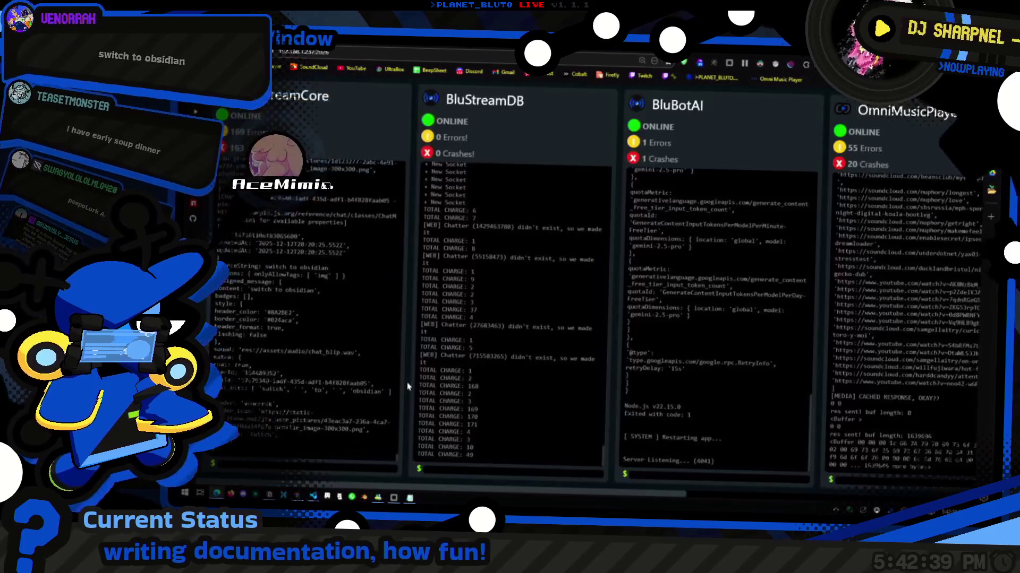
{"action": "key", "text": "alt+Tab"}
{"action": "scroll", "coordinate": [477, 304], "scroll_direction": "down", "scroll_amount": 2}
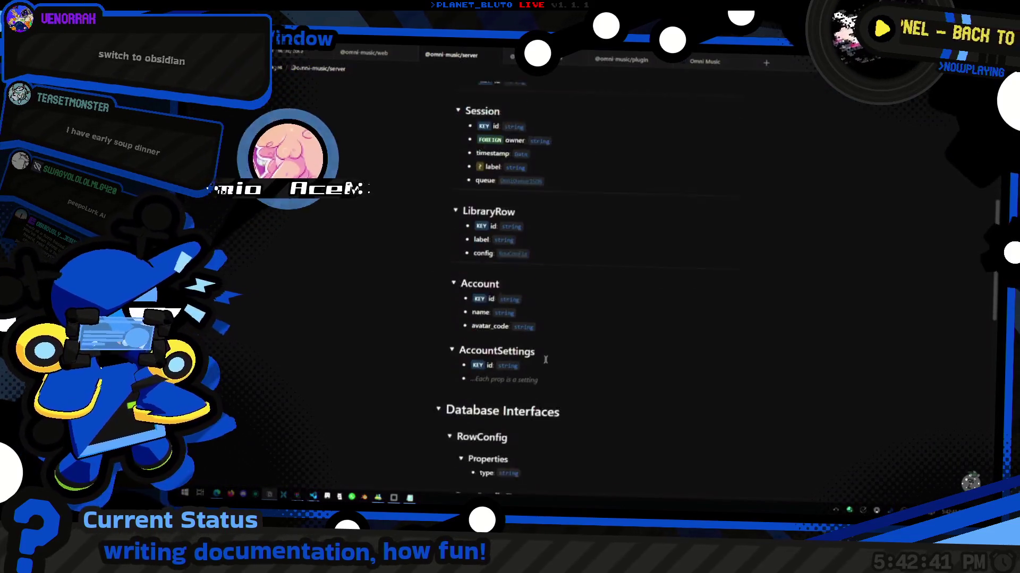
{"action": "scroll", "coordinate": [528, 359], "scroll_direction": "up", "scroll_amount": 5}
{"action": "left_click", "coordinate": [560, 331]}
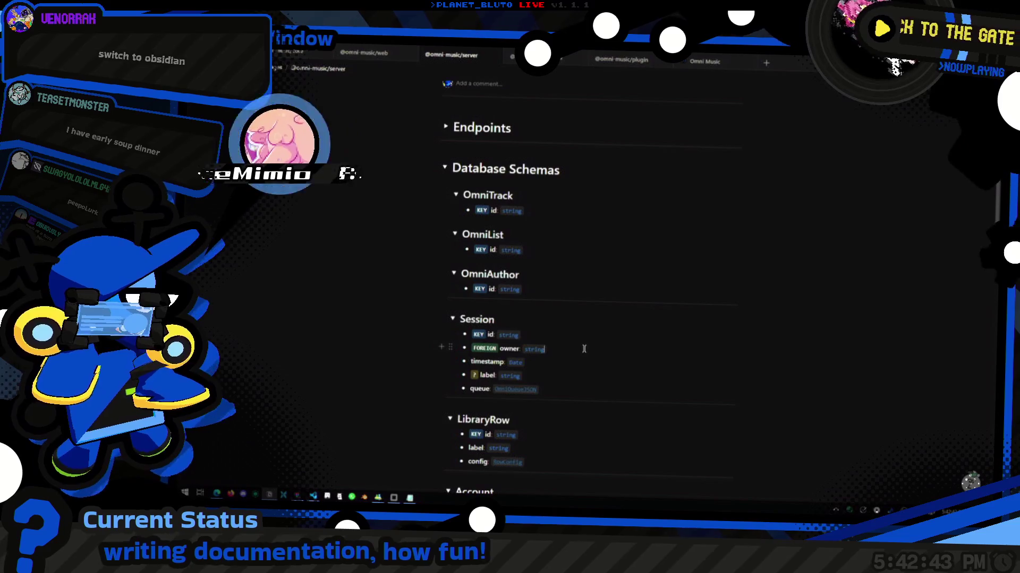
{"action": "scroll", "coordinate": [582, 353], "scroll_direction": "up", "scroll_amount": 2}
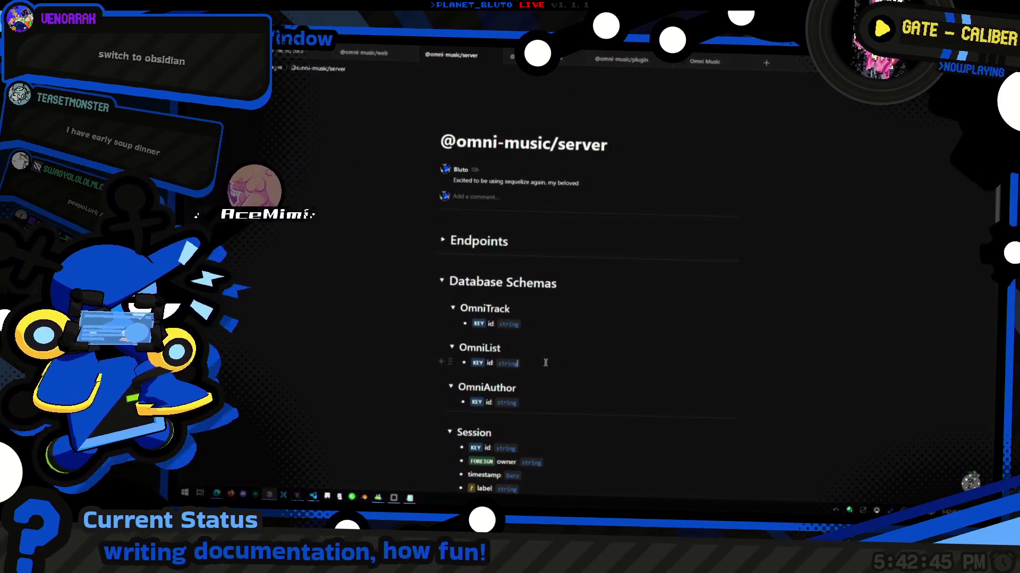
{"action": "scroll", "coordinate": [535, 346], "scroll_direction": "down", "scroll_amount": 4}
{"action": "scroll", "coordinate": [534, 346], "scroll_direction": "down", "scroll_amount": 10}
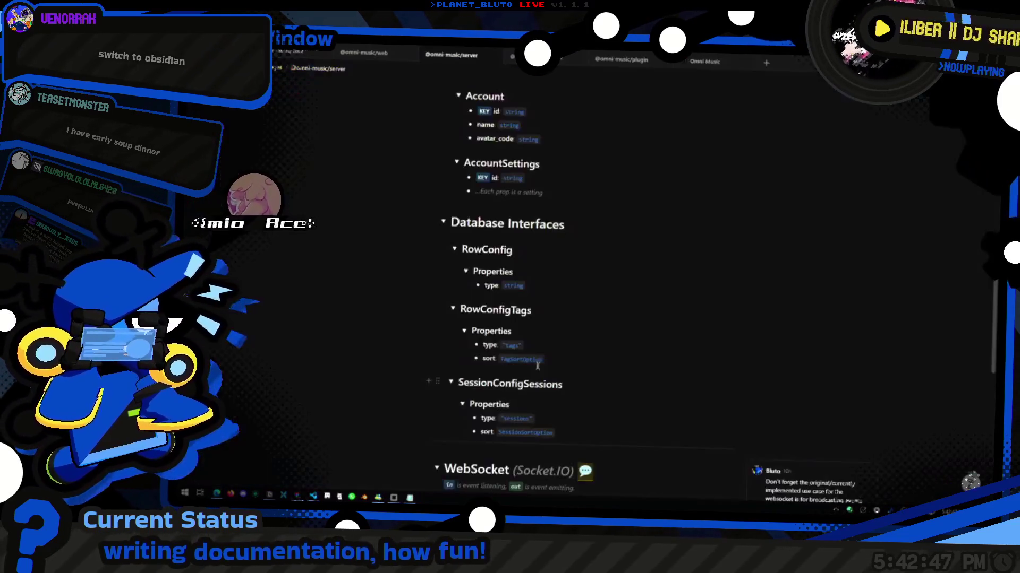
{"action": "scroll", "coordinate": [583, 374], "scroll_direction": "up", "scroll_amount": 6}
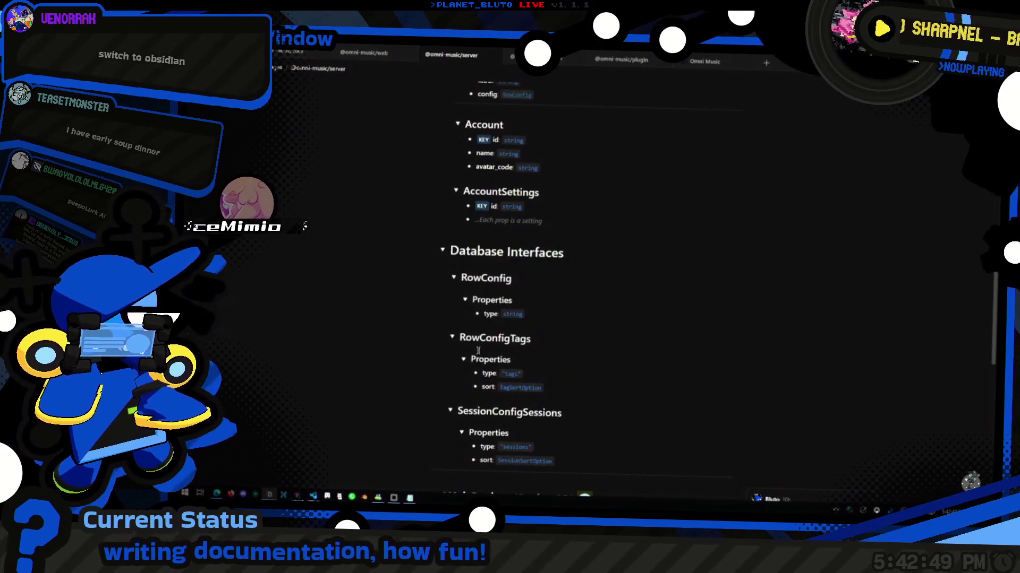
{"action": "scroll", "coordinate": [593, 319], "scroll_direction": "down", "scroll_amount": 1}
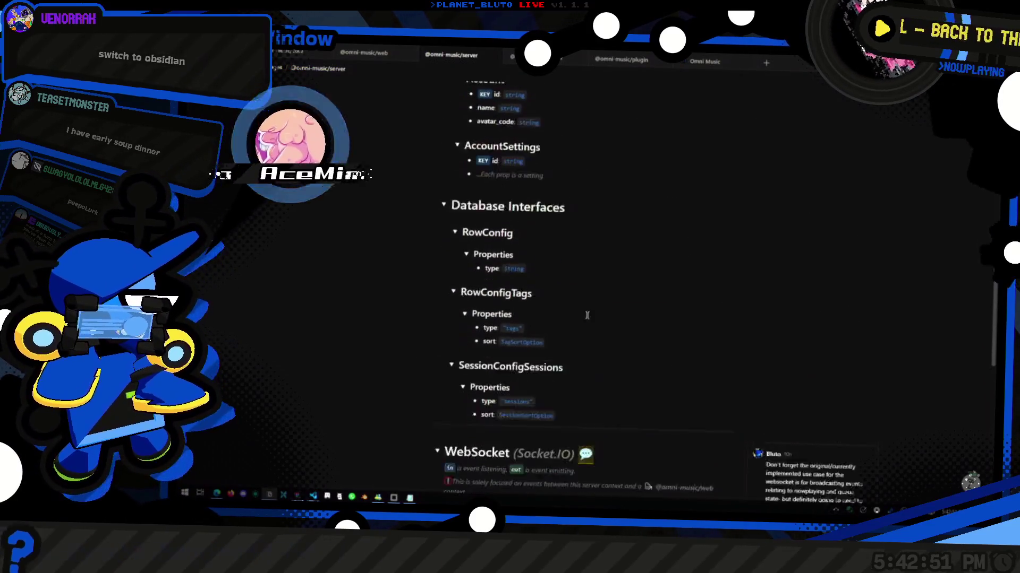
{"action": "scroll", "coordinate": [809, 185], "scroll_direction": "up", "scroll_amount": 5}
{"action": "left_click", "coordinate": [704, 61]}
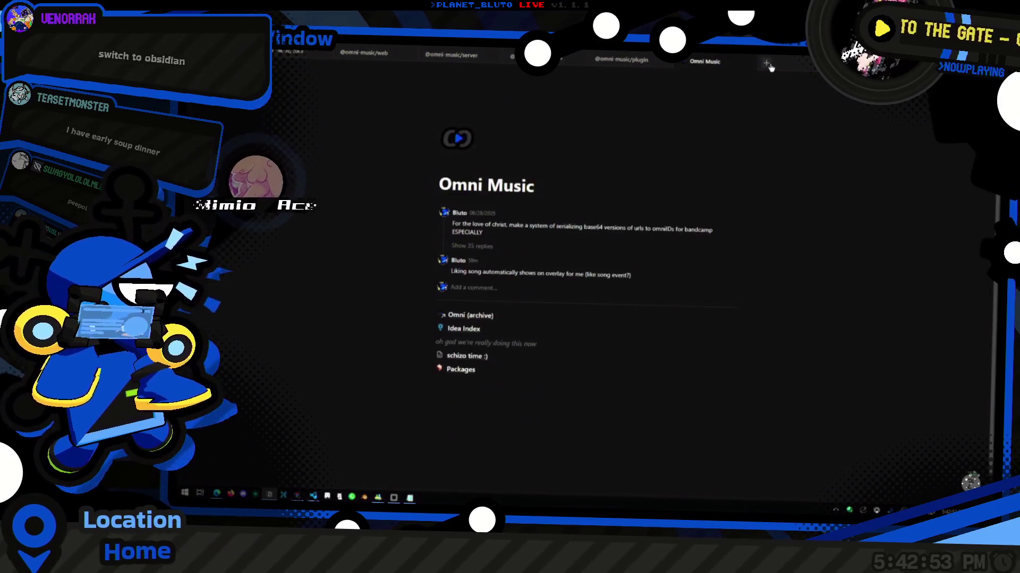
Open the Project HTTP page and fix its heading to read 'Main Topics'.
{"action": "key", "text": "ctrl+t"}
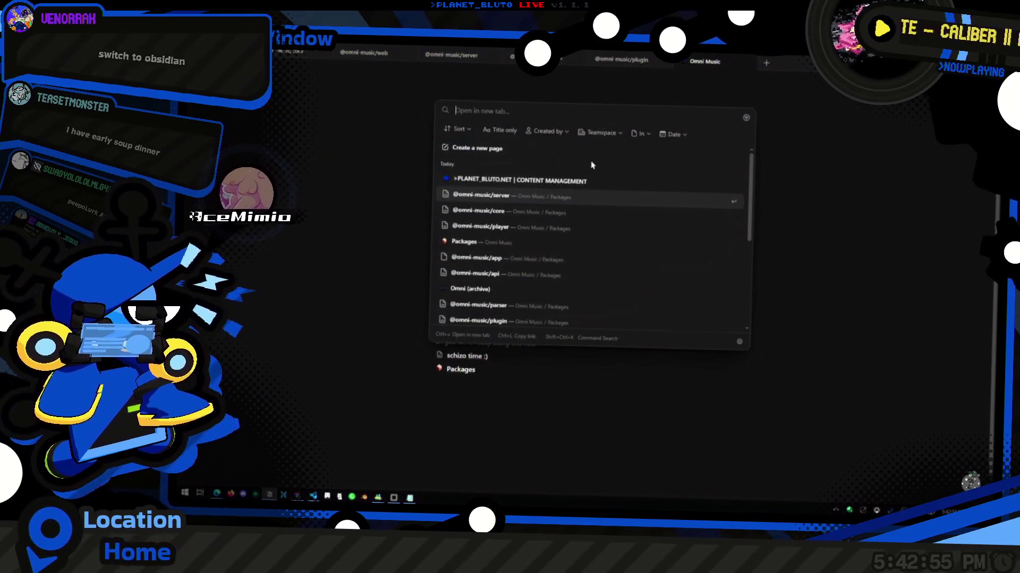
{"action": "type", "text": "http"}
{"action": "key", "text": "Return"}
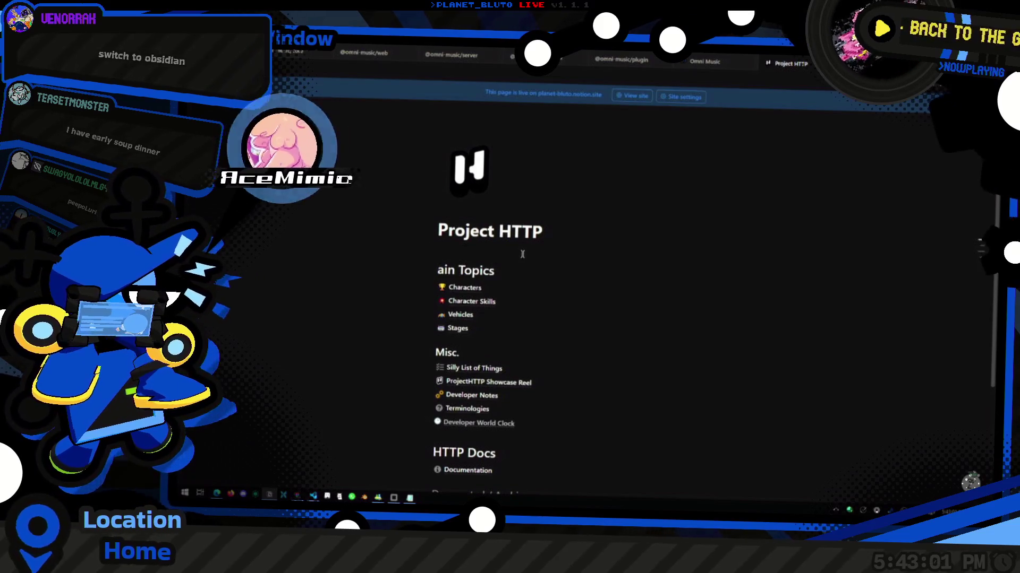
{"action": "type", "text": "M"}
{"action": "key", "text": "End"}
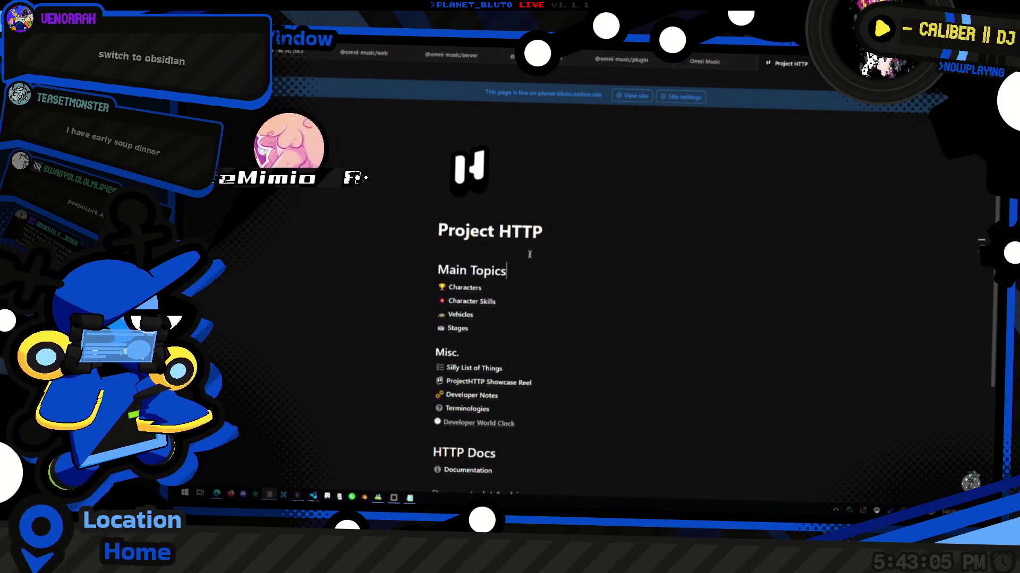
{"action": "scroll", "coordinate": [530, 254], "scroll_direction": "down", "scroll_amount": 2}
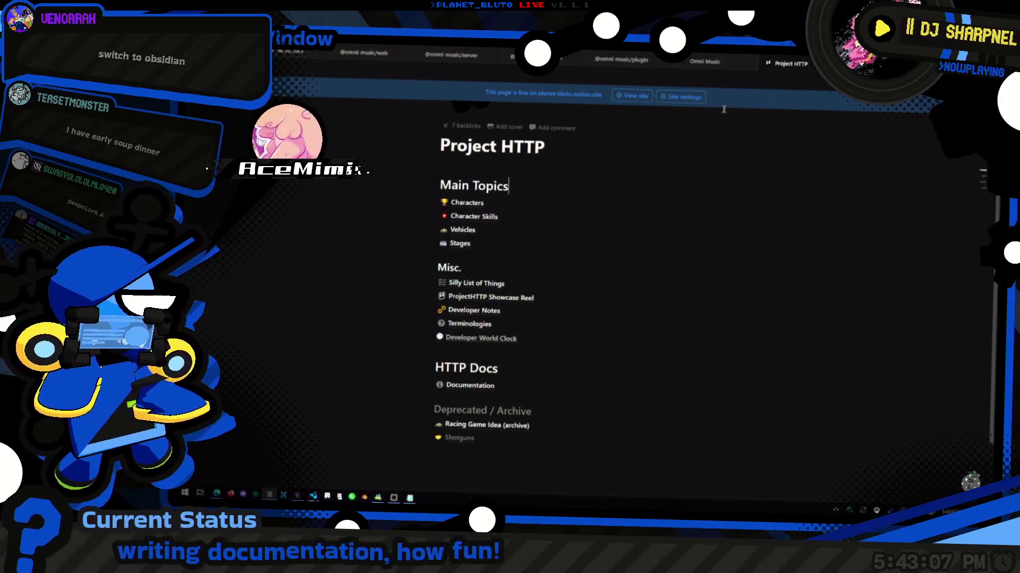
{"action": "key", "text": "ctrl+w"}
{"action": "left_click", "coordinate": [286, 74]}
{"action": "left_click", "coordinate": [536, 268]}
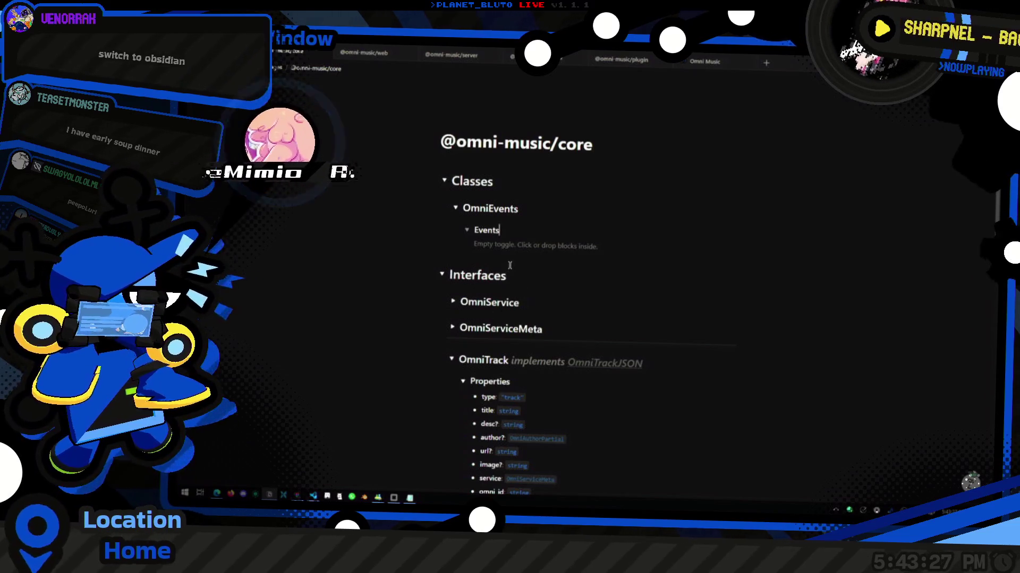
{"action": "left_click", "coordinate": [528, 185]}
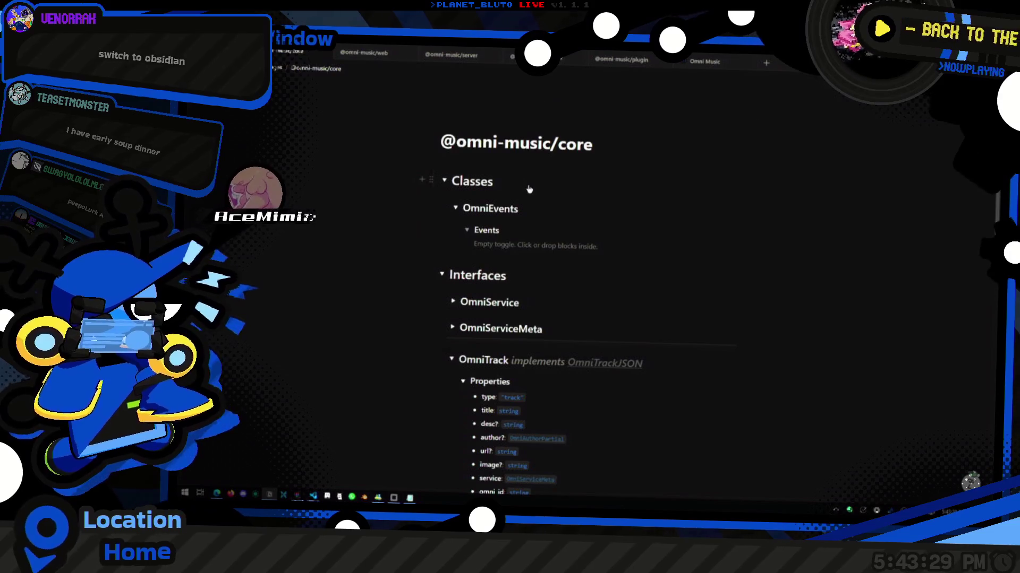
{"action": "key", "text": "ctrl+p"}
{"action": "type", "text": "youtube"}
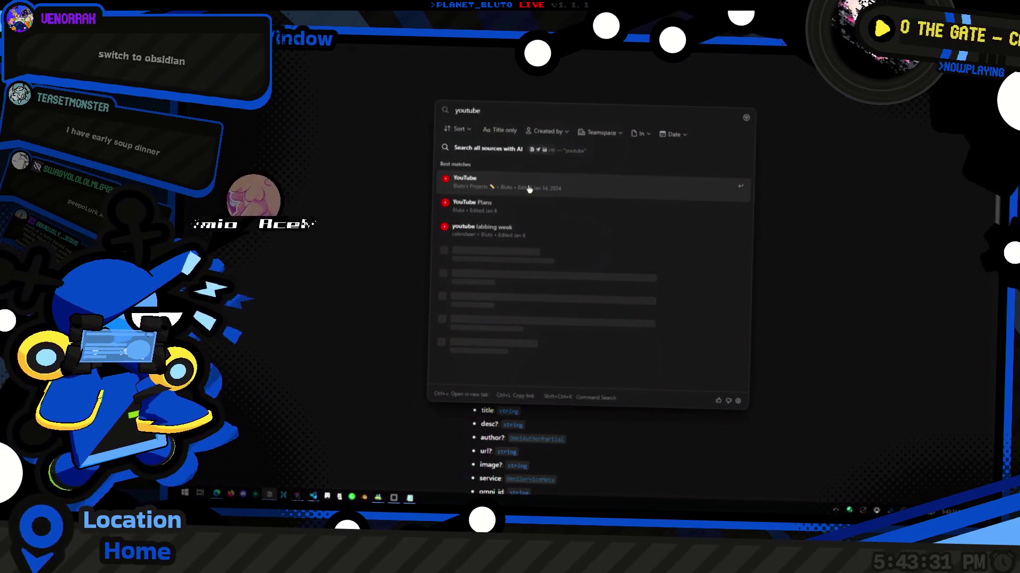
{"action": "key", "text": "Down"}
{"action": "key", "text": "Down"}
{"action": "key", "text": "Return"}
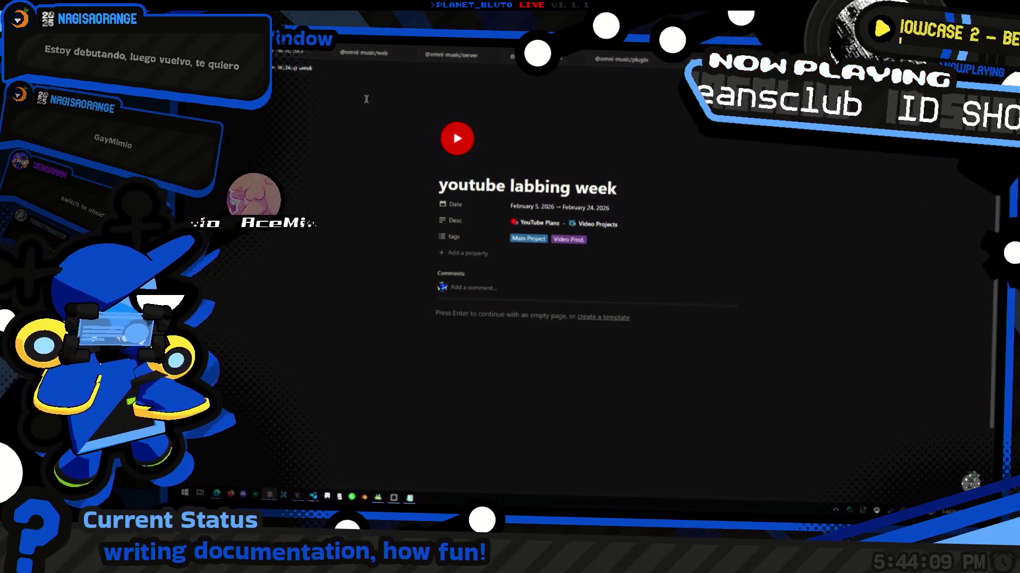
{"action": "scroll", "coordinate": [605, 361], "scroll_direction": "down", "scroll_amount": 1}
{"action": "scroll", "coordinate": [605, 361], "scroll_direction": "up", "scroll_amount": 1}
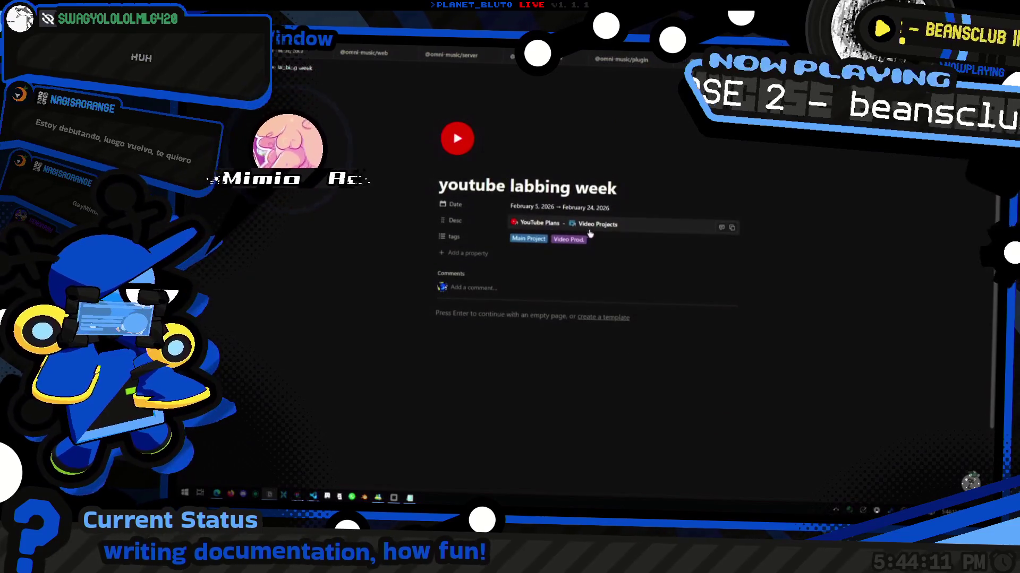
{"action": "left_click", "coordinate": [293, 51]}
{"action": "scroll", "coordinate": [564, 350], "scroll_direction": "down", "scroll_amount": 8}
{"action": "scroll", "coordinate": [564, 350], "scroll_direction": "down", "scroll_amount": 6}
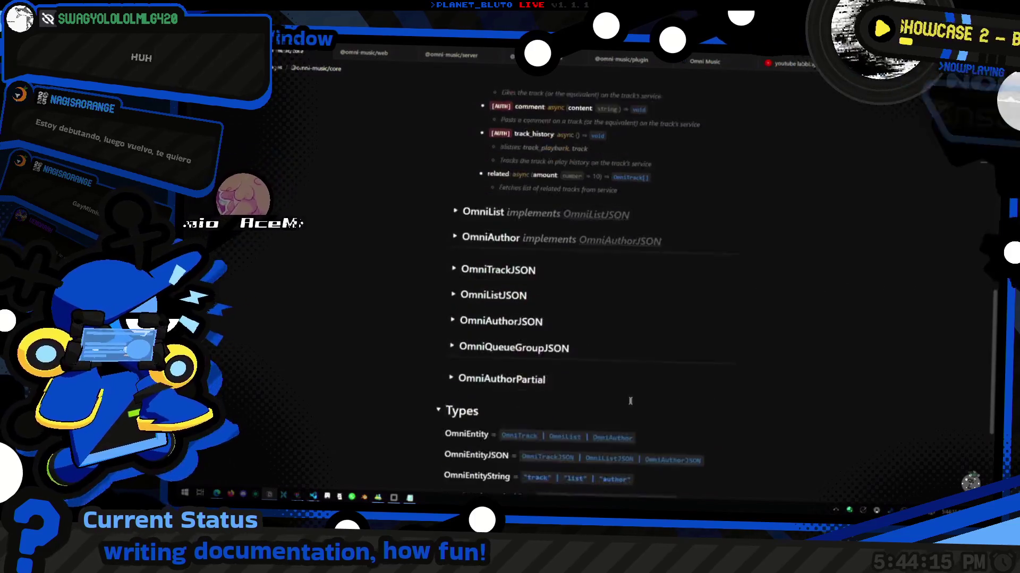
{"action": "scroll", "coordinate": [668, 371], "scroll_direction": "up", "scroll_amount": 4}
{"action": "scroll", "coordinate": [669, 371], "scroll_direction": "up", "scroll_amount": 5}
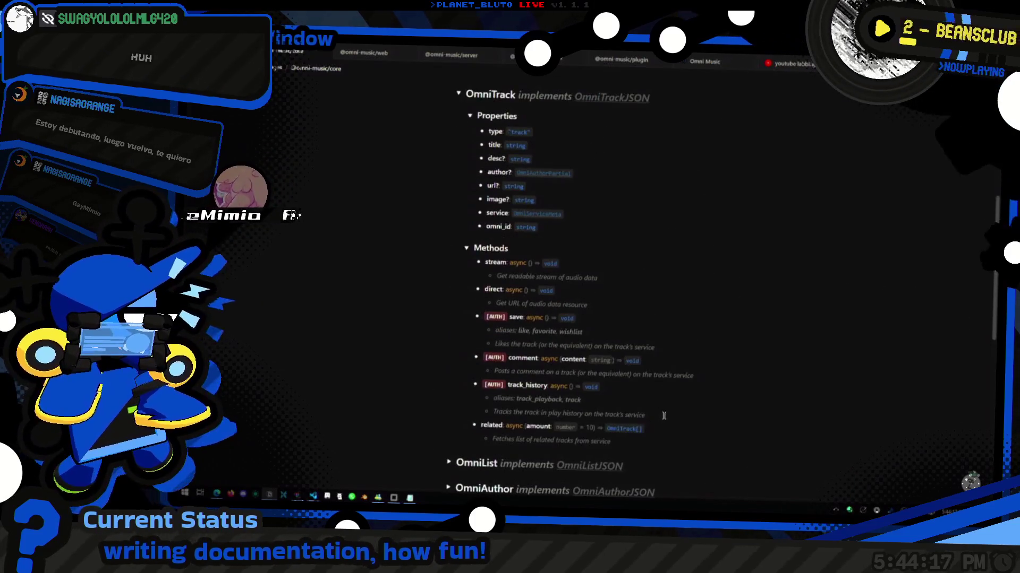
{"action": "left_click", "coordinate": [624, 301]}
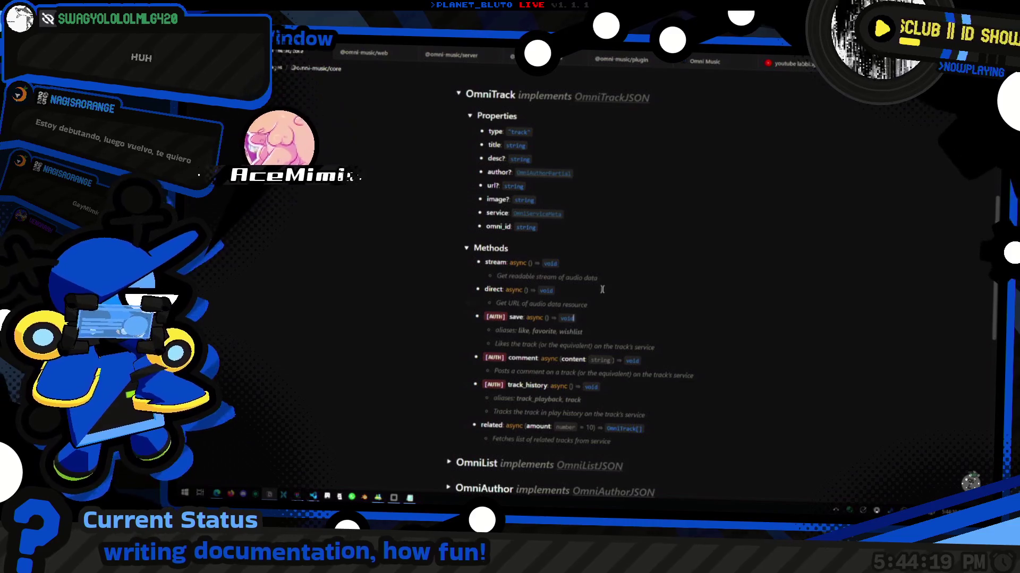
{"action": "scroll", "coordinate": [603, 266], "scroll_direction": "up", "scroll_amount": 2}
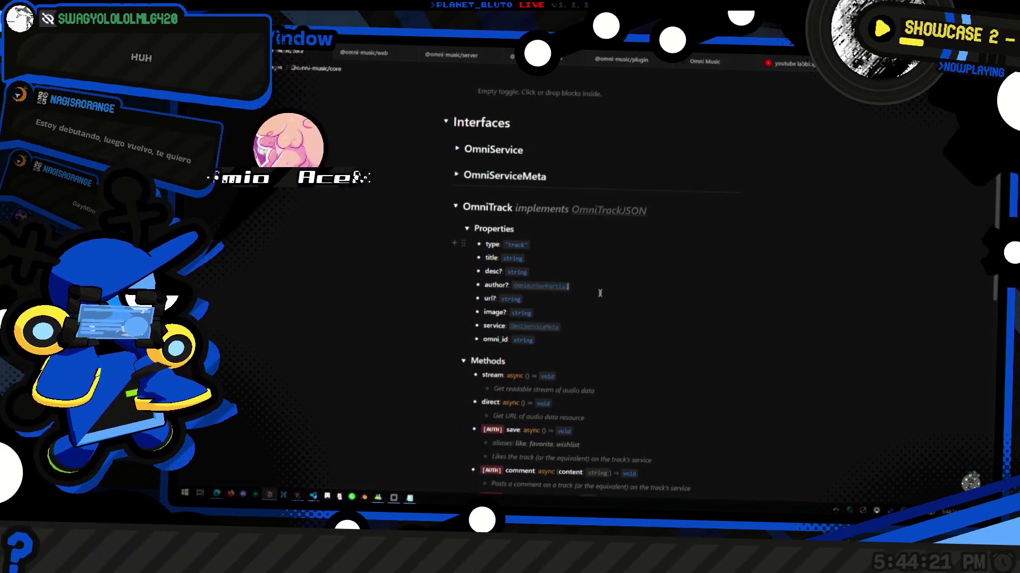
{"action": "scroll", "coordinate": [602, 253], "scroll_direction": "up", "scroll_amount": 1}
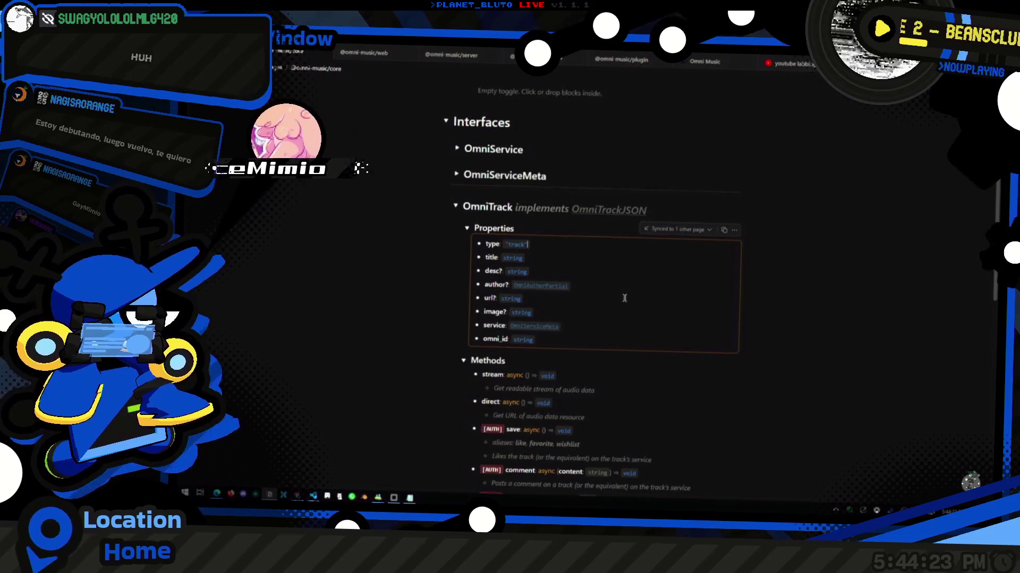
{"action": "left_click", "coordinate": [630, 61]}
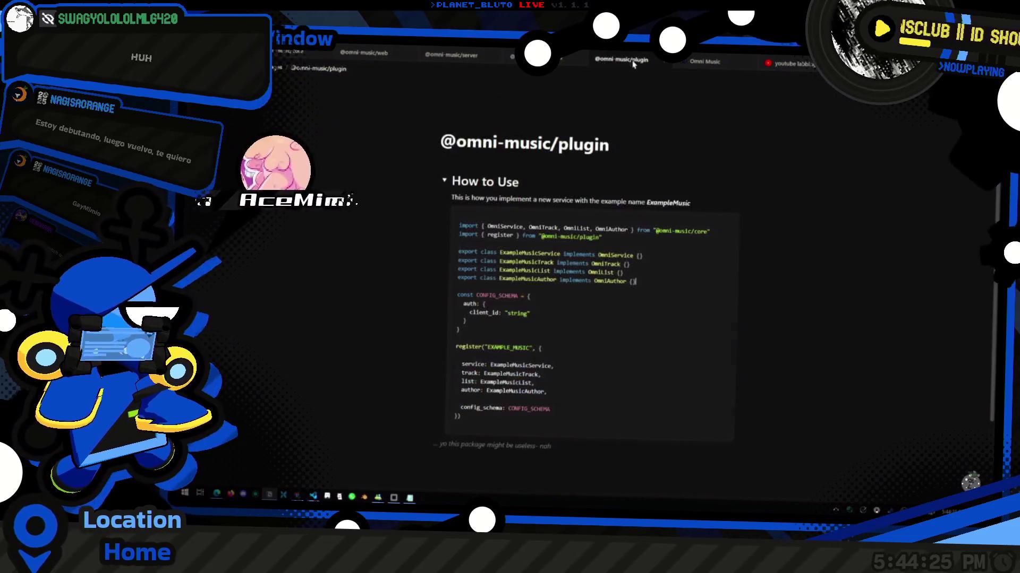
Delete the stray space after CONFIG_SCHEMA, then look through the parser, server and web pages.
{"action": "key", "text": "BackSpace"}
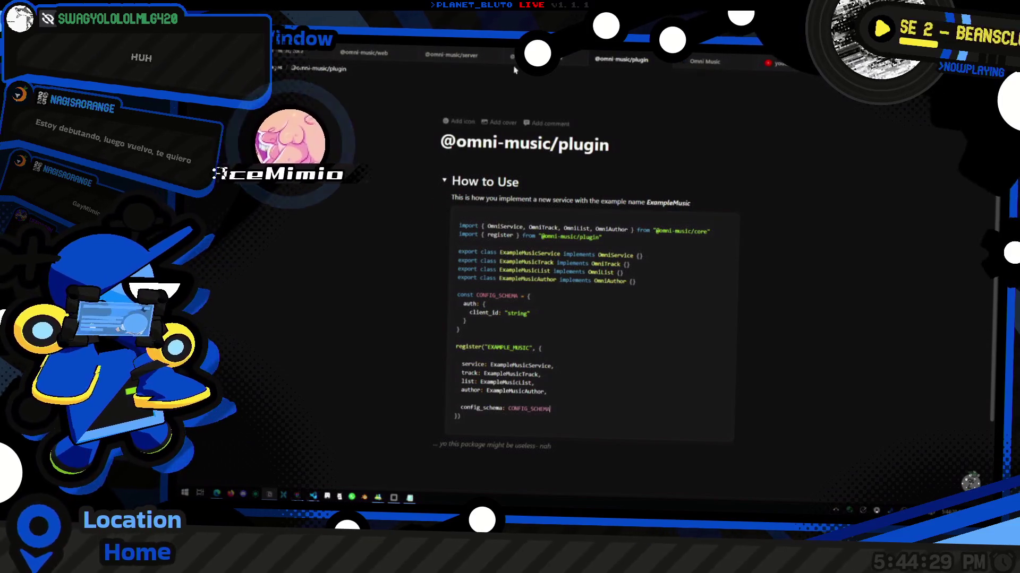
{"action": "mouse_move", "coordinate": [526, 58]}
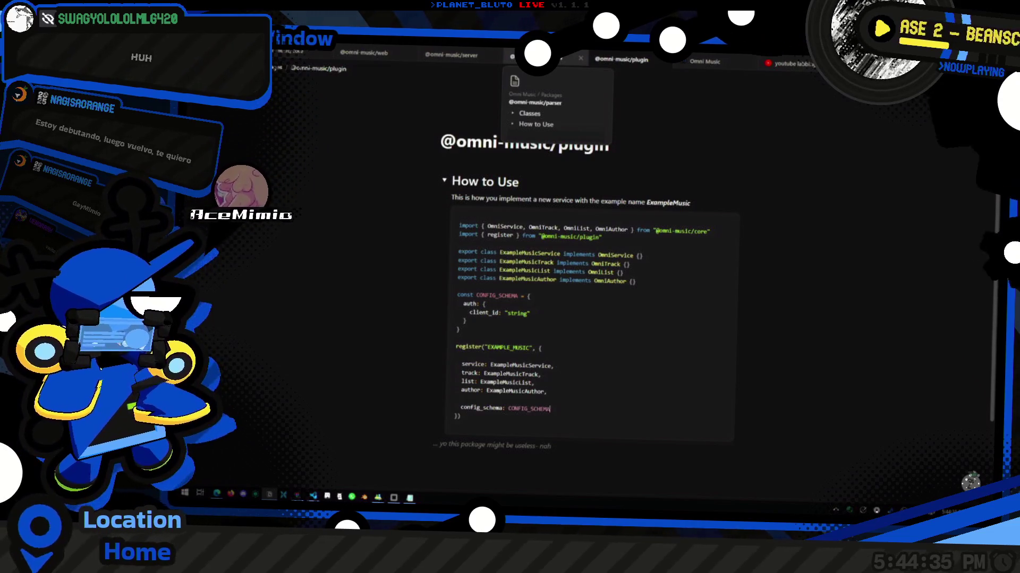
{"action": "left_click", "coordinate": [526, 58]}
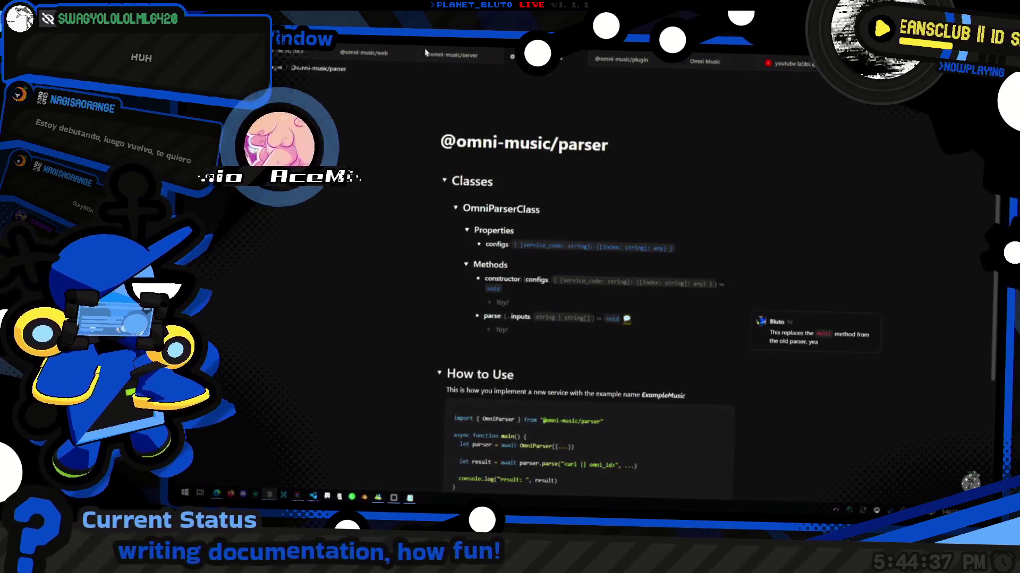
{"action": "scroll", "coordinate": [531, 318], "scroll_direction": "down", "scroll_amount": 3}
{"action": "scroll", "coordinate": [531, 319], "scroll_direction": "up", "scroll_amount": 3}
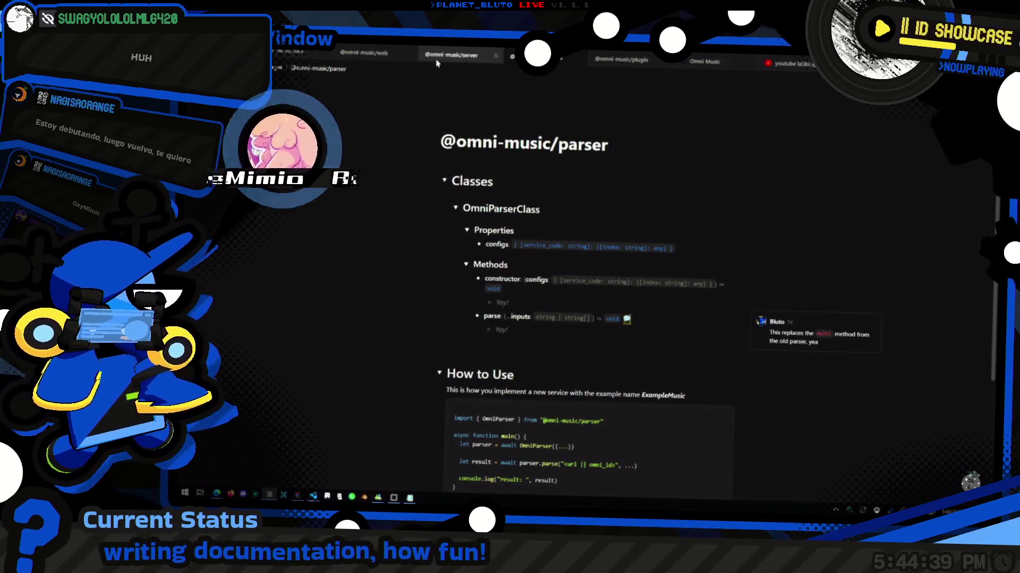
{"action": "left_click", "coordinate": [451, 55]}
{"action": "left_click", "coordinate": [364, 61]}
{"action": "scroll", "coordinate": [541, 383], "scroll_direction": "down", "scroll_amount": 10}
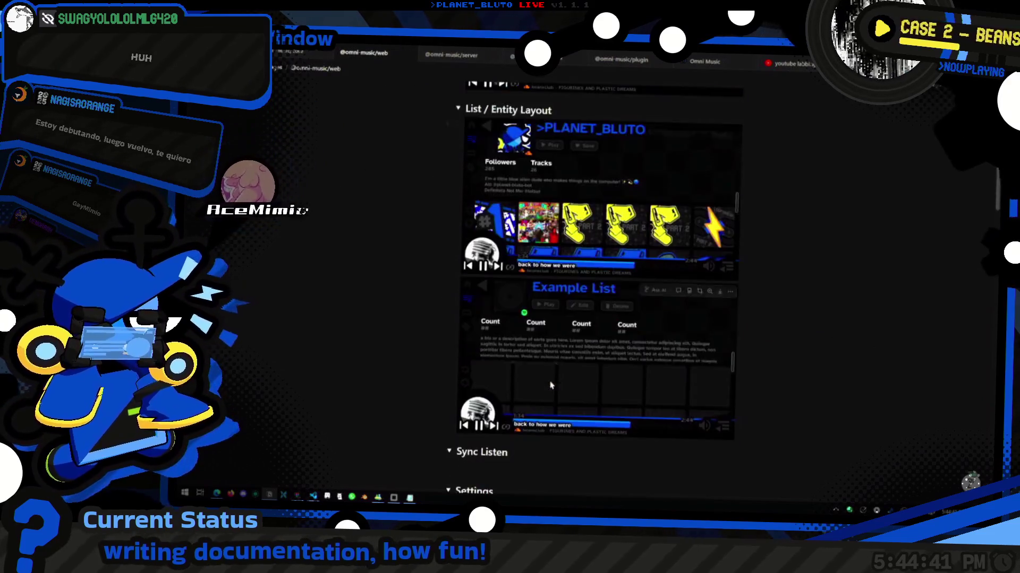
{"action": "scroll", "coordinate": [540, 383], "scroll_direction": "up", "scroll_amount": 6}
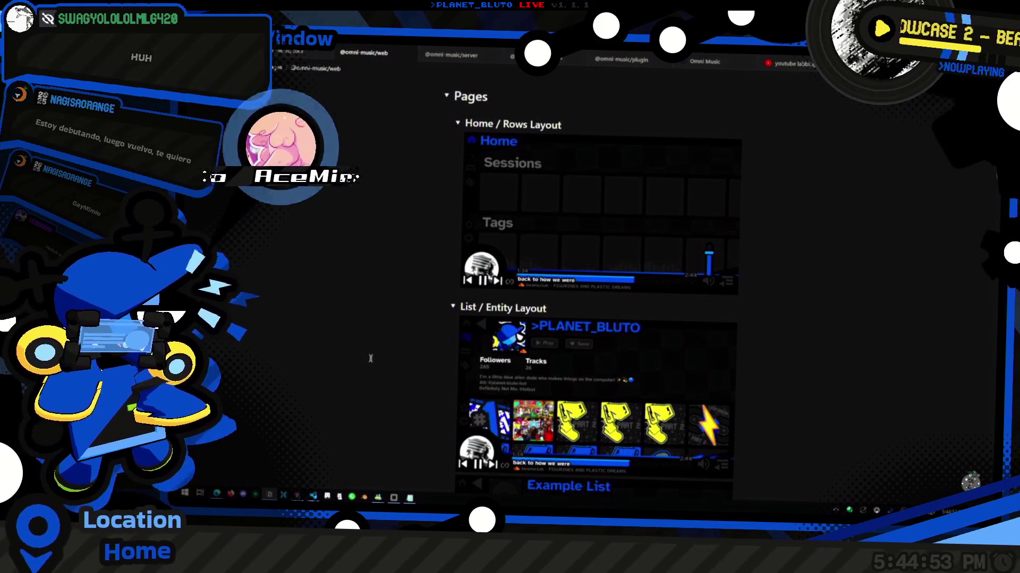
{"action": "scroll", "coordinate": [370, 358], "scroll_direction": "down", "scroll_amount": 10}
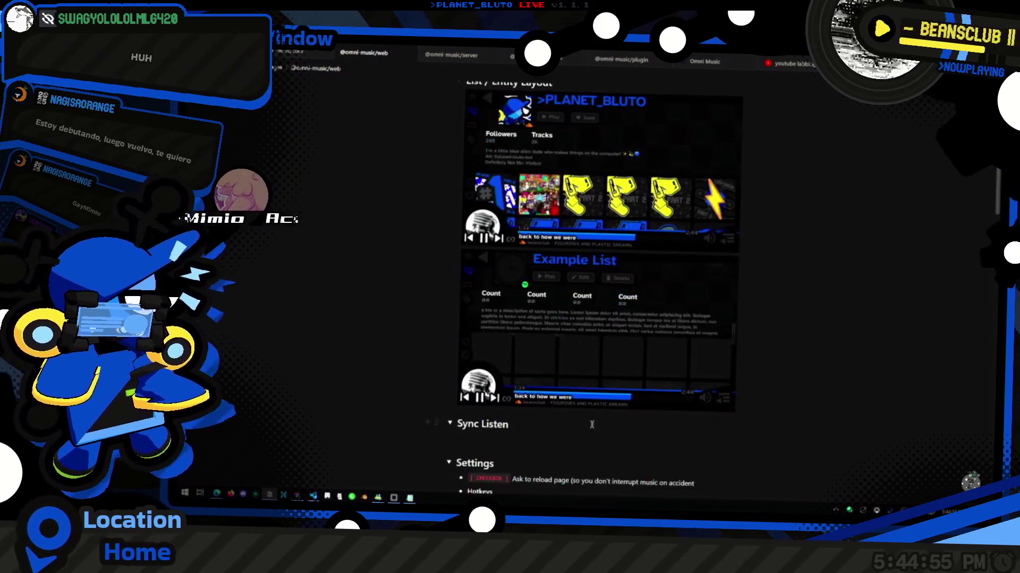
{"action": "left_click", "coordinate": [517, 157]}
{"action": "key", "text": "BackSpace"}
{"action": "scroll", "coordinate": [517, 158], "scroll_direction": "up", "scroll_amount": 2}
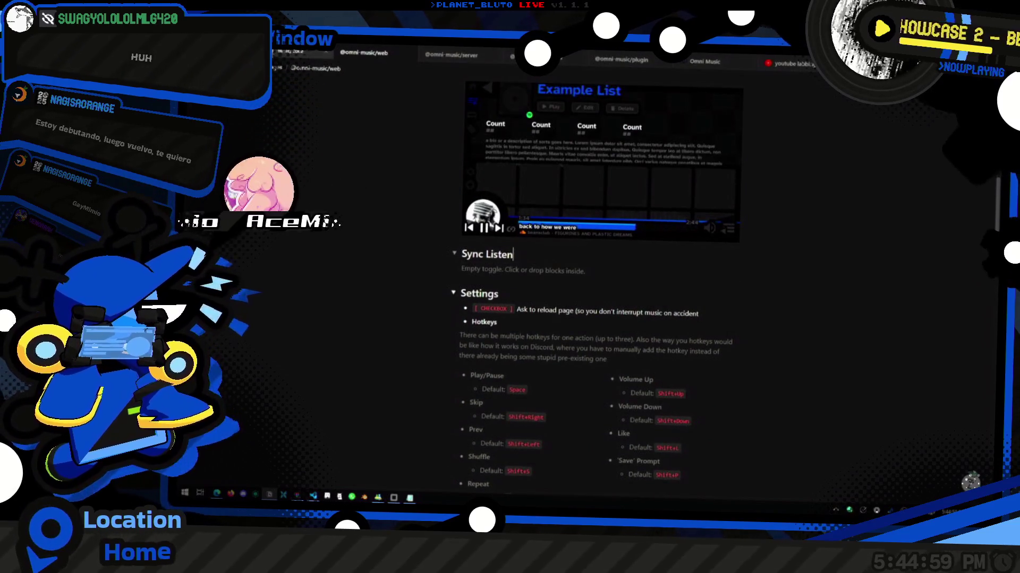
{"action": "scroll", "coordinate": [531, 292], "scroll_direction": "down", "scroll_amount": 10}
{"action": "key", "text": "ctrl+Tab"}
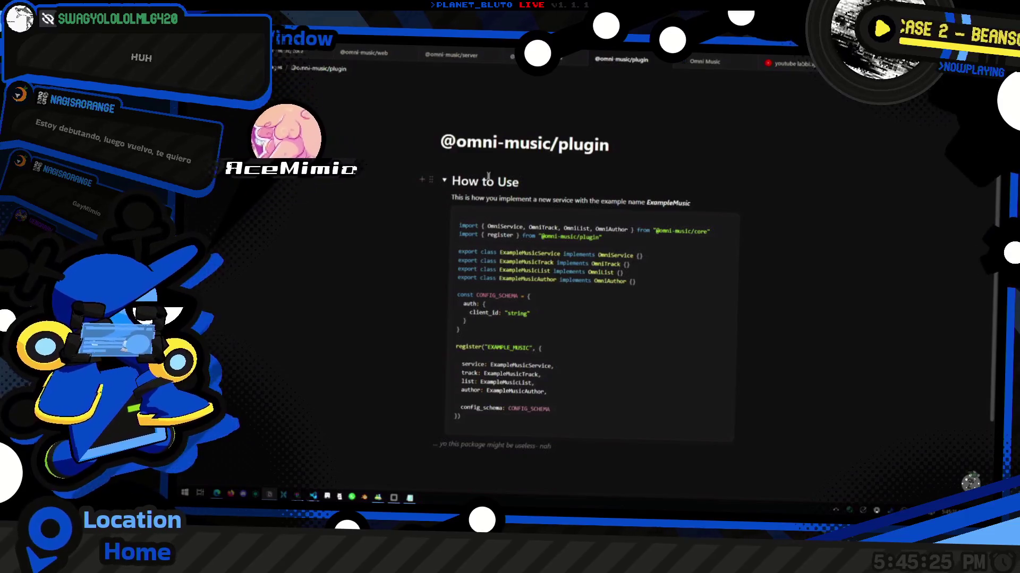
{"action": "key", "text": "ctrl+Tab"}
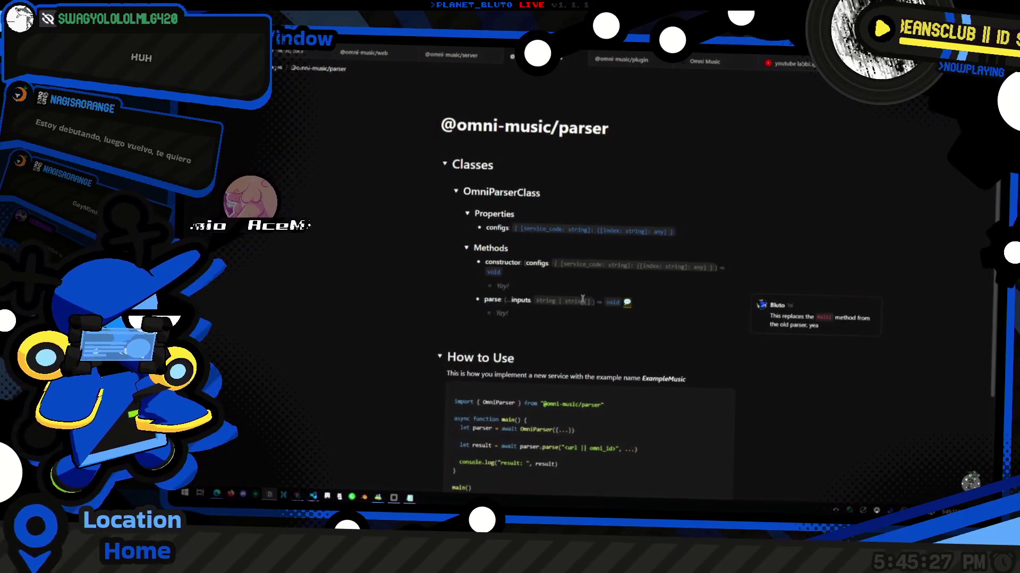
{"action": "scroll", "coordinate": [506, 261], "scroll_direction": "down", "scroll_amount": 2}
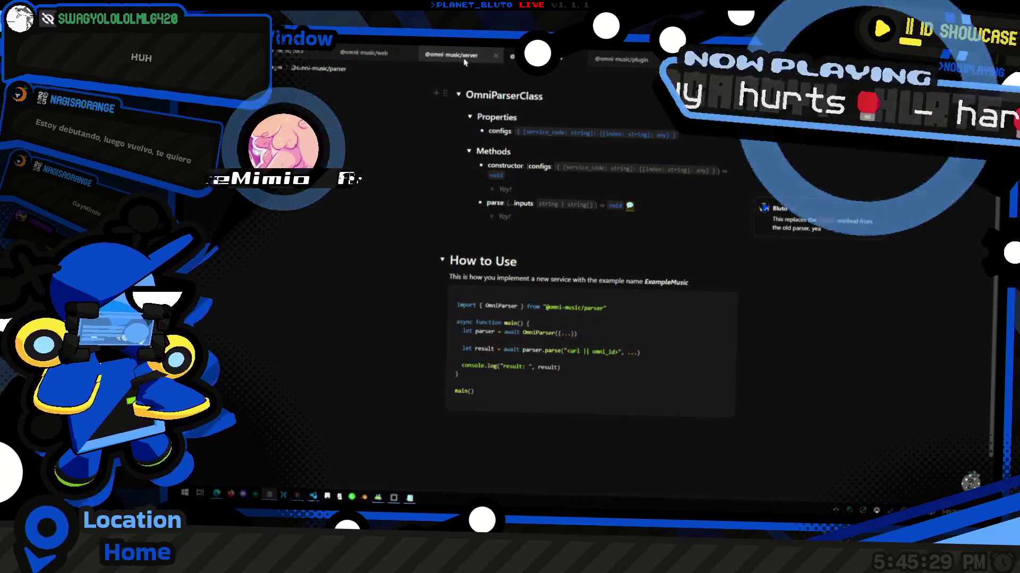
{"action": "key", "text": "ctrl+shift+Tab"}
{"action": "scroll", "coordinate": [539, 383], "scroll_direction": "down", "scroll_amount": 3}
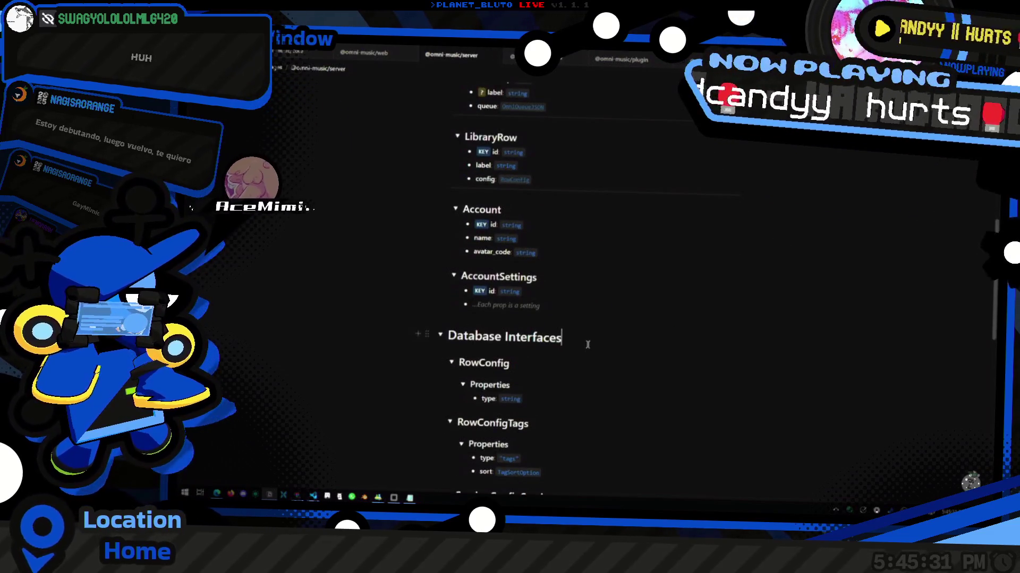
{"action": "scroll", "coordinate": [565, 361], "scroll_direction": "down", "scroll_amount": 3}
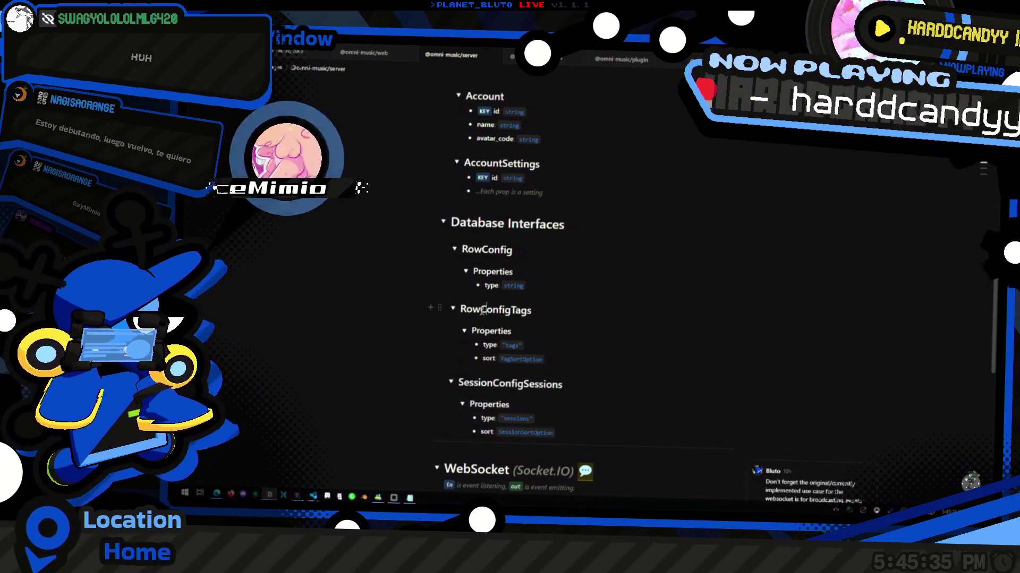
Rename the SessionConfigSessions interface to RowConfigSessions and bring up the Notepad sort notes.
{"action": "left_click", "coordinate": [439, 308]}
{"action": "left_click", "coordinate": [493, 383]}
{"action": "key", "text": "BackSpace"}
{"action": "key", "text": "BackSpace"}
{"action": "key", "text": "BackSpace"}
{"action": "type", "text": "Row"}
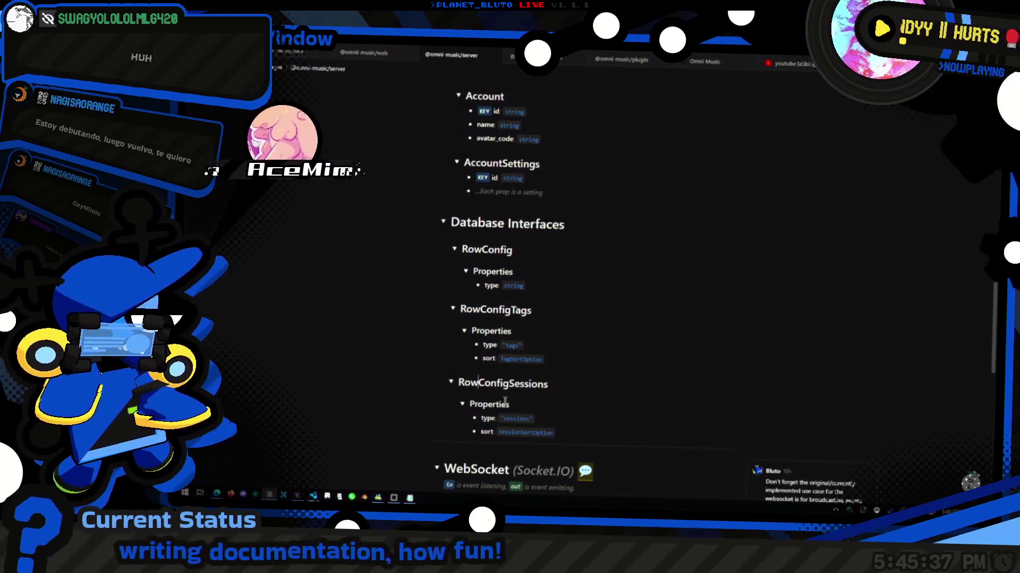
{"action": "scroll", "coordinate": [605, 347], "scroll_direction": "down", "scroll_amount": 1}
{"action": "scroll", "coordinate": [605, 347], "scroll_direction": "down", "scroll_amount": 1}
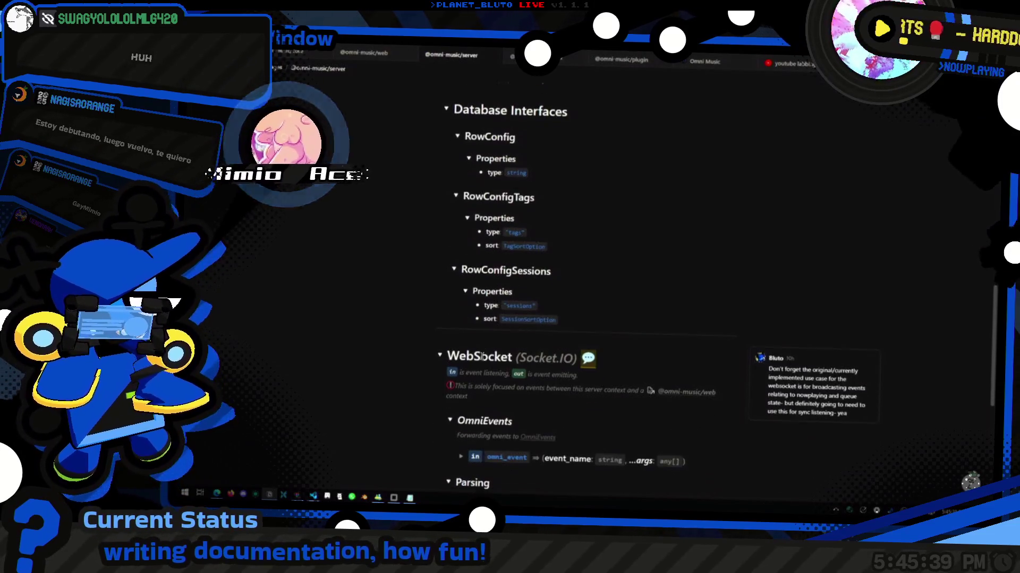
{"action": "key", "text": "alt+Tab"}
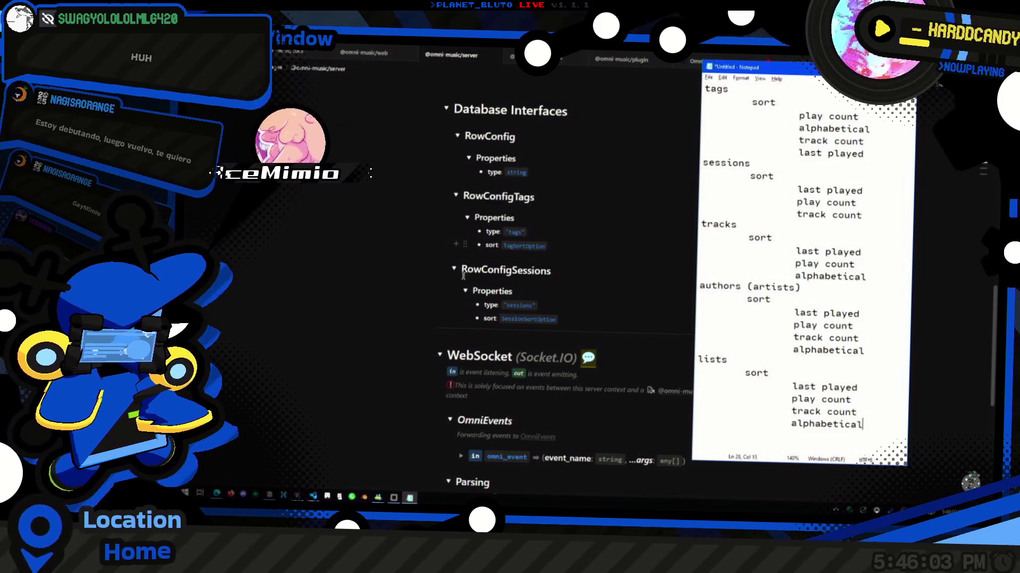
{"action": "left_click", "coordinate": [223, 477]}
{"action": "left_click", "coordinate": [226, 467]}
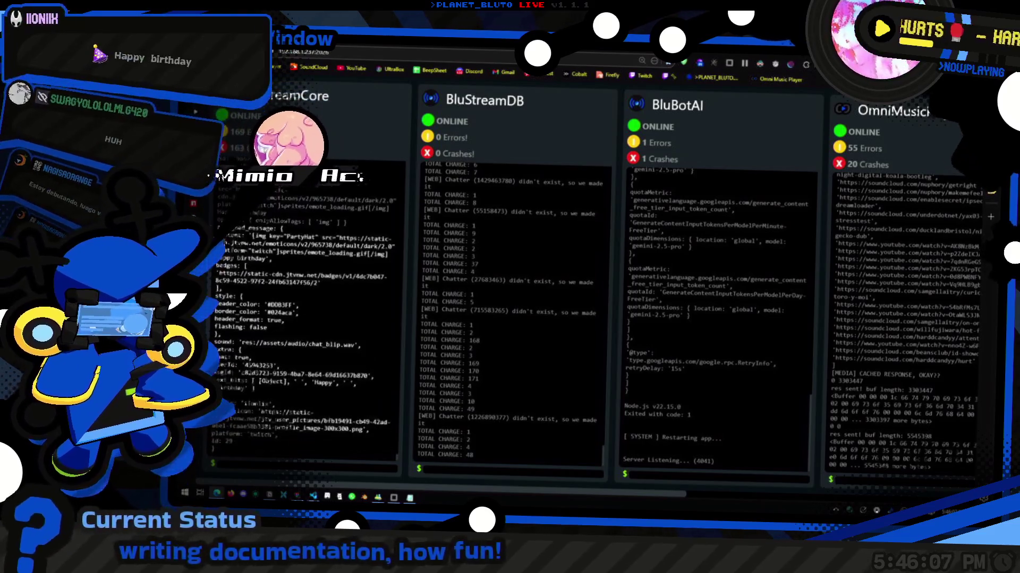
{"action": "key", "text": "alt+Tab"}
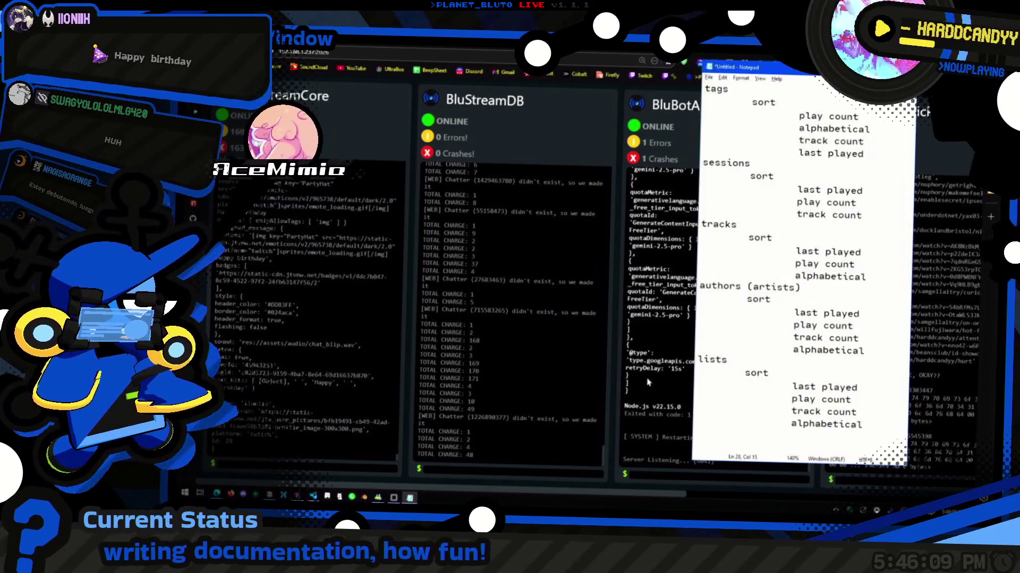
{"action": "key", "text": "alt+Tab"}
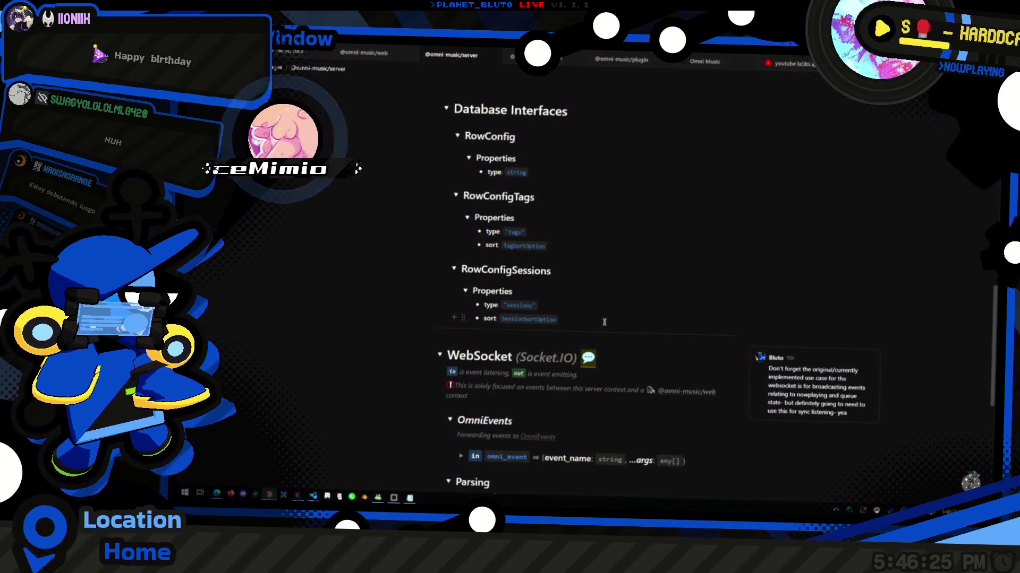
{"action": "key", "text": "alt+Tab"}
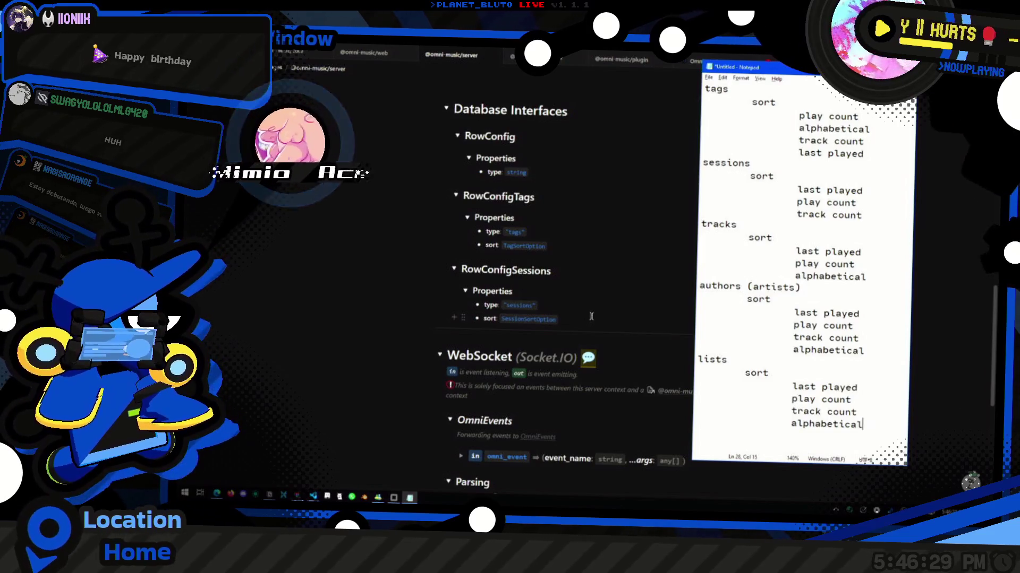
{"action": "mouse_move", "coordinate": [866, 153]}
{"action": "left_mouse_down"}
{"action": "mouse_move", "coordinate": [681, 106]}
{"action": "mouse_move", "coordinate": [874, 155]}
{"action": "left_mouse_up"}
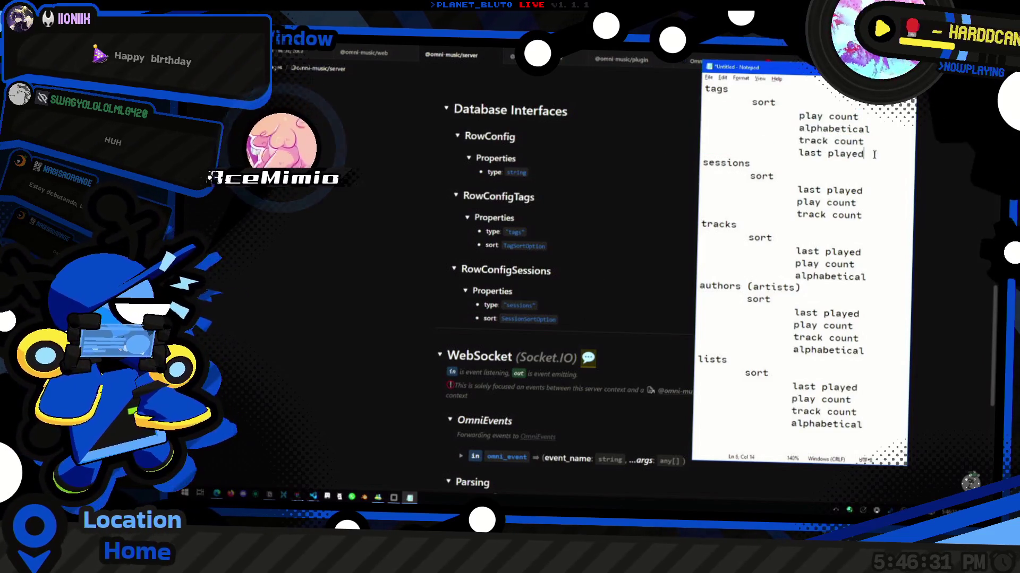
Add a 'filter' line below 'last played' under tags, with an indented blank line beneath it.
{"action": "key", "text": "Return"}
{"action": "type", "text": "filter"}
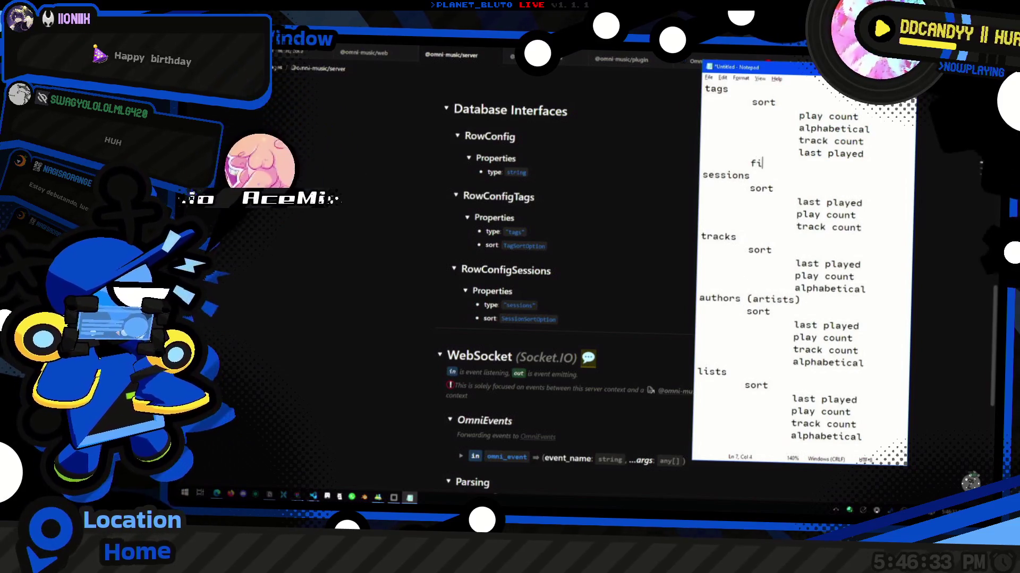
{"action": "key", "text": "Return"}
{"action": "key", "text": "Tab"}
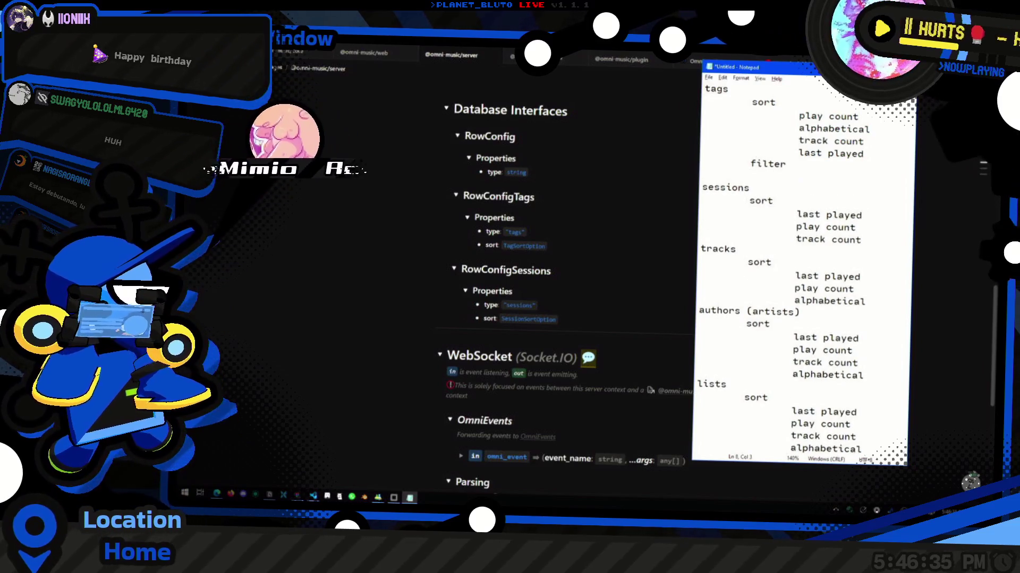
{"action": "type", "text": "a"}
{"action": "key", "text": "BackSpace"}
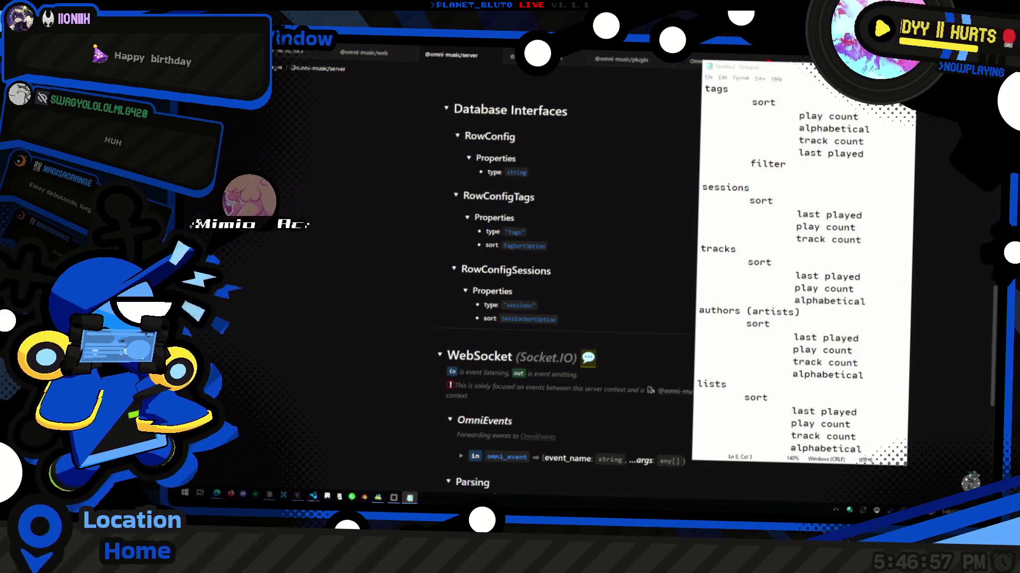
Glance at the server page, go back to the blank line under filter, and check the time.
{"action": "scroll", "coordinate": [574, 266], "scroll_direction": "up", "scroll_amount": 1}
{"action": "left_click", "coordinate": [594, 297]}
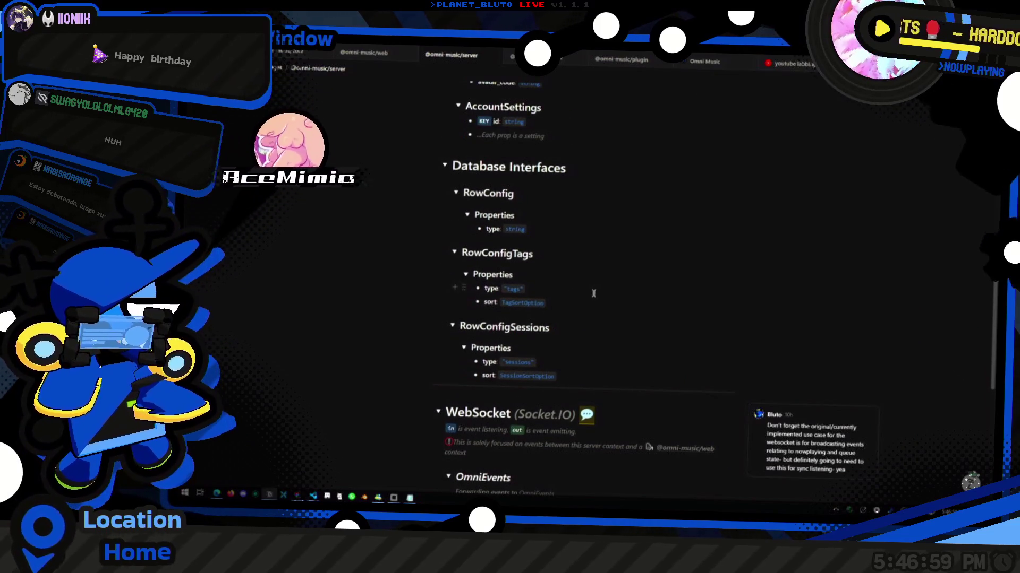
{"action": "key", "text": "alt+Tab"}
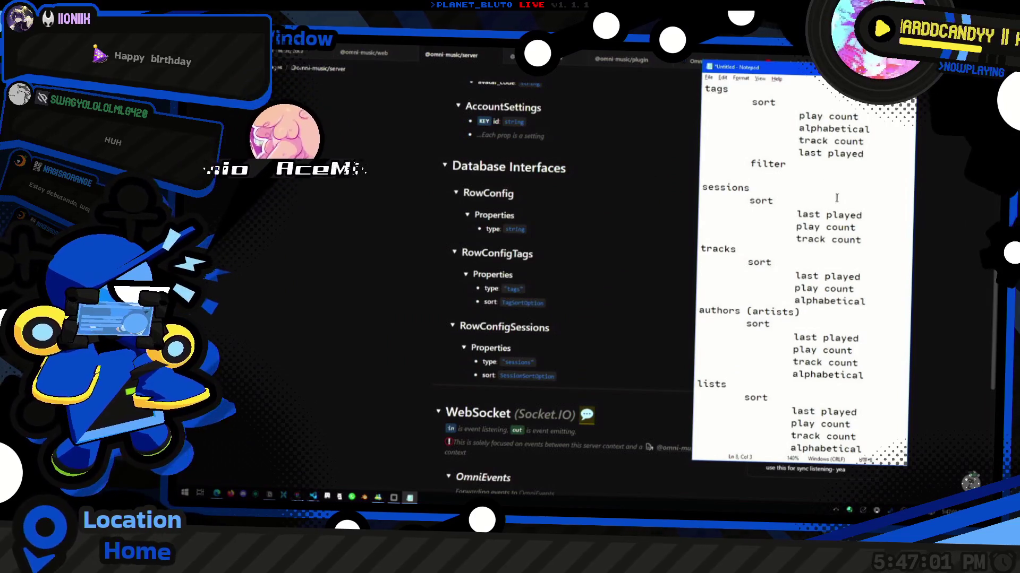
{"action": "key", "text": "Up"}
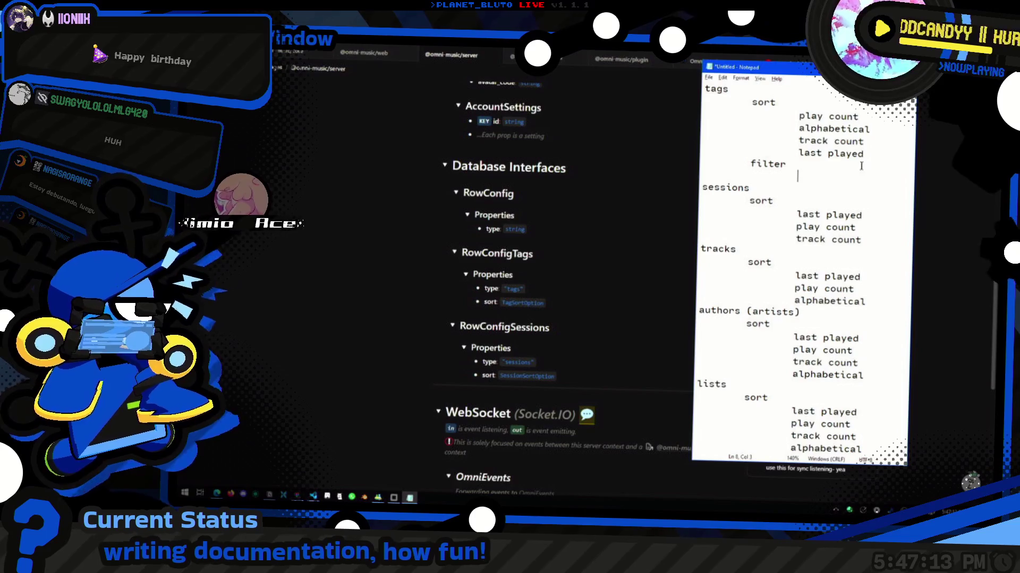
{"action": "left_click", "coordinate": [947, 511]}
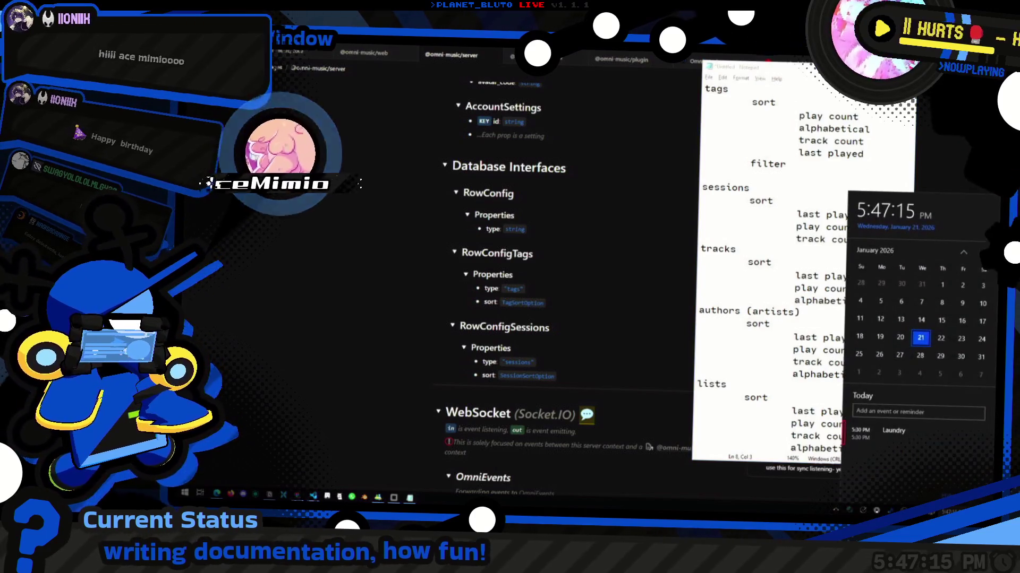
Close the calendar flyout and bring the Notepad sort notes back into focus.
{"action": "key", "text": "Escape"}
{"action": "left_click", "coordinate": [862, 240]}
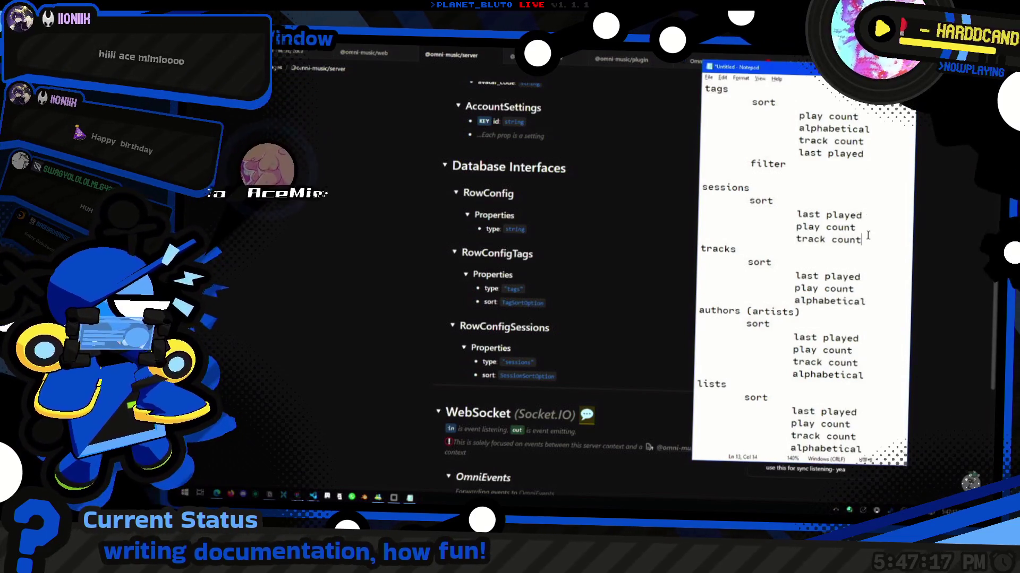
{"action": "left_click", "coordinate": [834, 181]}
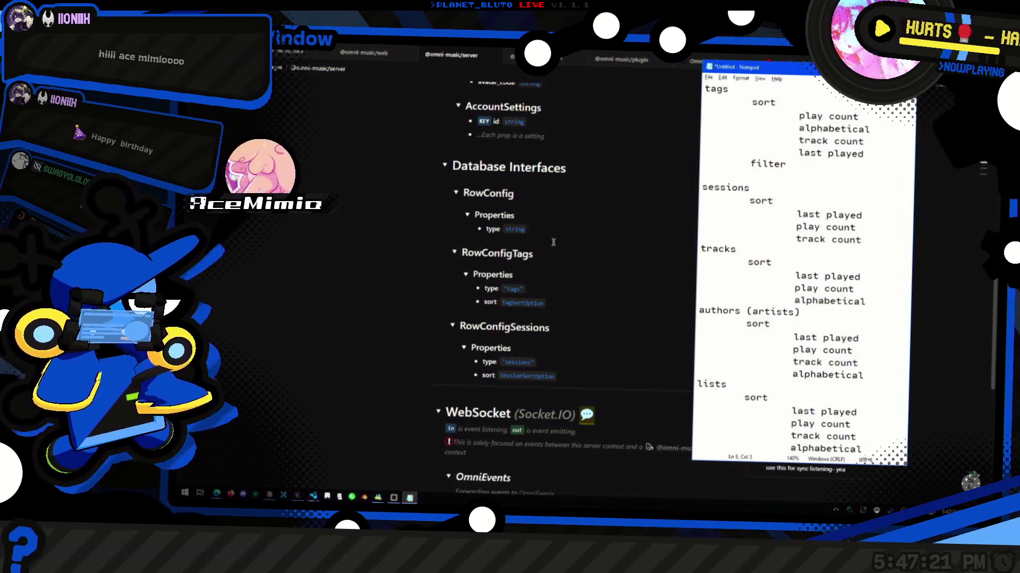
{"action": "left_click", "coordinate": [539, 300]}
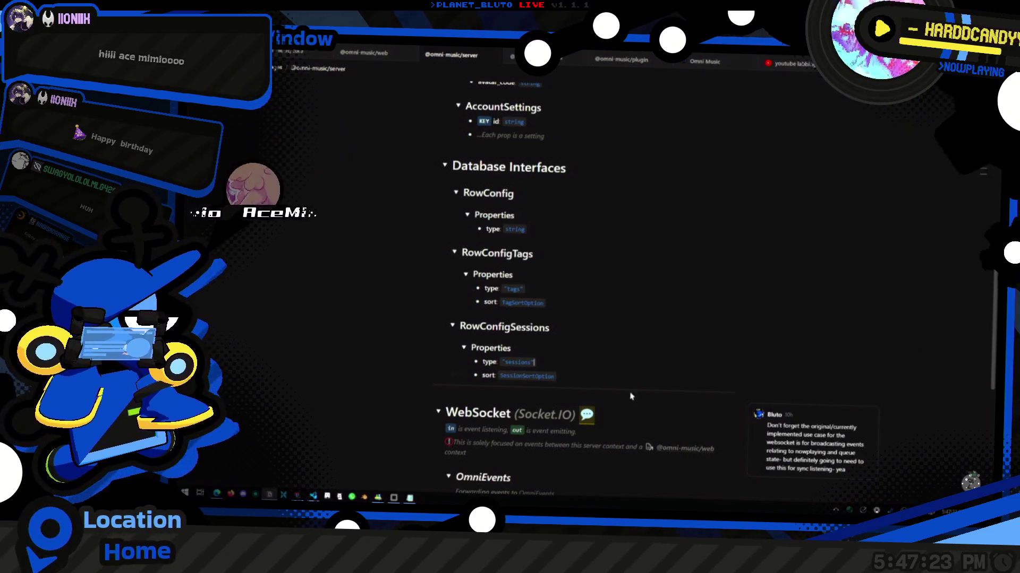
{"action": "key", "text": "alt+Tab"}
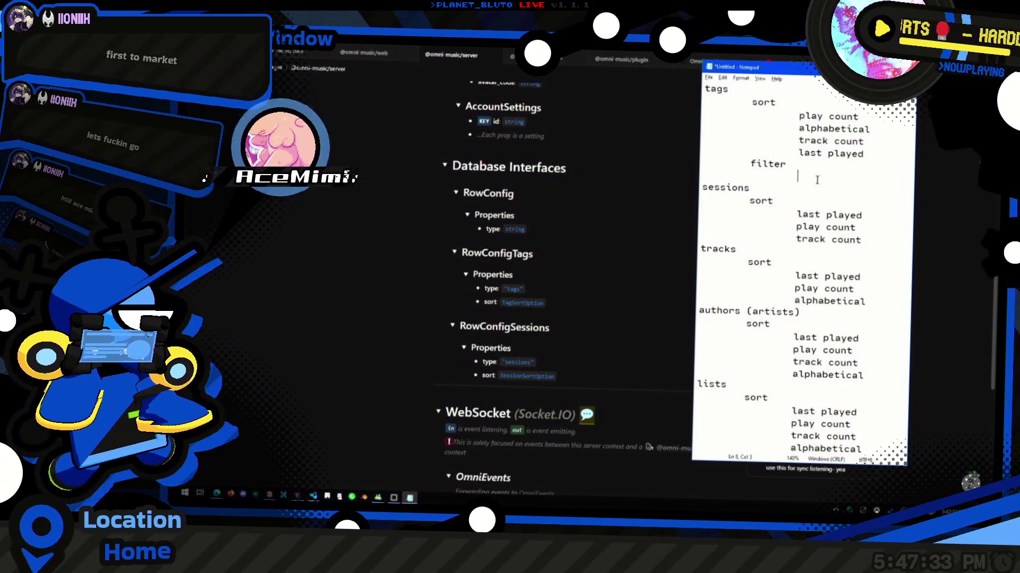
Copy the filter line to below 'track count' under sessions and add 'date range' beneath it.
{"action": "left_click", "coordinate": [844, 163]}
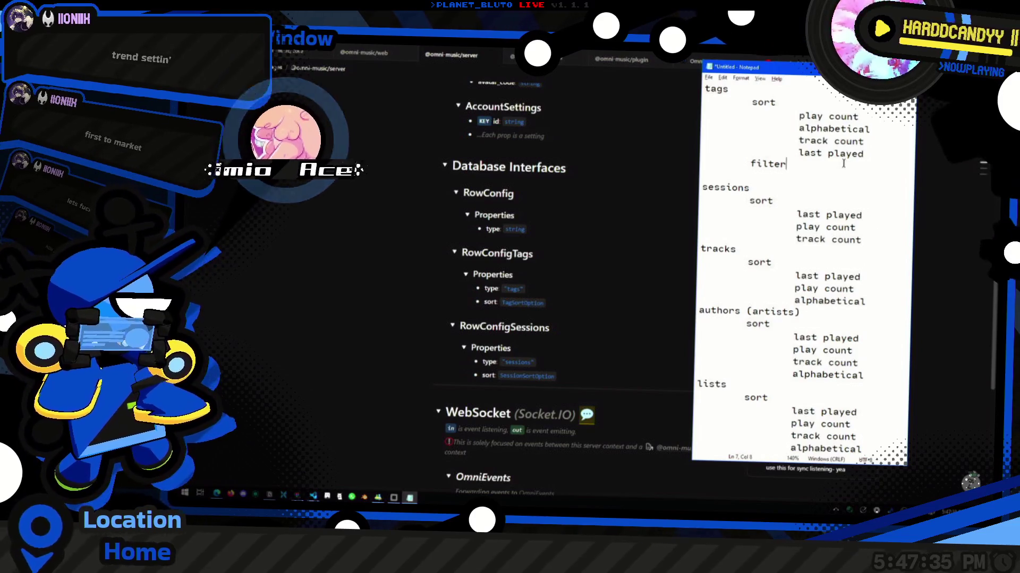
{"action": "key", "text": "shift+Home"}
{"action": "left_click", "coordinate": [875, 240]}
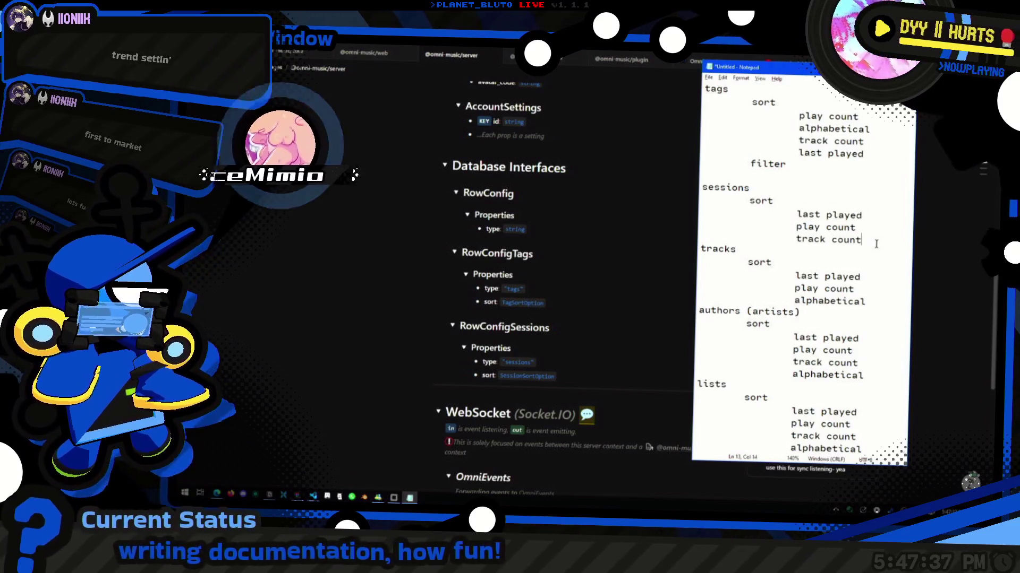
{"action": "key", "text": "ctrl+v"}
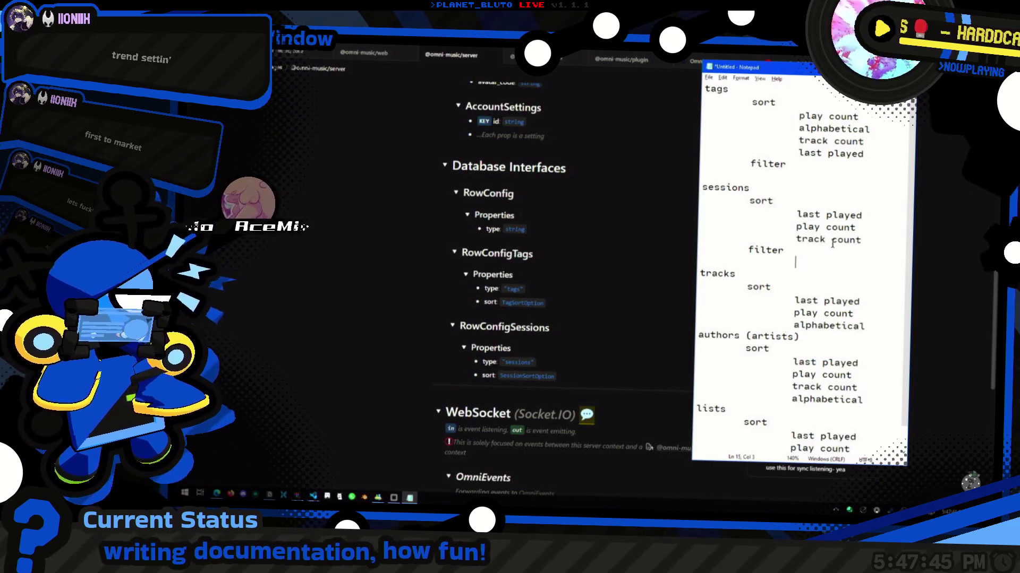
{"action": "left_click", "coordinate": [812, 270]}
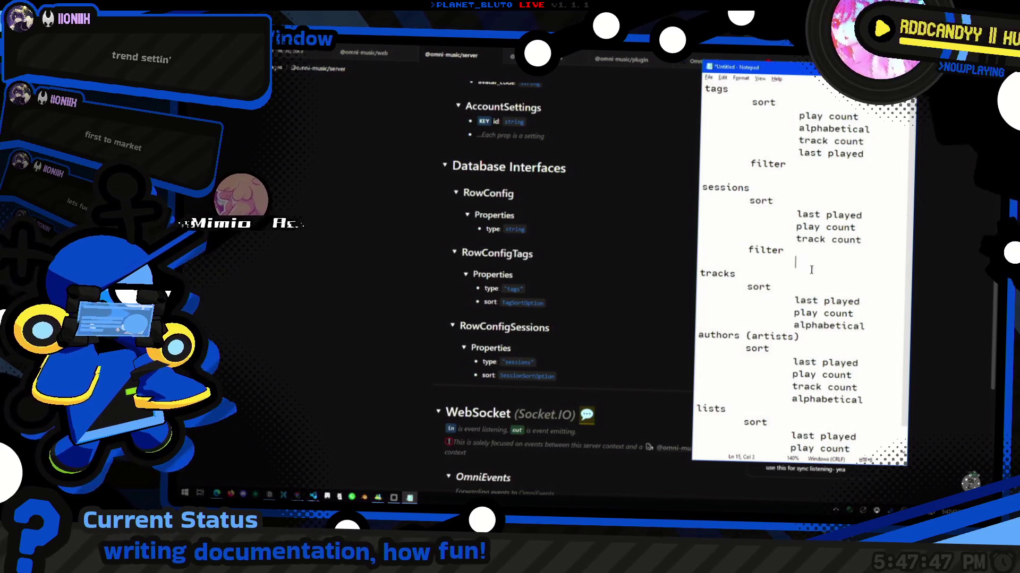
{"action": "type", "text": "date range"}
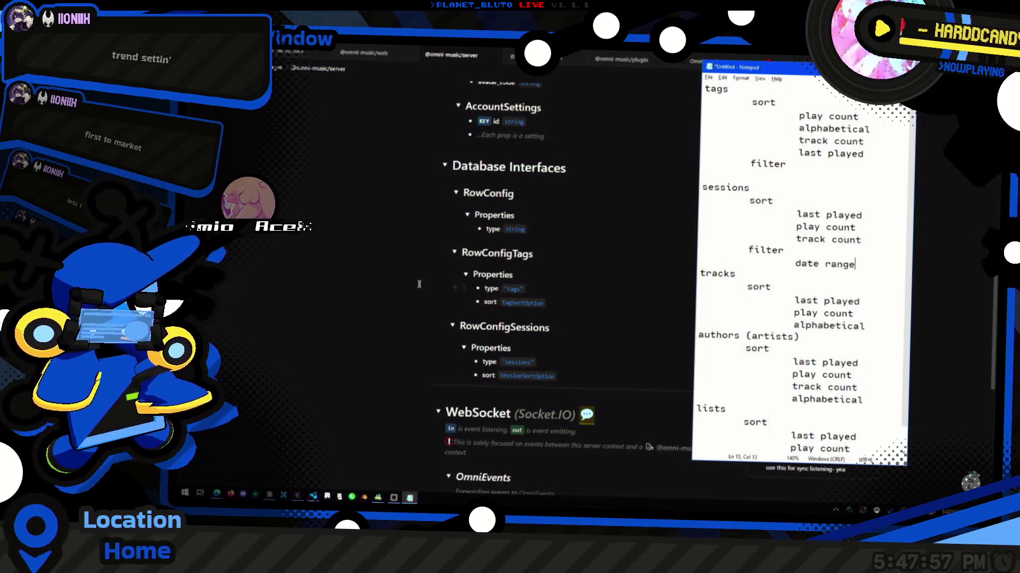
{"action": "key", "text": "ctrl+super+Right"}
{"action": "key", "text": "ctrl+super+Right"}
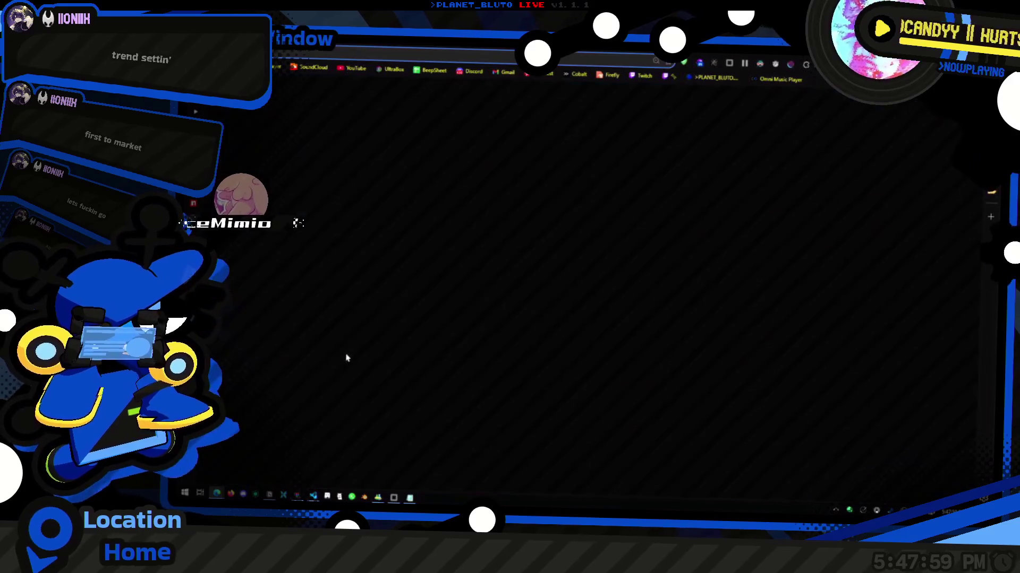
Bring up the browser window and open a fresh tab.
{"action": "key", "text": "super+Tab"}
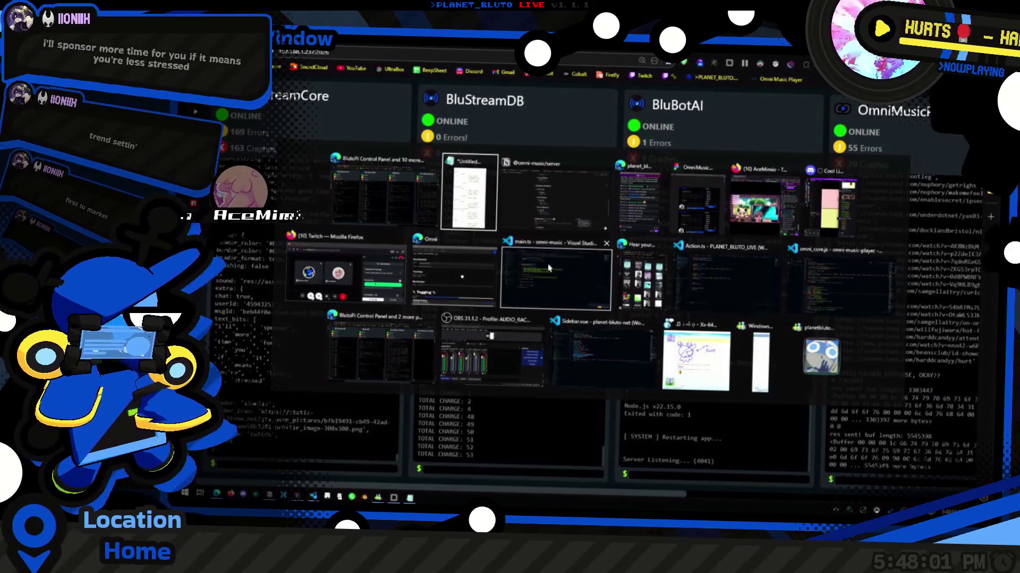
{"action": "left_click", "coordinate": [498, 436]}
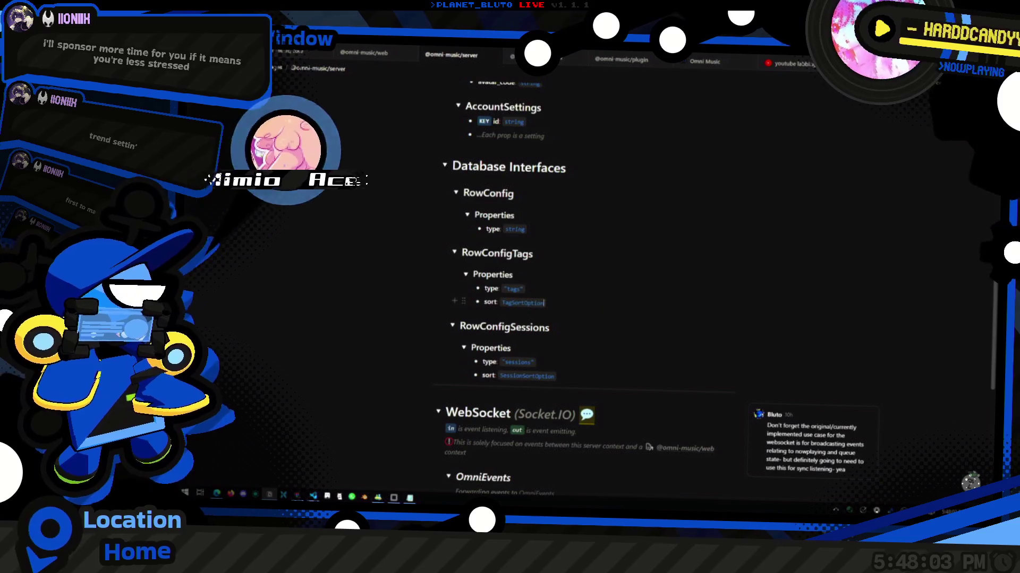
{"action": "left_click", "coordinate": [985, 88]}
{"action": "mouse_move", "coordinate": [911, 393]}
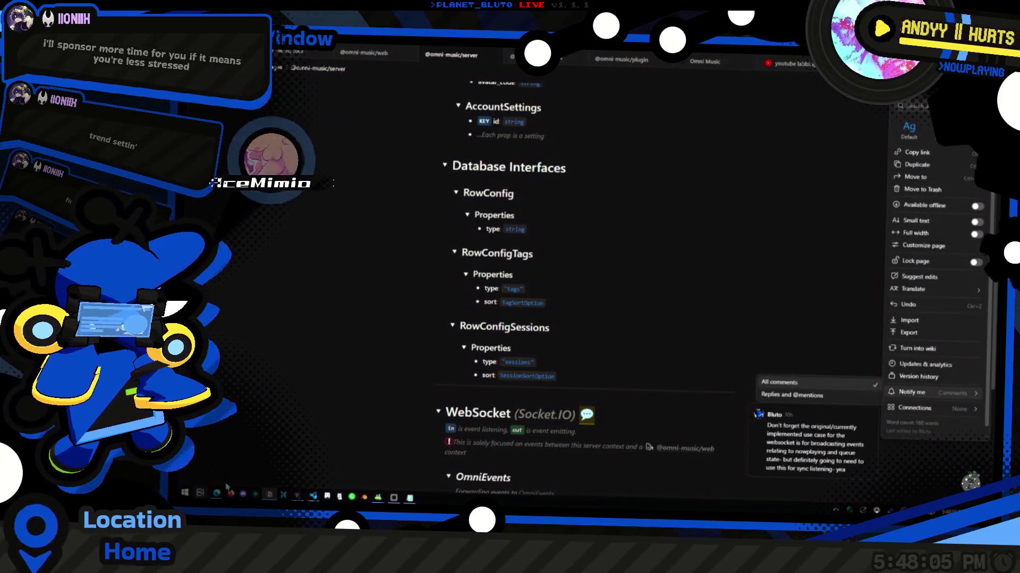
{"action": "left_click", "coordinate": [215, 494]}
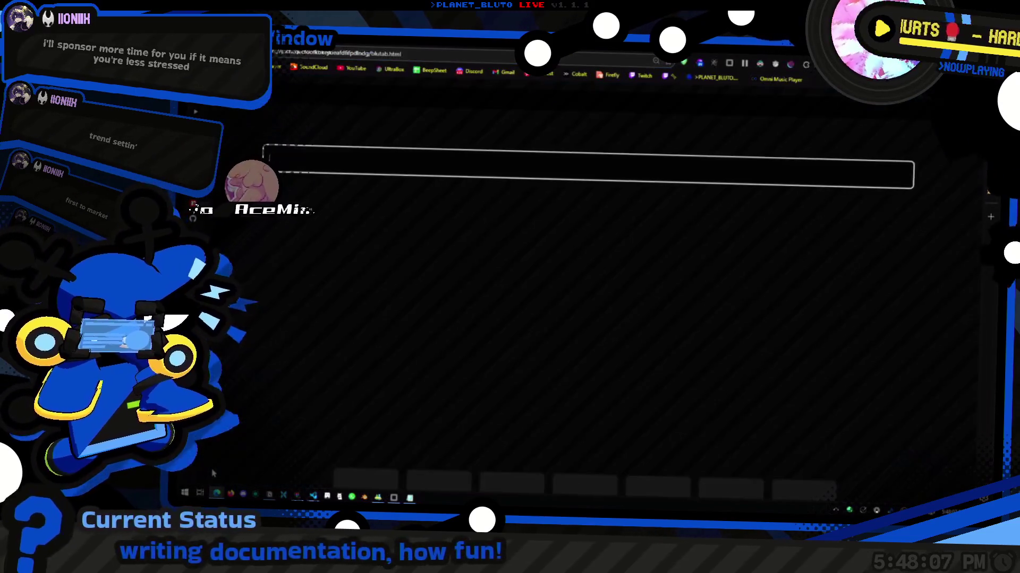
Search Google for 'notion api'.
{"action": "type", "text": "notion"}
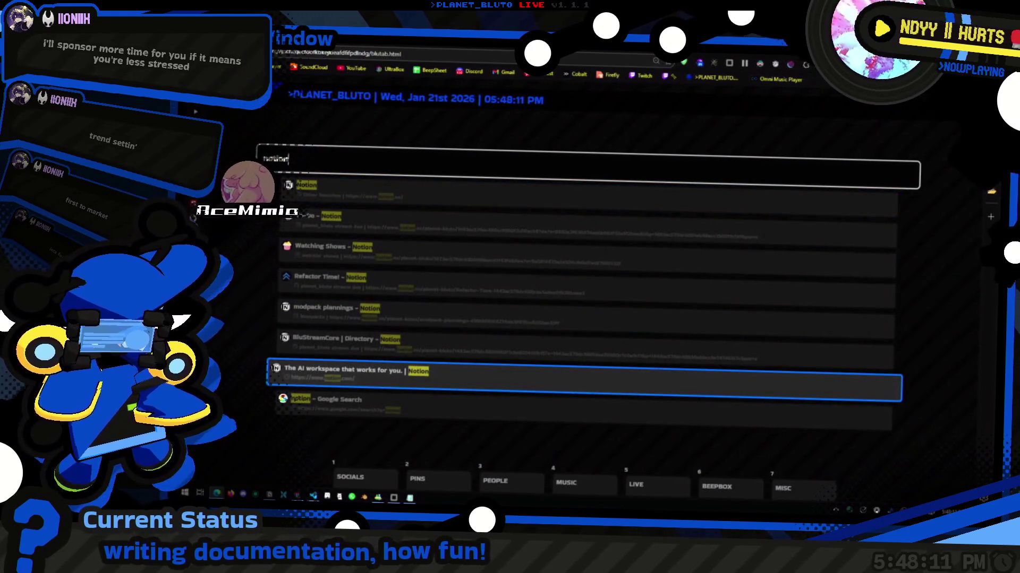
{"action": "key", "text": "Return"}
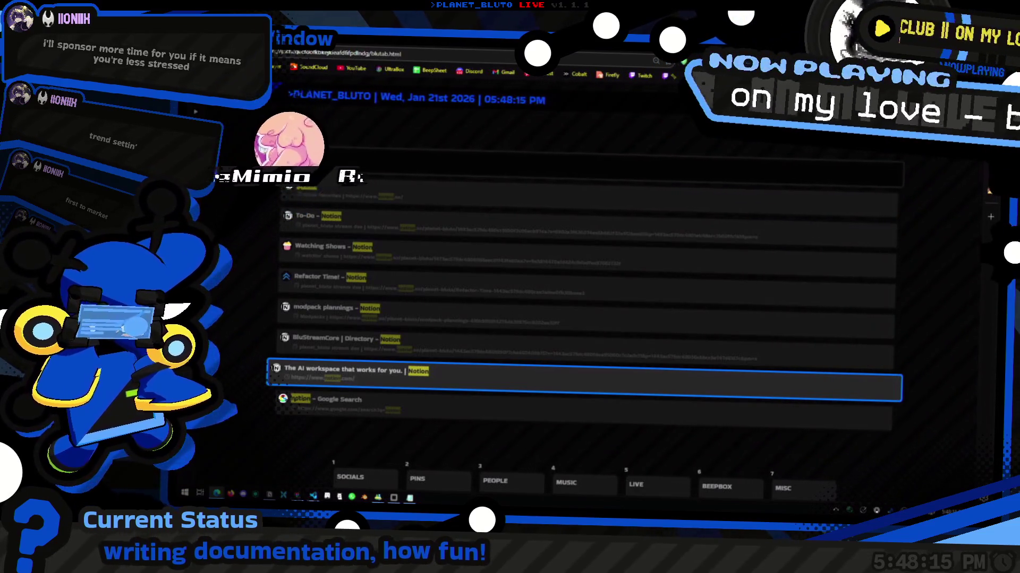
{"action": "left_click", "coordinate": [386, 166]}
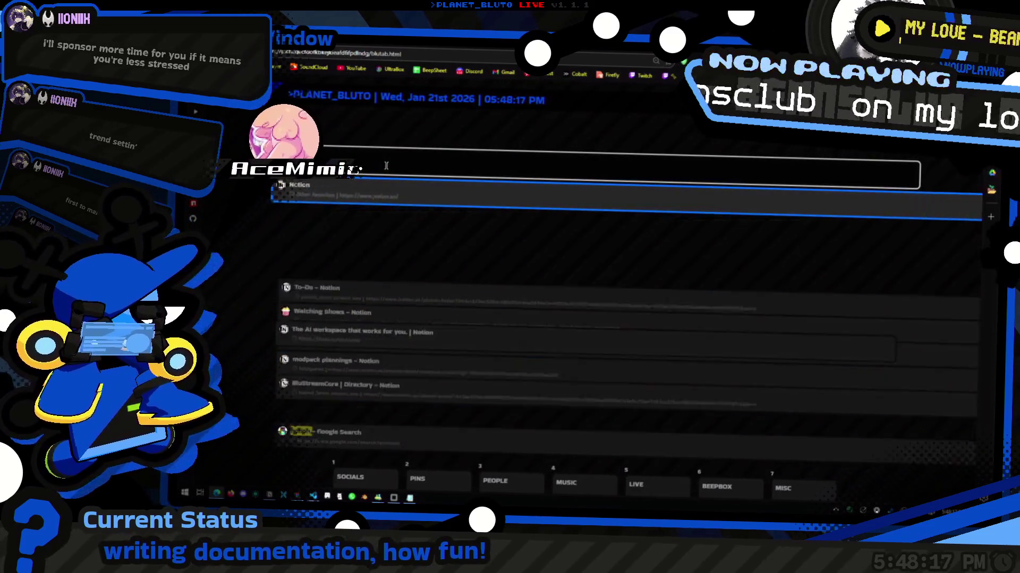
{"action": "type", "text": "api"}
{"action": "key", "text": "Return"}
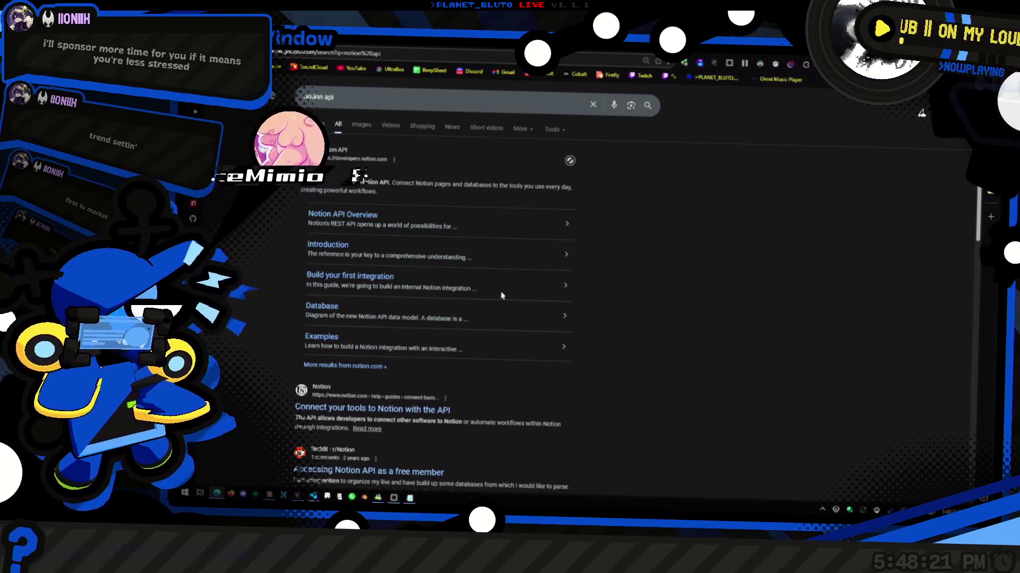
Open the Notion API result and go through API Reference to Create a data source.
{"action": "left_click", "coordinate": [374, 242]}
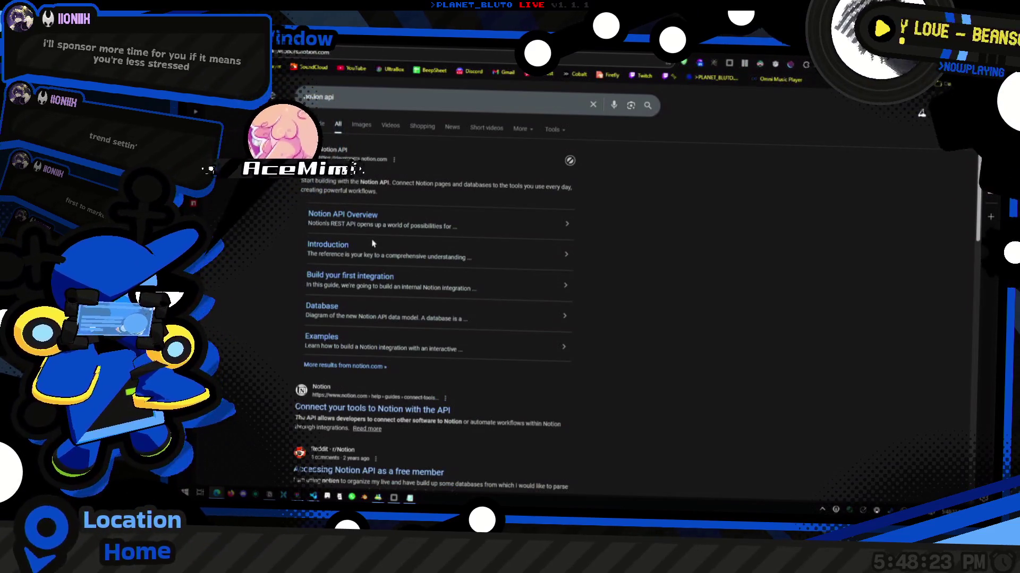
{"action": "scroll", "coordinate": [455, 292], "scroll_direction": "down", "scroll_amount": 10}
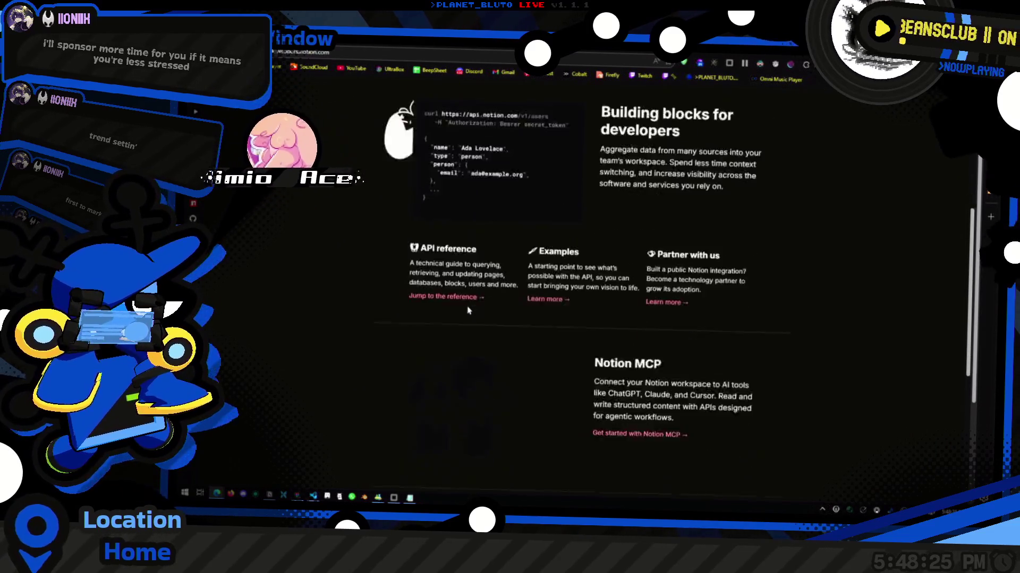
{"action": "scroll", "coordinate": [478, 366], "scroll_direction": "up", "scroll_amount": 10}
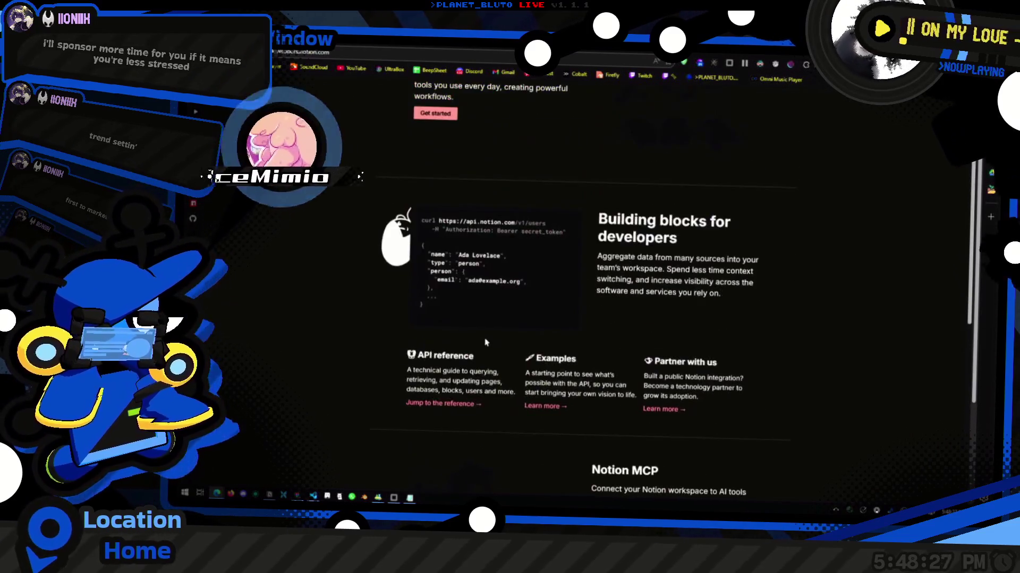
{"action": "left_click", "coordinate": [428, 253]}
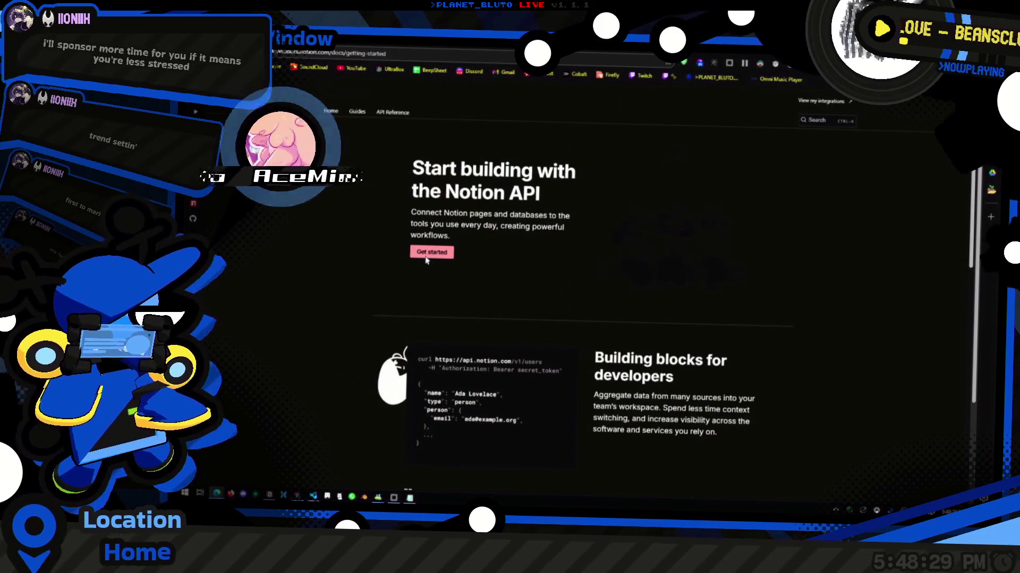
{"action": "left_click", "coordinate": [399, 112]}
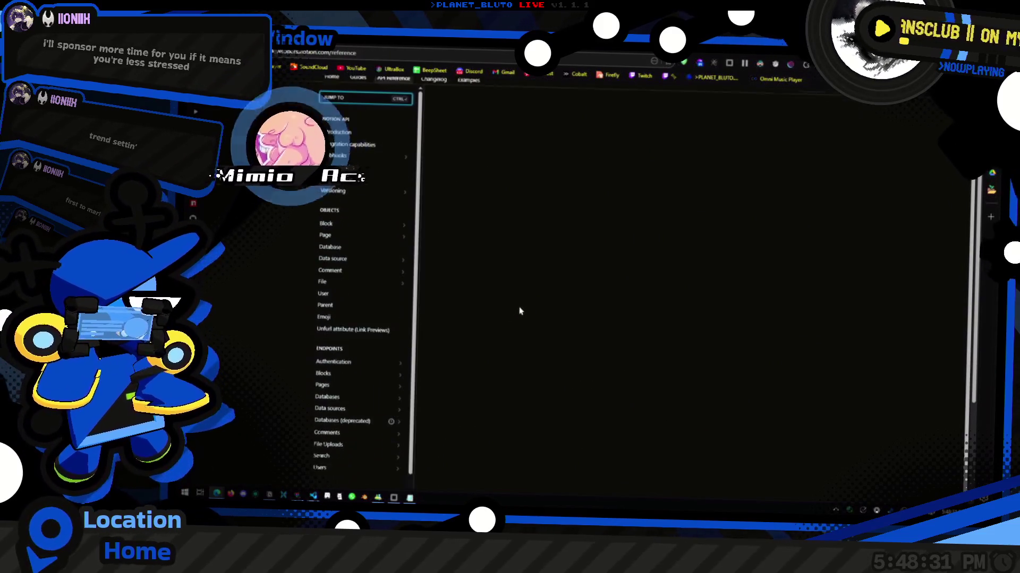
{"action": "scroll", "coordinate": [591, 304], "scroll_direction": "down", "scroll_amount": 15}
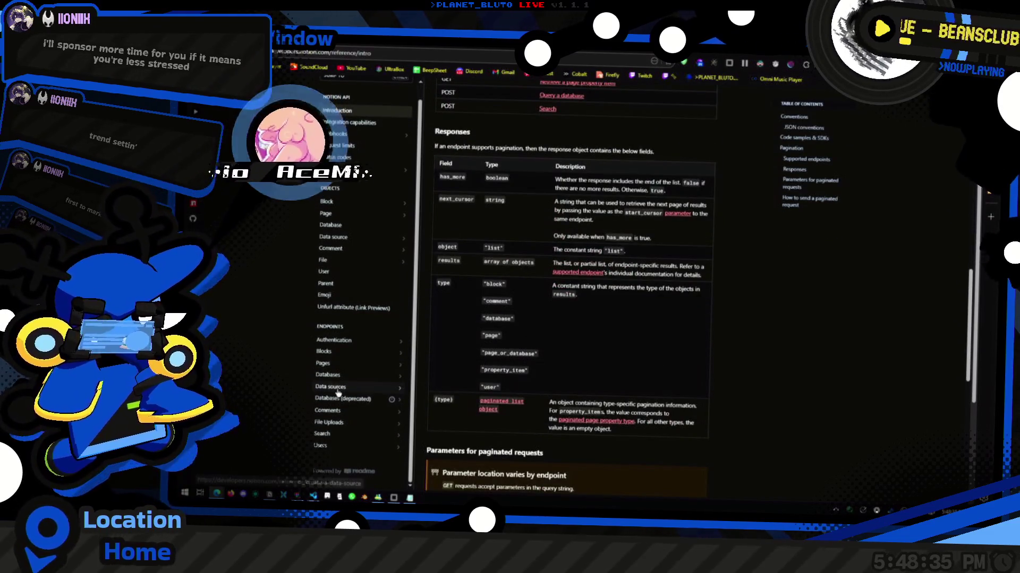
{"action": "left_click", "coordinate": [393, 399]}
Scroll through the Create a data source endpoint reference.
{"action": "scroll", "coordinate": [745, 391], "scroll_direction": "down", "scroll_amount": 5}
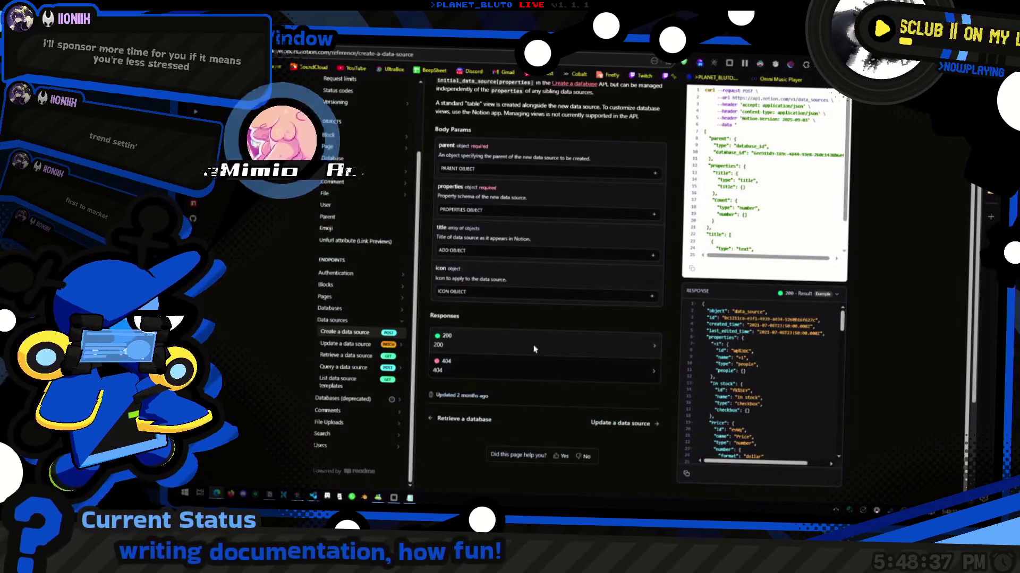
{"action": "scroll", "coordinate": [745, 392], "scroll_direction": "up", "scroll_amount": 2}
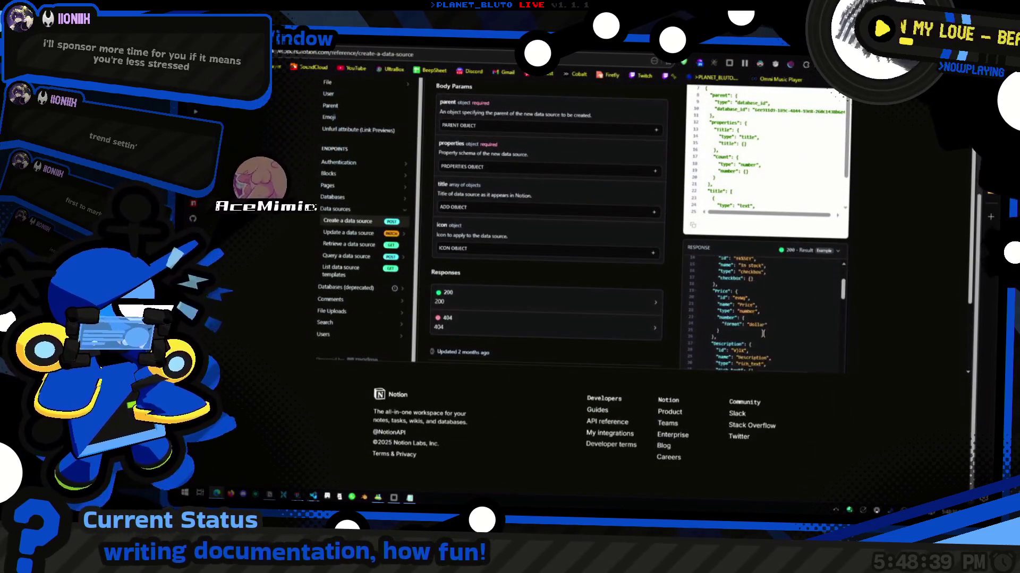
{"action": "scroll", "coordinate": [764, 319], "scroll_direction": "down", "scroll_amount": 5}
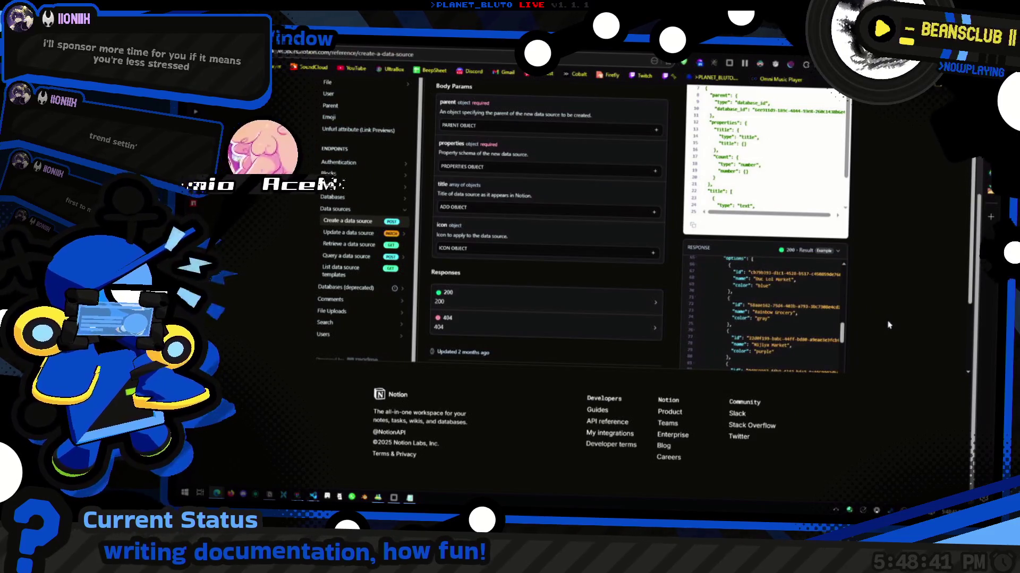
{"action": "scroll", "coordinate": [674, 297], "scroll_direction": "up", "scroll_amount": 1}
{"action": "scroll", "coordinate": [773, 207], "scroll_direction": "down", "scroll_amount": 1}
{"action": "scroll", "coordinate": [774, 207], "scroll_direction": "down", "scroll_amount": 4}
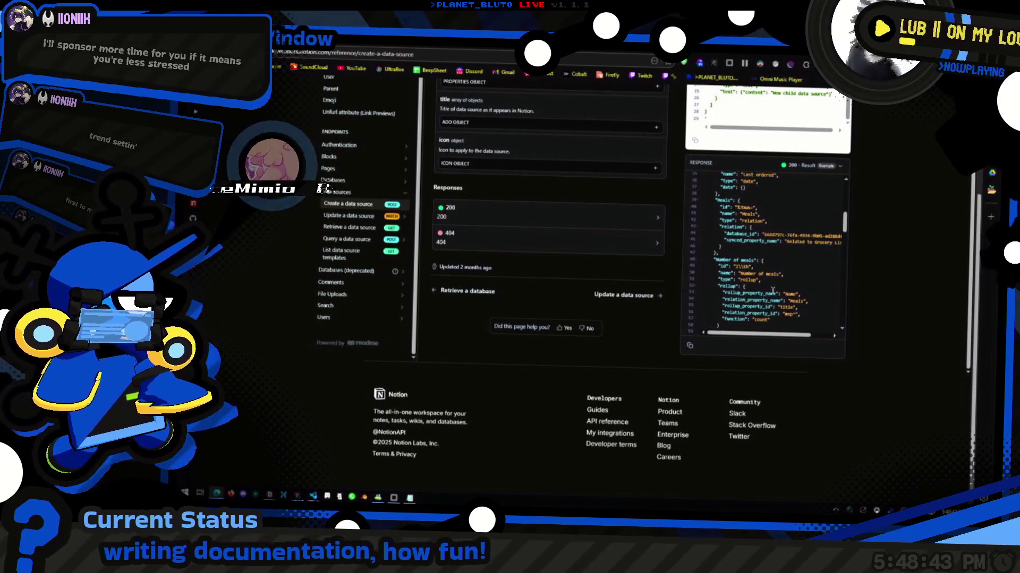
{"action": "scroll", "coordinate": [763, 262], "scroll_direction": "down", "scroll_amount": 10}
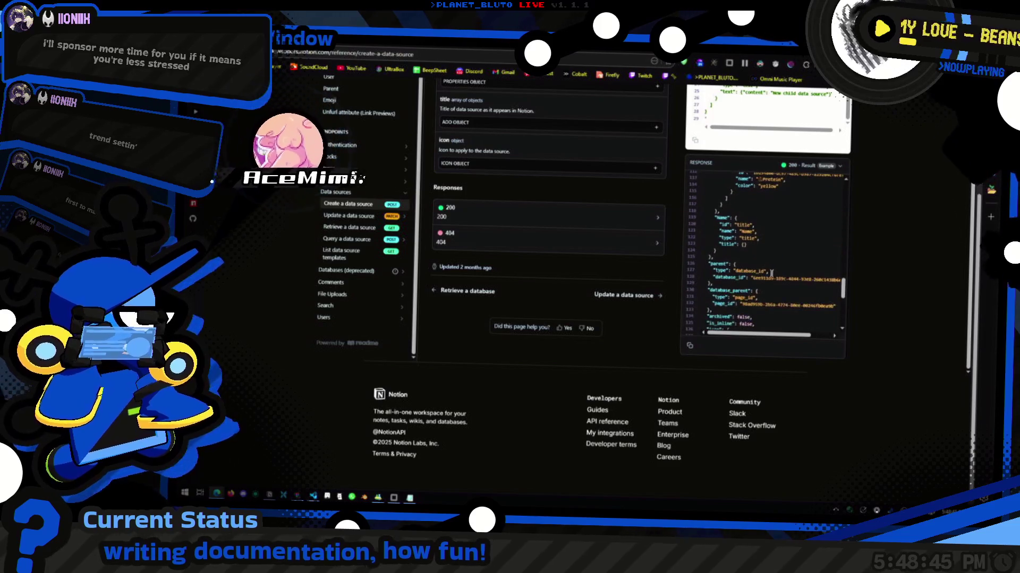
{"action": "scroll", "coordinate": [775, 276], "scroll_direction": "up", "scroll_amount": 5}
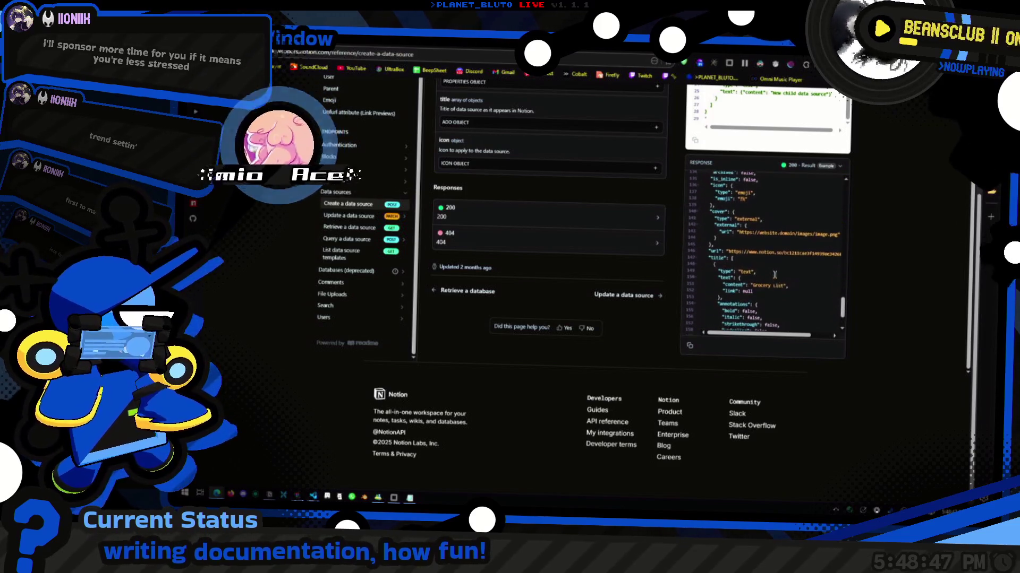
{"action": "scroll", "coordinate": [773, 270], "scroll_direction": "up", "scroll_amount": 3}
{"action": "scroll", "coordinate": [547, 297], "scroll_direction": "up", "scroll_amount": 5}
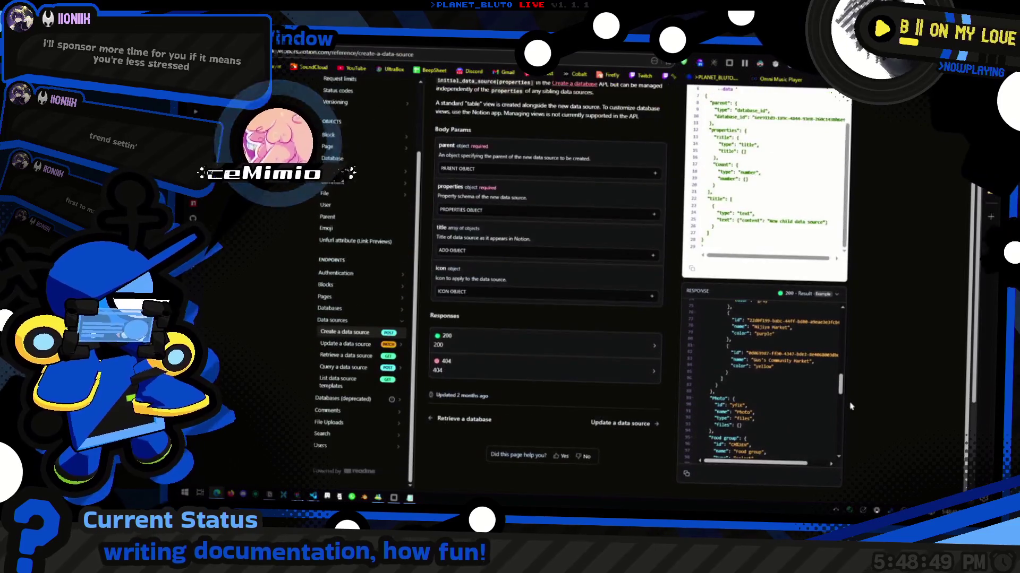
{"action": "scroll", "coordinate": [358, 322], "scroll_direction": "down", "scroll_amount": 4}
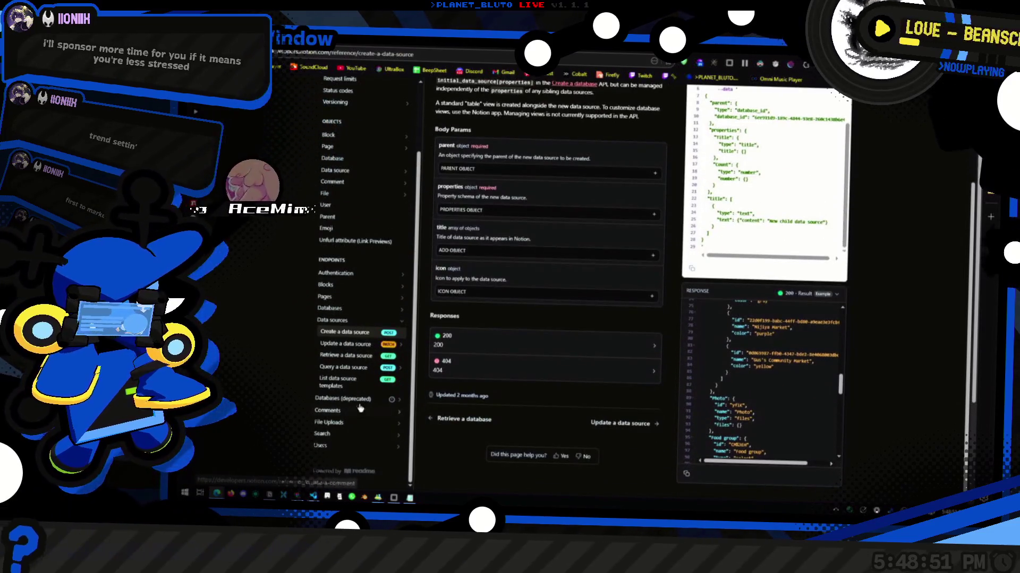
Check the Search by title and Create a database endpoints, then return to Create a data source.
{"action": "left_click", "coordinate": [330, 433]}
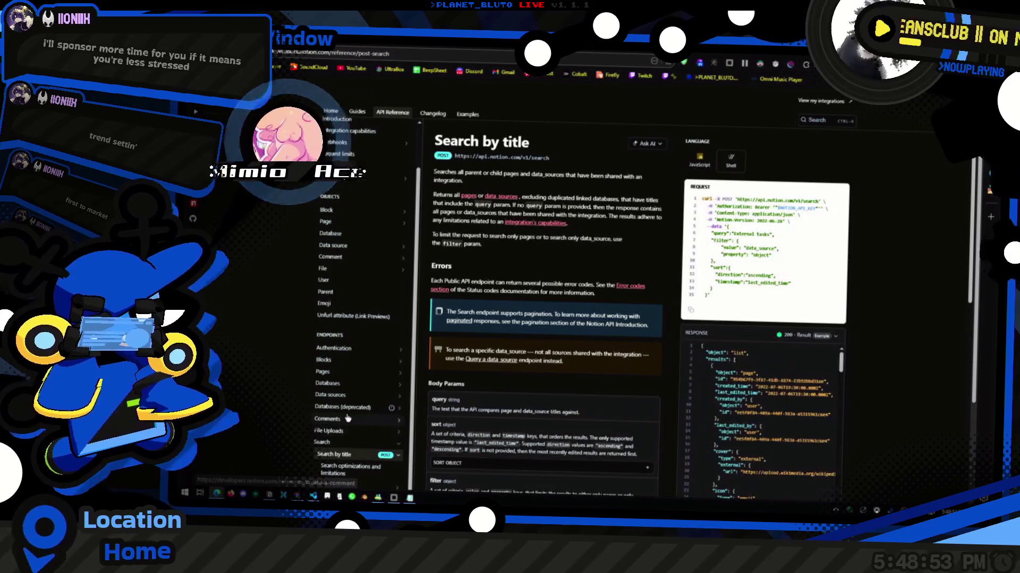
{"action": "scroll", "coordinate": [774, 334], "scroll_direction": "down", "scroll_amount": 10}
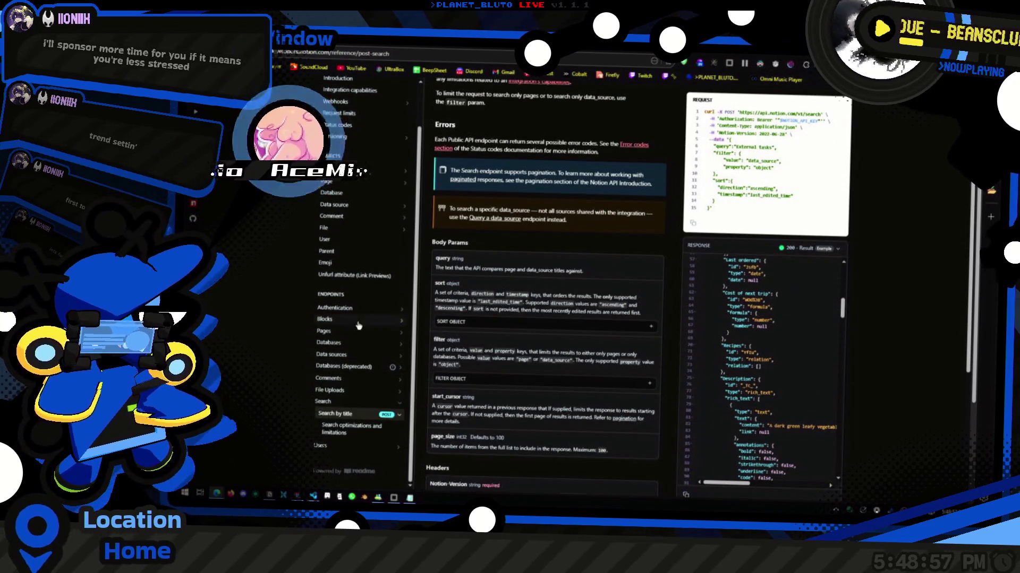
{"action": "left_click", "coordinate": [330, 355]}
{"action": "left_click", "coordinate": [327, 382]}
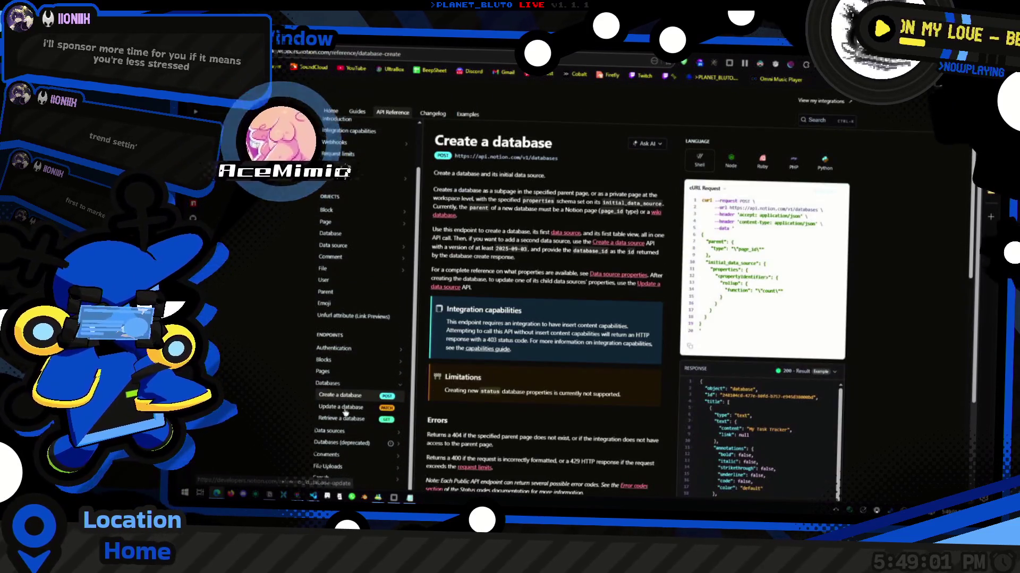
{"action": "left_click", "coordinate": [330, 431]}
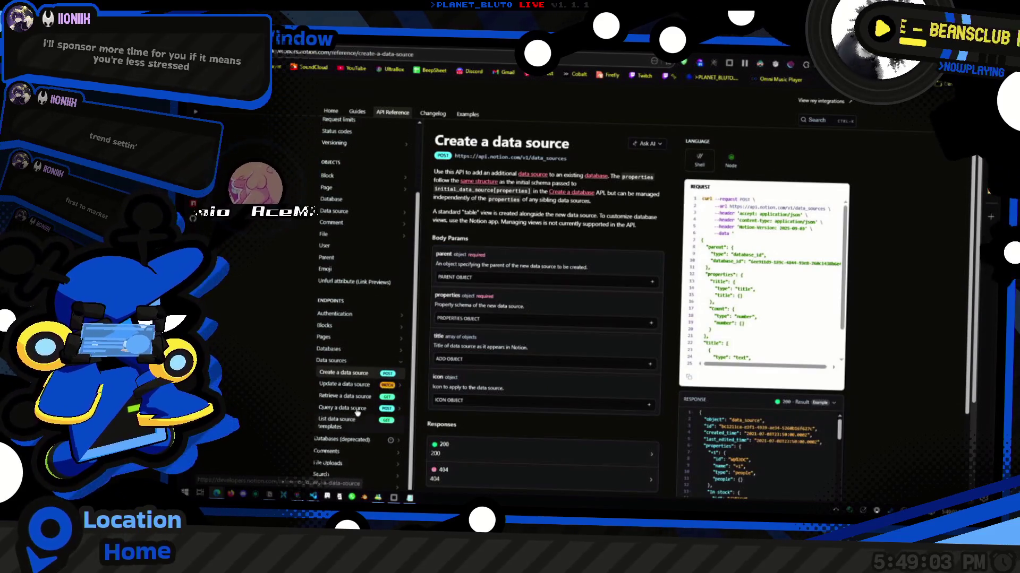
Open the Query a data source reference and search the page for 'filter'.
{"action": "scroll", "coordinate": [388, 350], "scroll_direction": "down", "scroll_amount": 1}
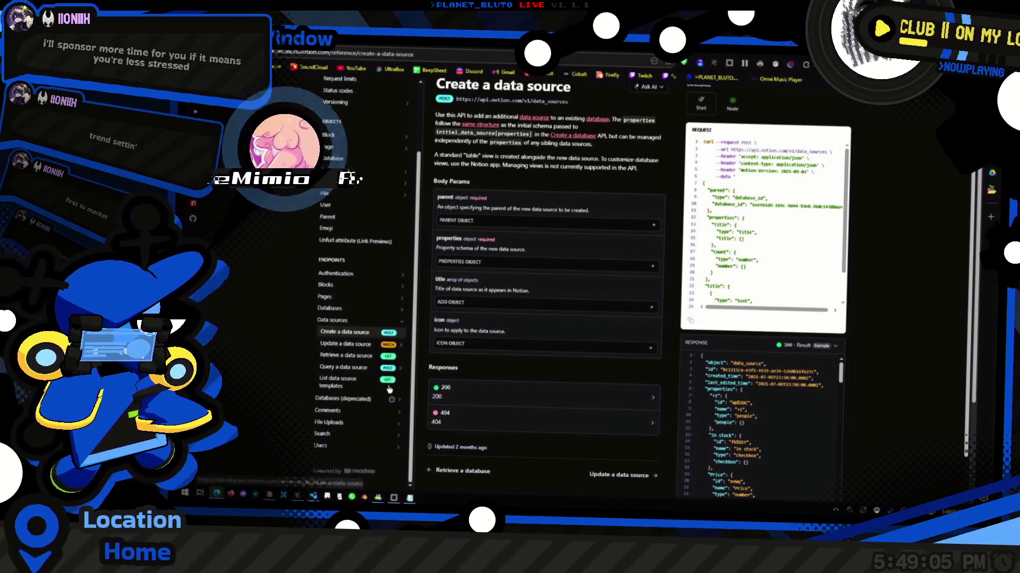
{"action": "left_click", "coordinate": [361, 367]}
{"action": "scroll", "coordinate": [722, 374], "scroll_direction": "down", "scroll_amount": 2}
{"action": "scroll", "coordinate": [783, 382], "scroll_direction": "down", "scroll_amount": 5}
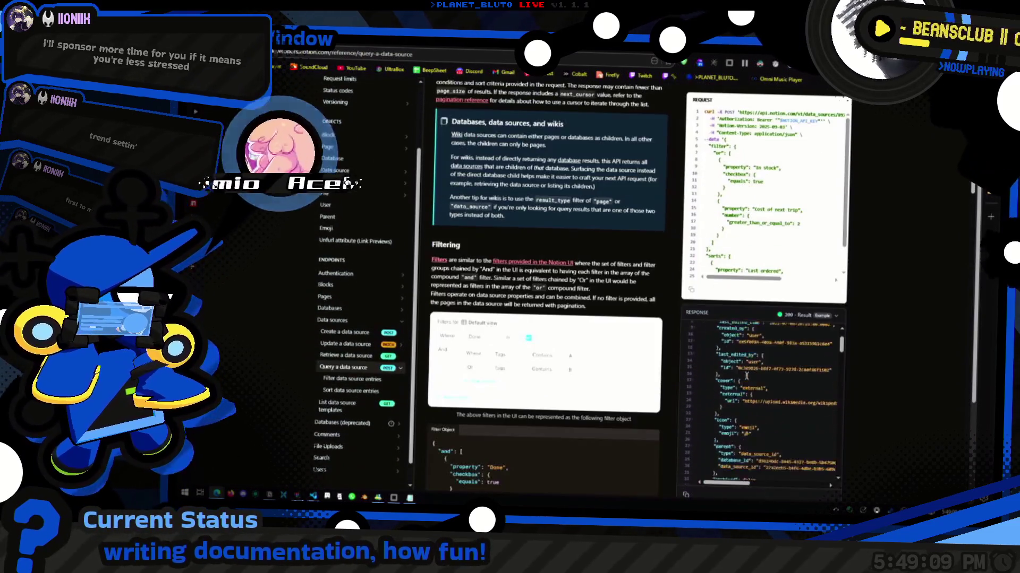
{"action": "key", "text": "ctrl+f"}
{"action": "type", "text": "filter"}
{"action": "key", "text": "Return"}
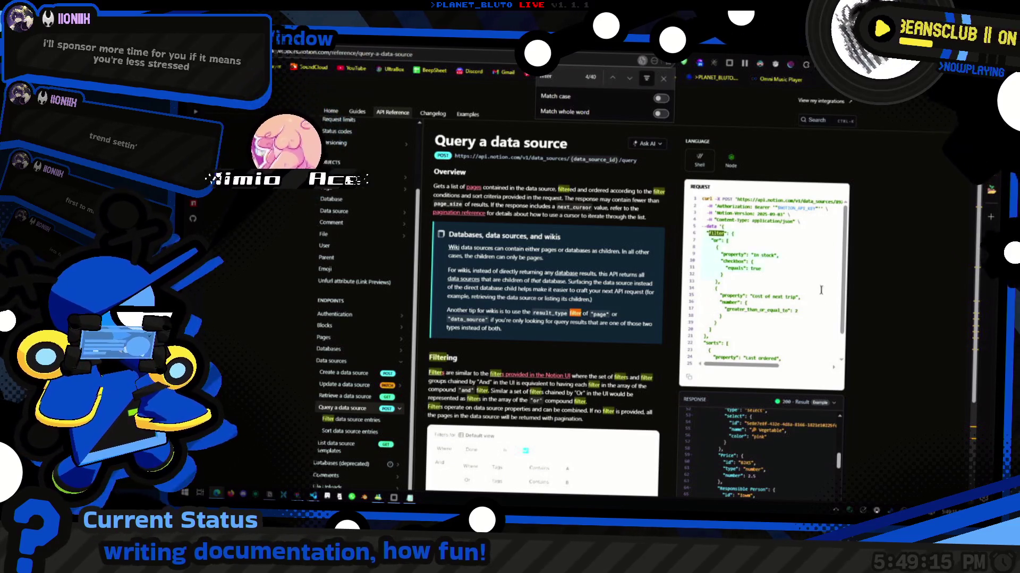
Scroll through the Filtering section of the Query a data source page.
{"action": "scroll", "coordinate": [797, 313], "scroll_direction": "down", "scroll_amount": 2}
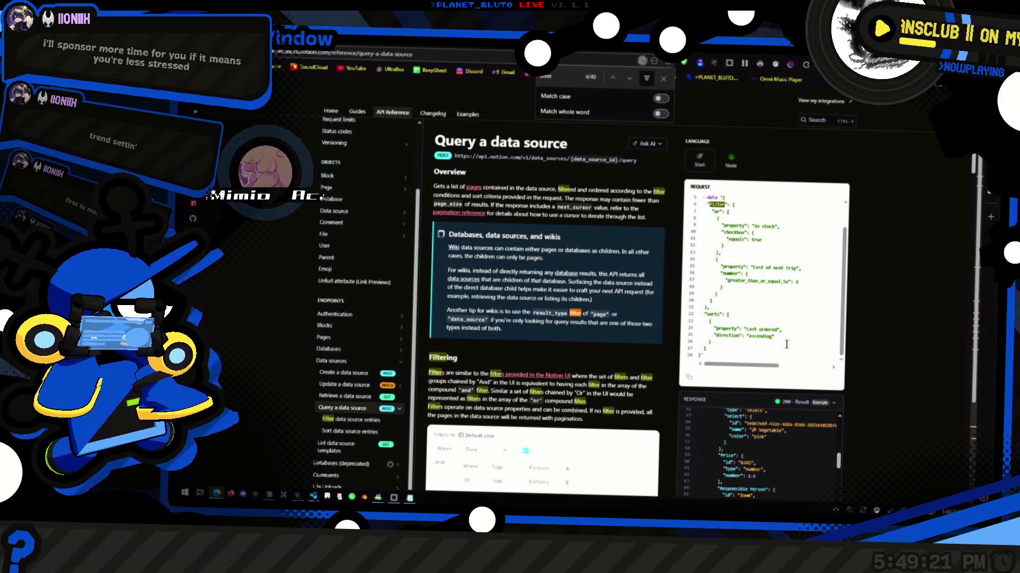
{"action": "scroll", "coordinate": [786, 345], "scroll_direction": "up", "scroll_amount": 3}
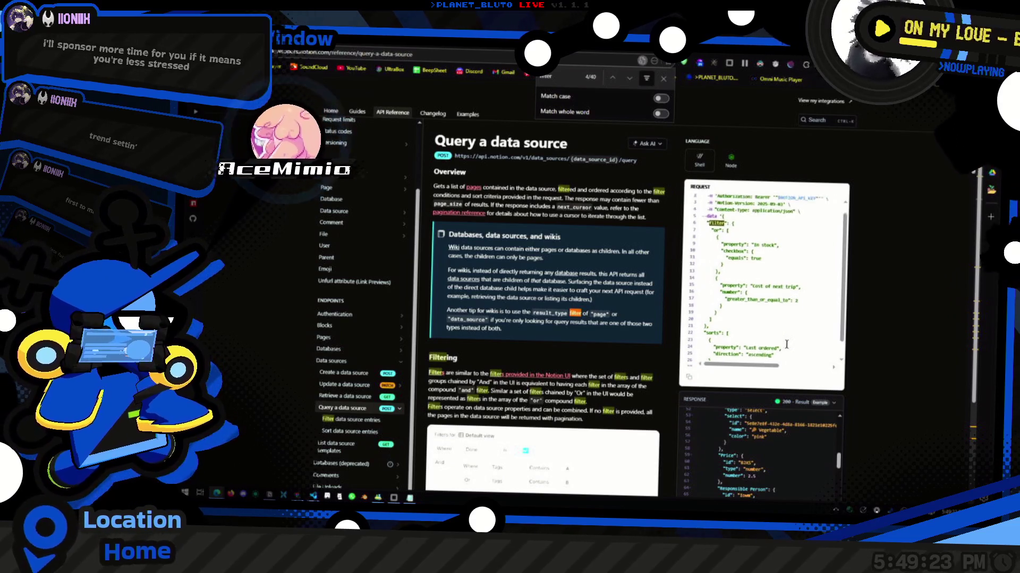
{"action": "scroll", "coordinate": [784, 341], "scroll_direction": "down", "scroll_amount": 2}
{"action": "scroll", "coordinate": [783, 341], "scroll_direction": "down", "scroll_amount": 1}
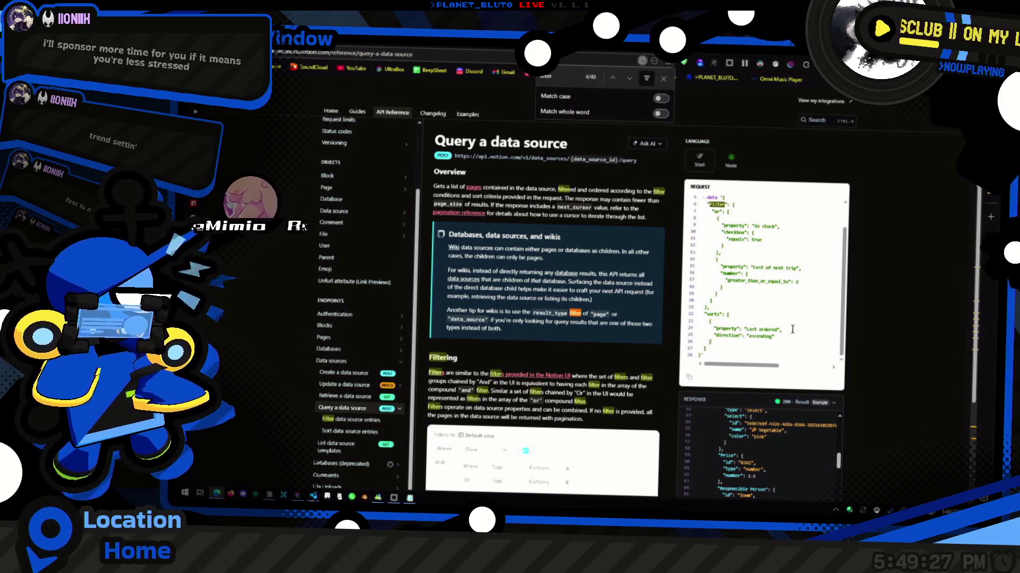
{"action": "scroll", "coordinate": [792, 330], "scroll_direction": "down", "scroll_amount": 5}
{"action": "scroll", "coordinate": [800, 401], "scroll_direction": "down", "scroll_amount": 3}
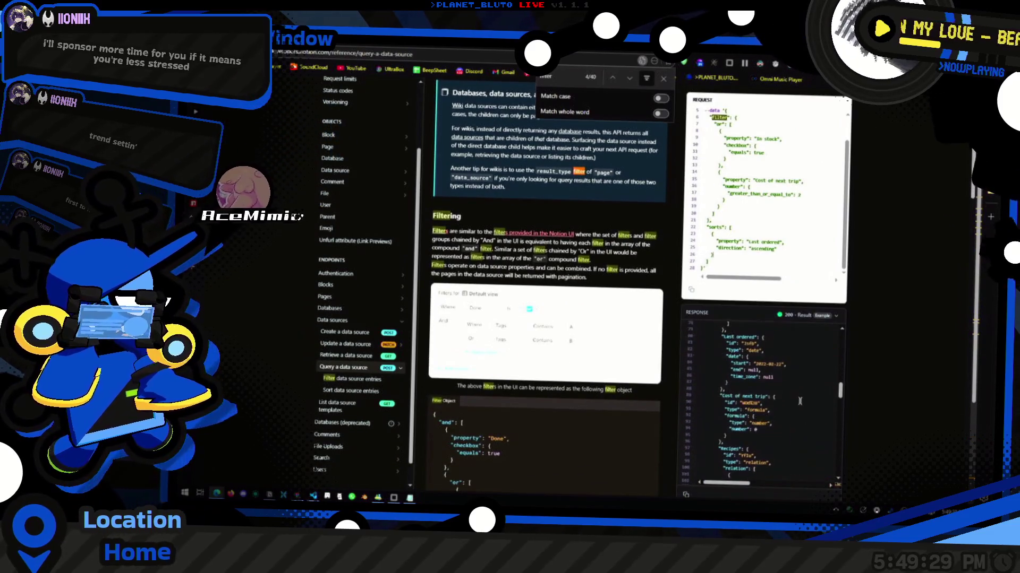
{"action": "scroll", "coordinate": [799, 401], "scroll_direction": "up", "scroll_amount": 2}
{"action": "key", "text": "alt+Tab"}
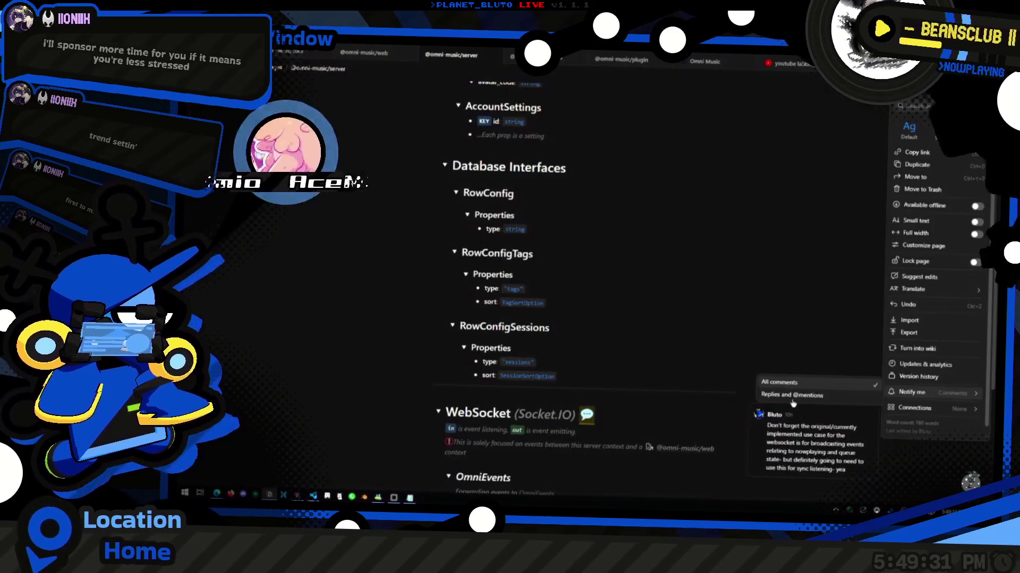
{"action": "key", "text": "alt+Tab"}
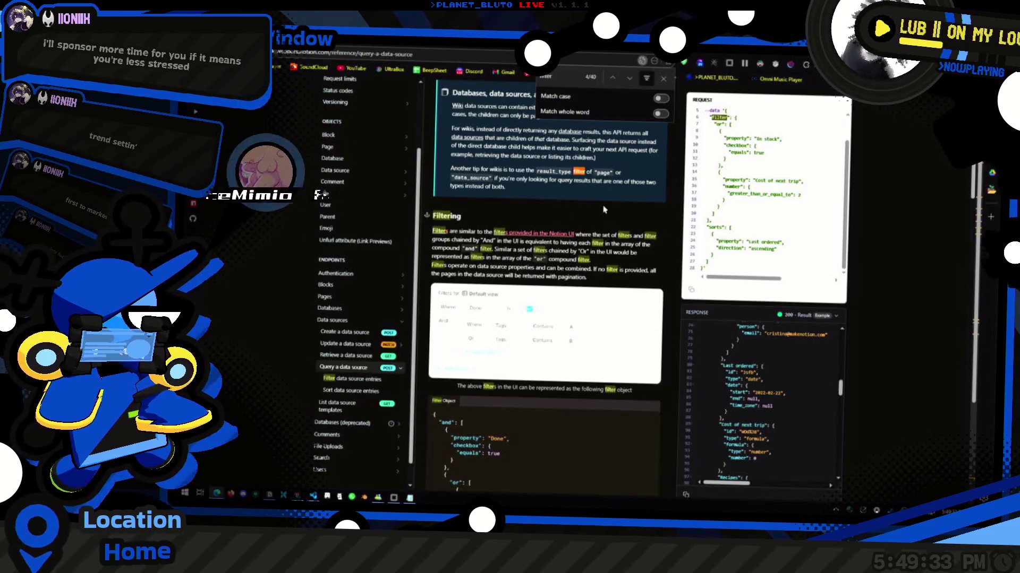
{"action": "key", "text": "Escape"}
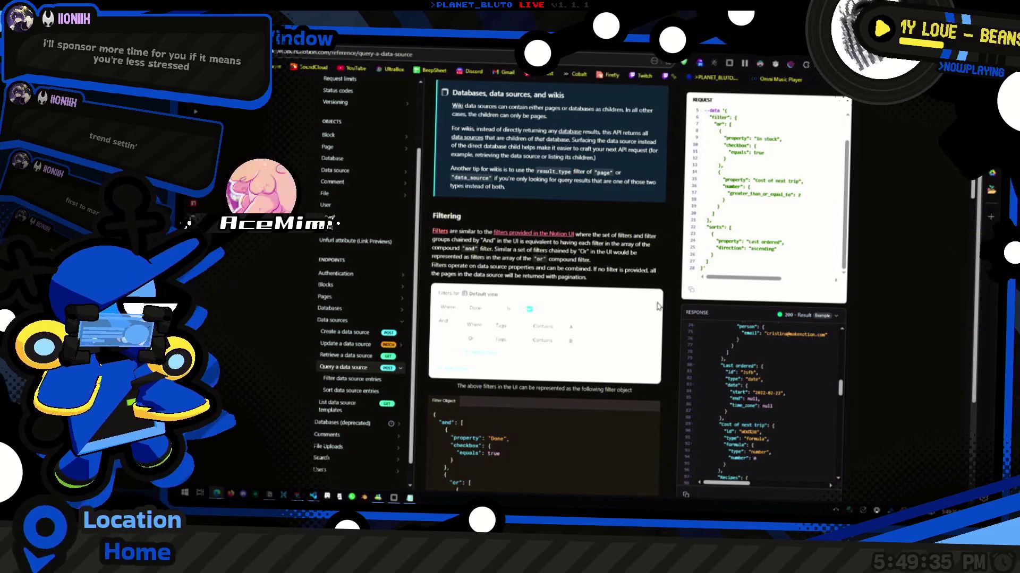
{"action": "key", "text": "alt+Tab"}
{"action": "left_click", "coordinate": [579, 377]}
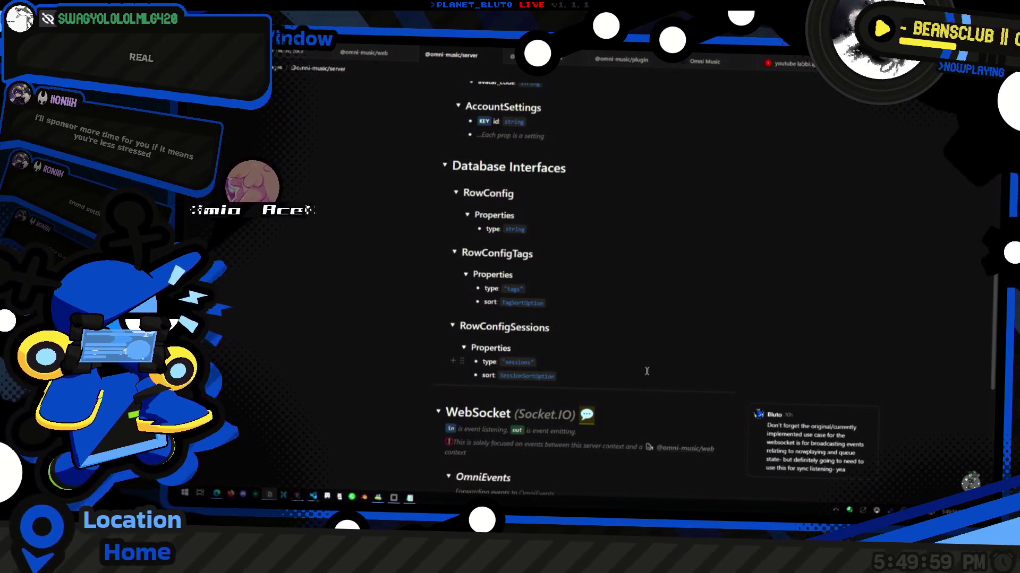
Place the caret after SessionSortOption and scroll up through the RowConfigTags and RowConfigSessions schemas.
{"action": "left_click", "coordinate": [647, 371]}
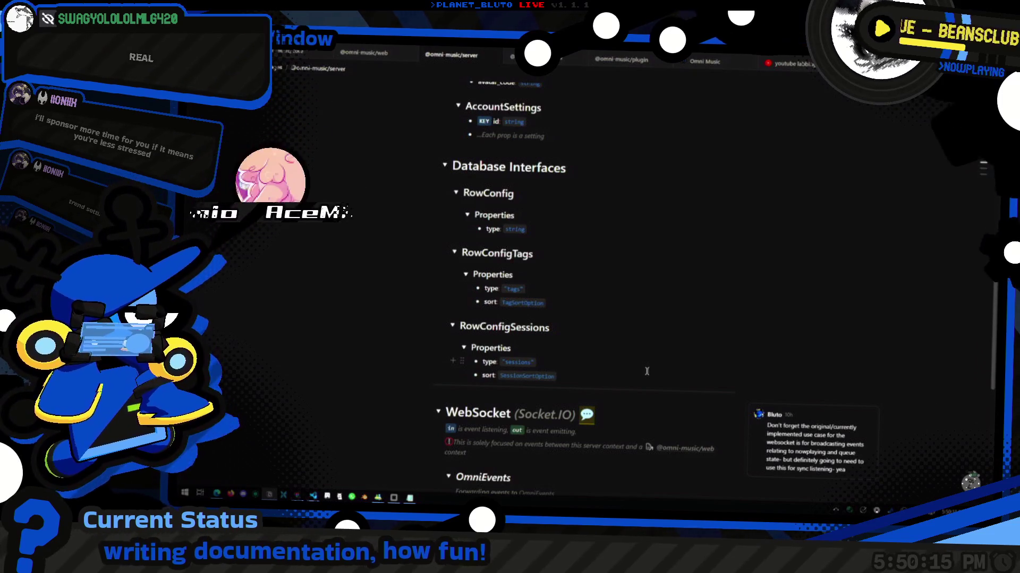
{"action": "scroll", "coordinate": [640, 359], "scroll_direction": "up", "scroll_amount": 2}
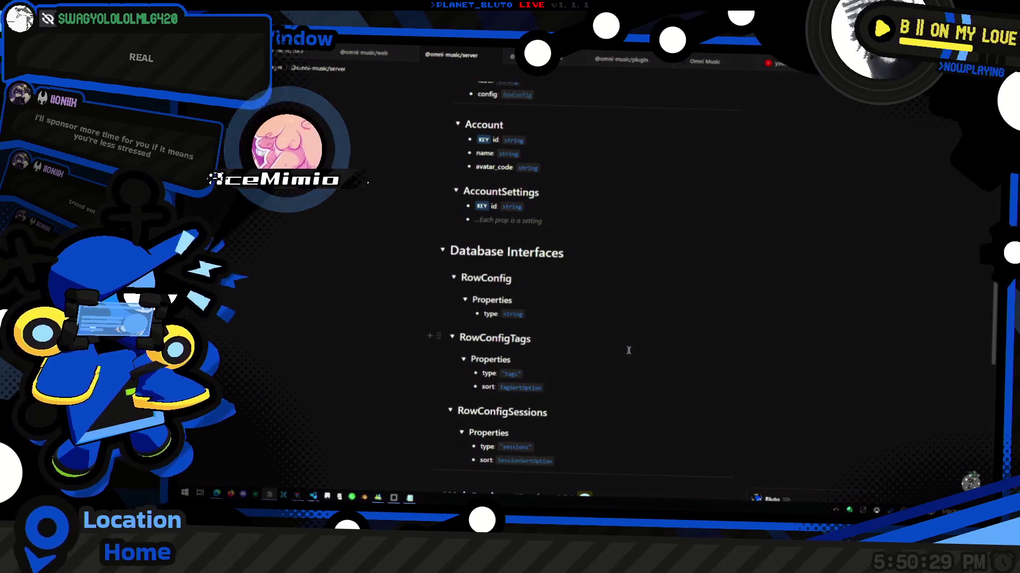
{"action": "scroll", "coordinate": [573, 292], "scroll_direction": "up", "scroll_amount": 3}
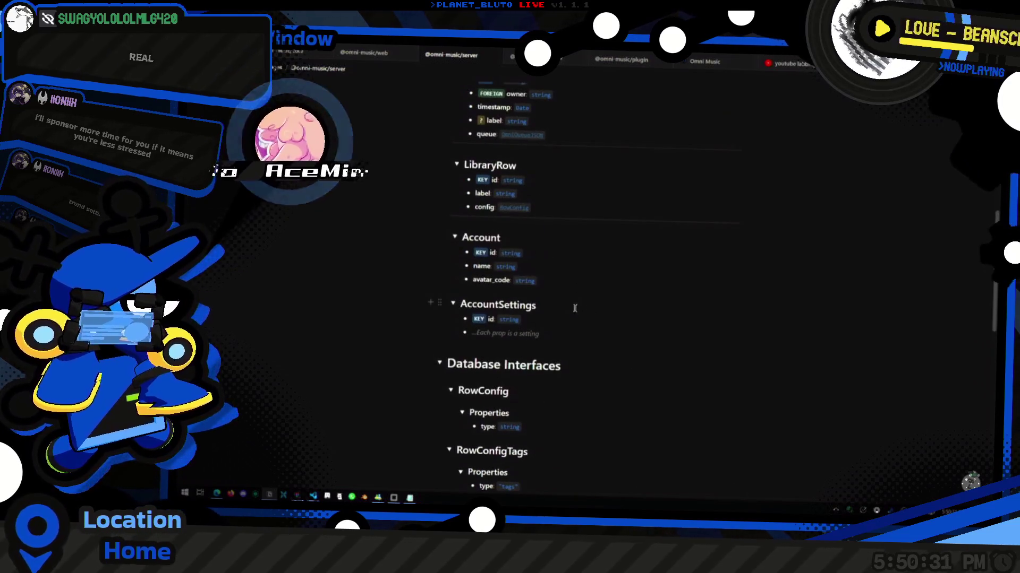
{"action": "key", "text": "alt+Tab"}
{"action": "scroll", "coordinate": [560, 280], "scroll_direction": "up", "scroll_amount": 10}
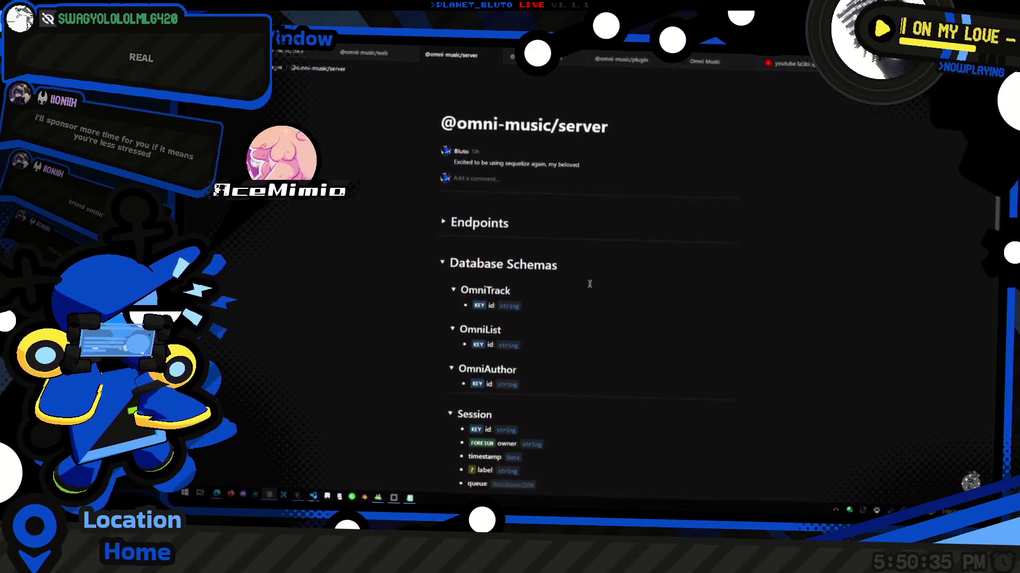
{"action": "scroll", "coordinate": [584, 290], "scroll_direction": "down", "scroll_amount": 13}
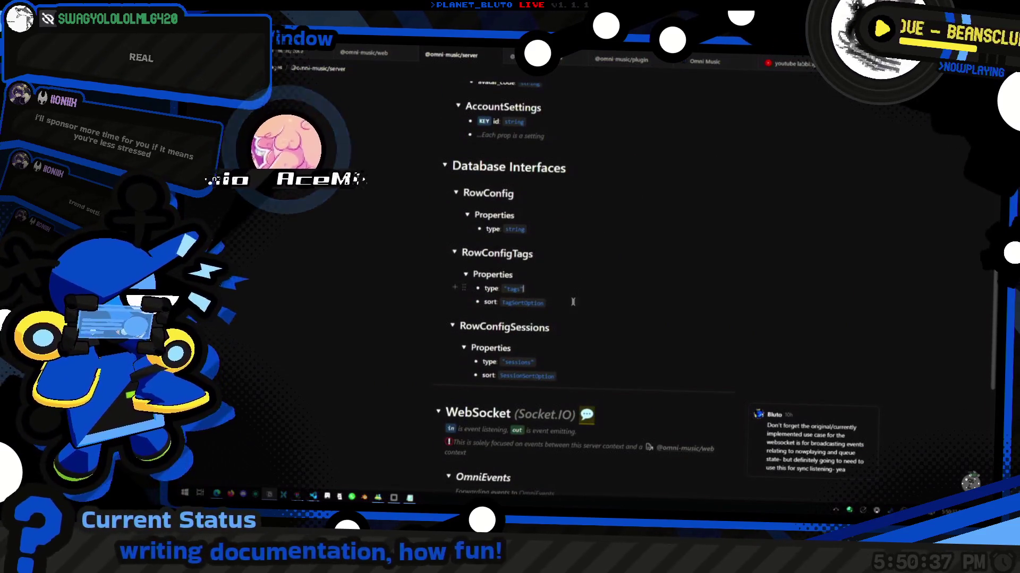
{"action": "left_click", "coordinate": [573, 302]}
{"action": "scroll", "coordinate": [581, 308], "scroll_direction": "down", "scroll_amount": 3}
{"action": "scroll", "coordinate": [588, 313], "scroll_direction": "up", "scroll_amount": 2}
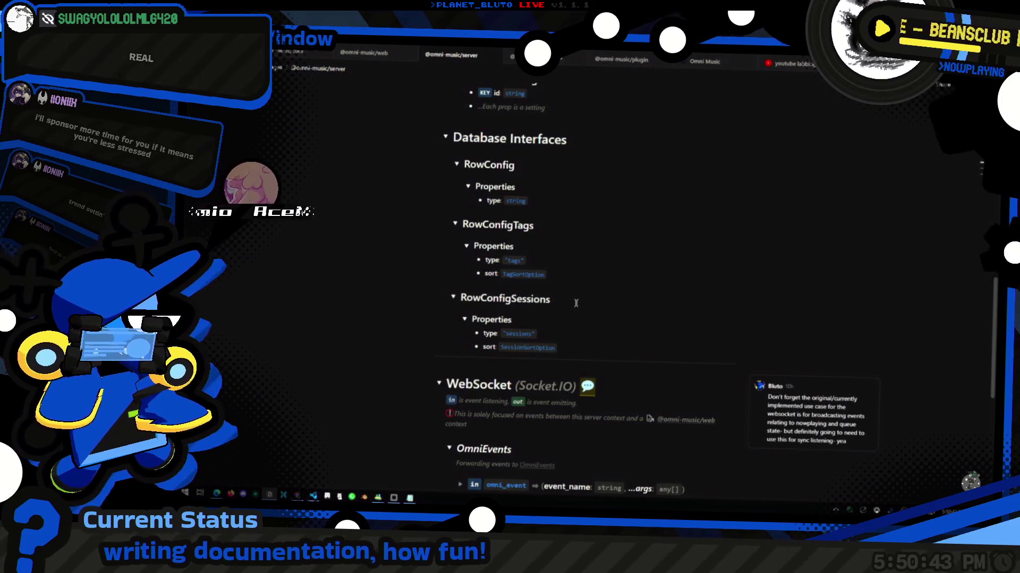
{"action": "scroll", "coordinate": [576, 303], "scroll_direction": "up", "scroll_amount": 2}
{"action": "mouse_move", "coordinate": [593, 323]}
{"action": "left_mouse_down"}
{"action": "mouse_move", "coordinate": [588, 366]}
{"action": "mouse_move", "coordinate": [597, 288]}
{"action": "left_mouse_up"}
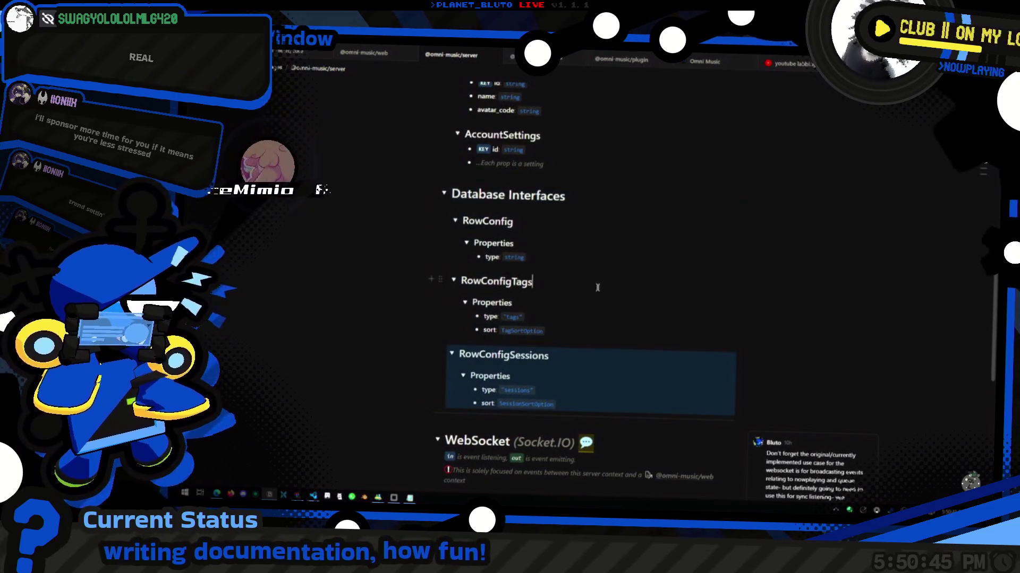
{"action": "left_click", "coordinate": [598, 287]}
{"action": "scroll", "coordinate": [579, 279], "scroll_direction": "up", "scroll_amount": 2}
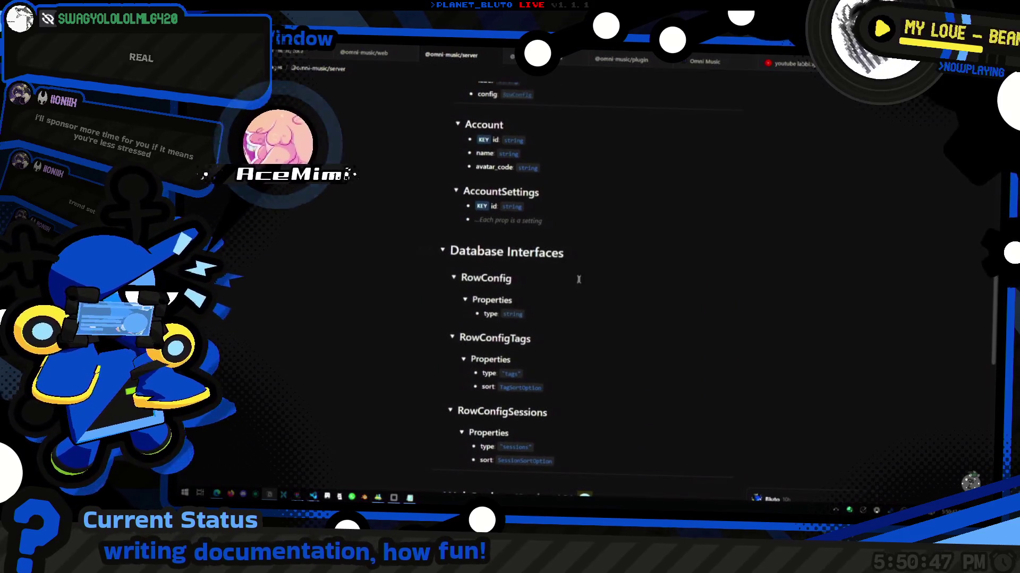
{"action": "scroll", "coordinate": [581, 284], "scroll_direction": "down", "scroll_amount": 2}
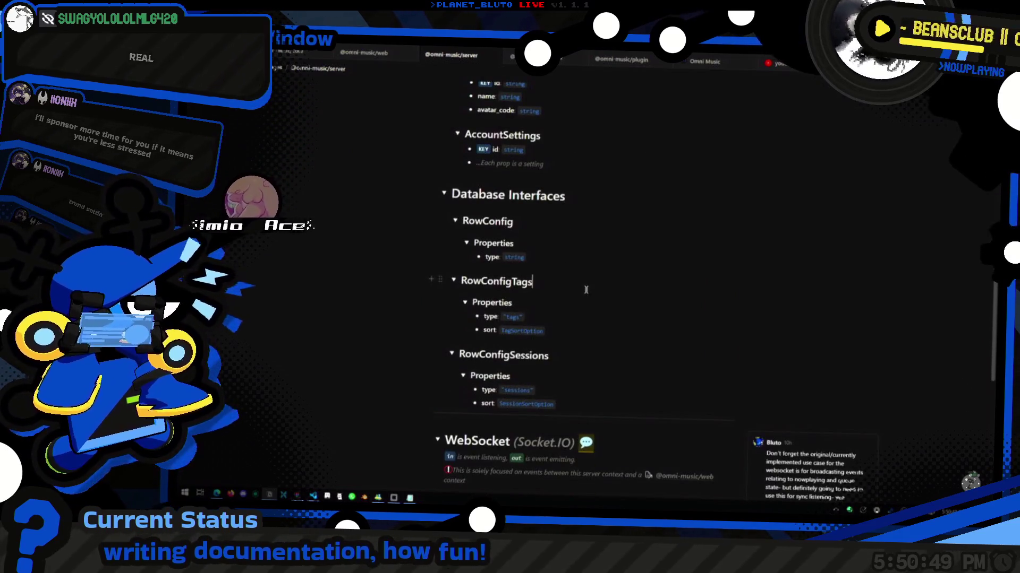
{"action": "left_click", "coordinate": [581, 358]}
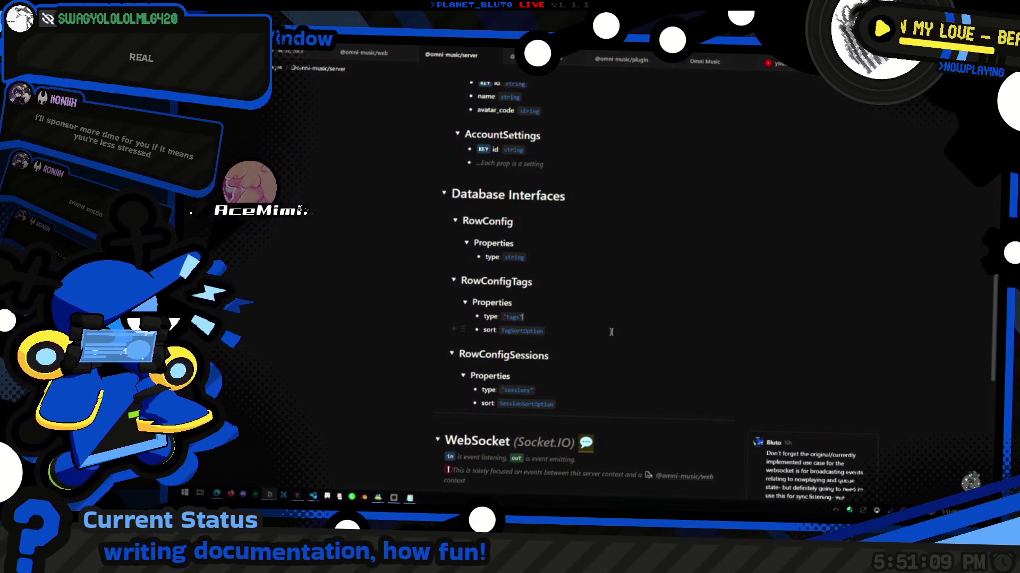
{"action": "scroll", "coordinate": [572, 355], "scroll_direction": "down", "scroll_amount": 1}
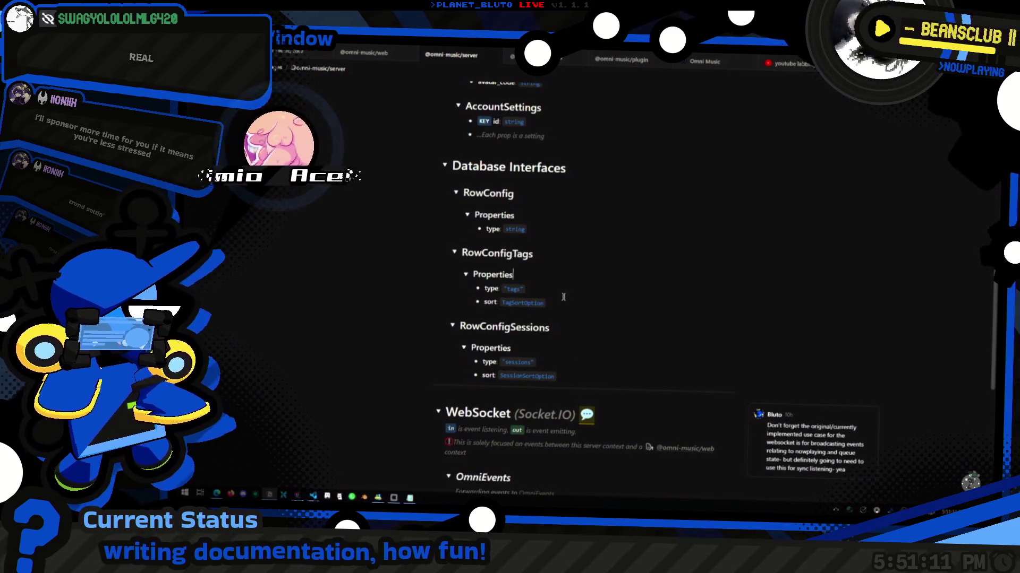
Scroll back up past the database interfaces and schemas to the top of the page.
{"action": "left_click", "coordinate": [543, 289]}
{"action": "scroll", "coordinate": [543, 289], "scroll_direction": "up", "scroll_amount": 5}
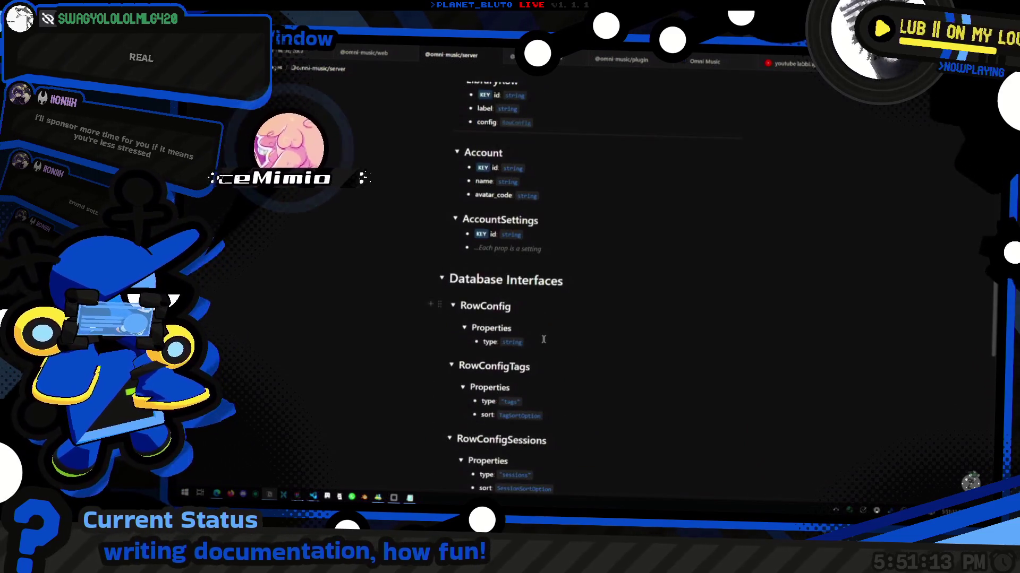
{"action": "left_click", "coordinate": [543, 262]}
{"action": "scroll", "coordinate": [544, 262], "scroll_direction": "up", "scroll_amount": 5}
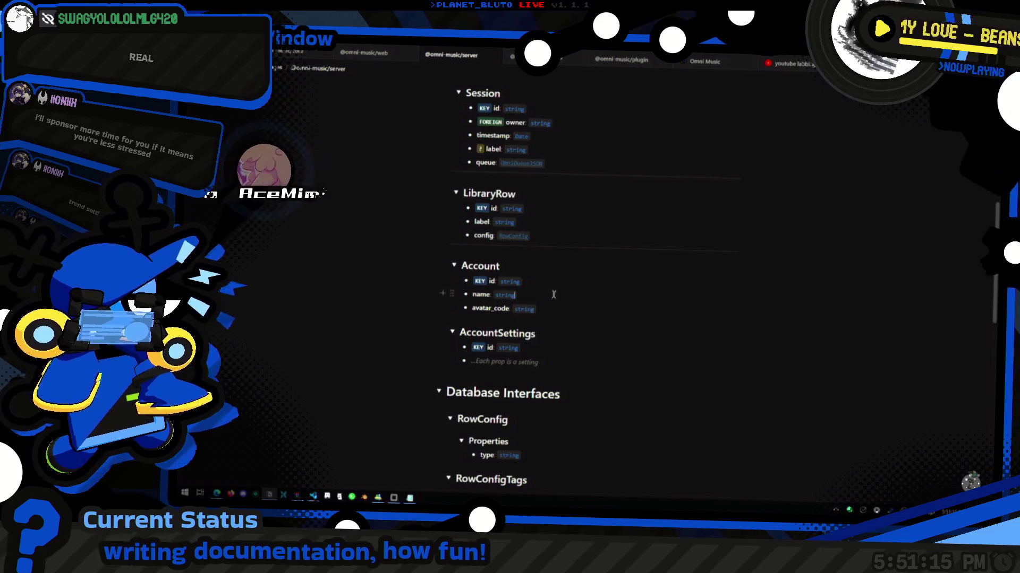
{"action": "left_click", "coordinate": [554, 267]}
{"action": "scroll", "coordinate": [553, 267], "scroll_direction": "up", "scroll_amount": 4}
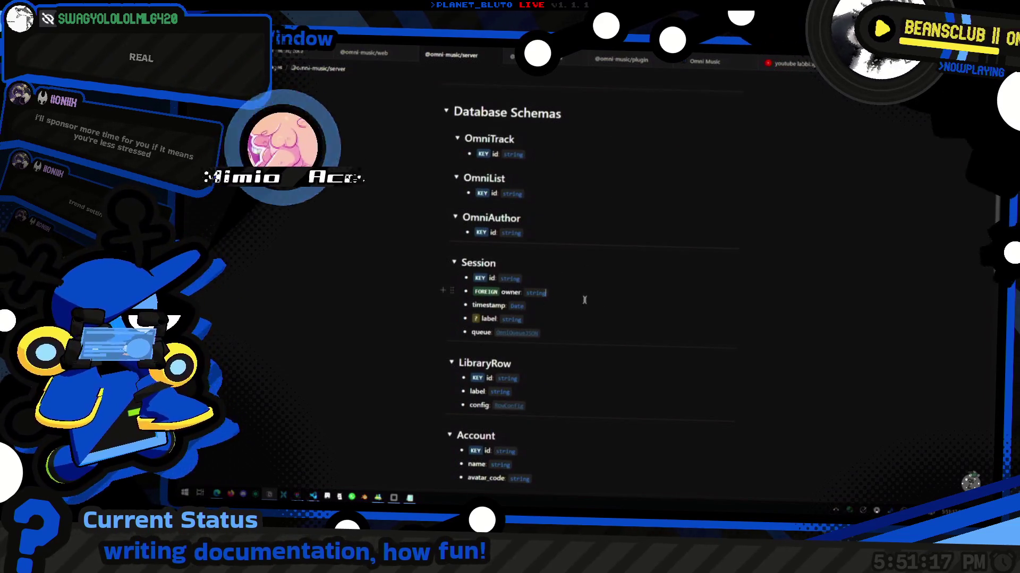
{"action": "scroll", "coordinate": [565, 283], "scroll_direction": "up", "scroll_amount": 4}
{"action": "left_click", "coordinate": [544, 259]}
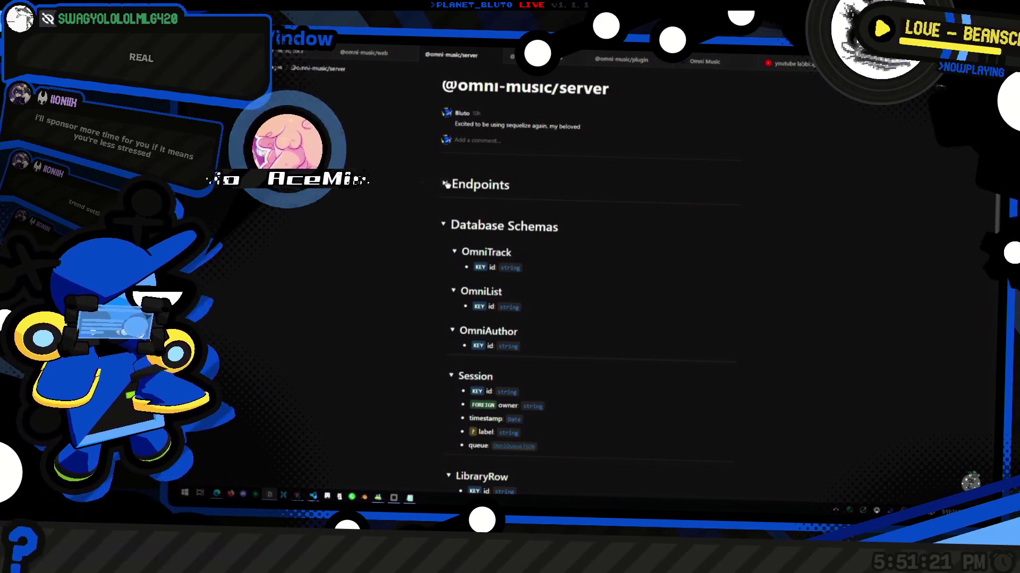
Expand the Endpoints toggle to list its routes and place the caret after /sessions/:id.
{"action": "left_click", "coordinate": [445, 183]}
{"action": "left_click", "coordinate": [514, 184]}
{"action": "scroll", "coordinate": [557, 222], "scroll_direction": "down", "scroll_amount": 3}
{"action": "scroll", "coordinate": [583, 250], "scroll_direction": "up", "scroll_amount": 3}
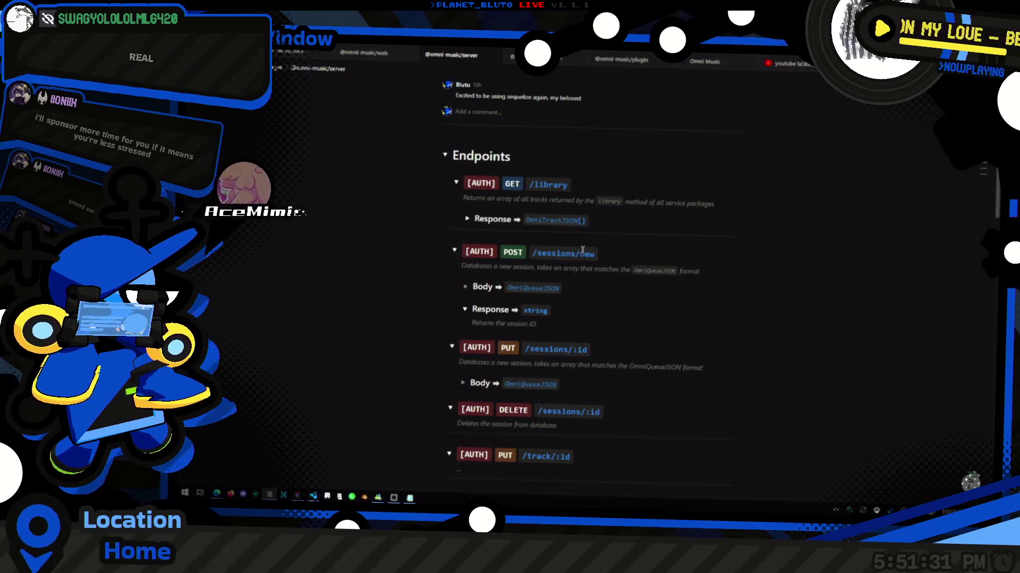
{"action": "scroll", "coordinate": [589, 306], "scroll_direction": "down", "scroll_amount": 2}
{"action": "scroll", "coordinate": [592, 306], "scroll_direction": "up", "scroll_amount": 2}
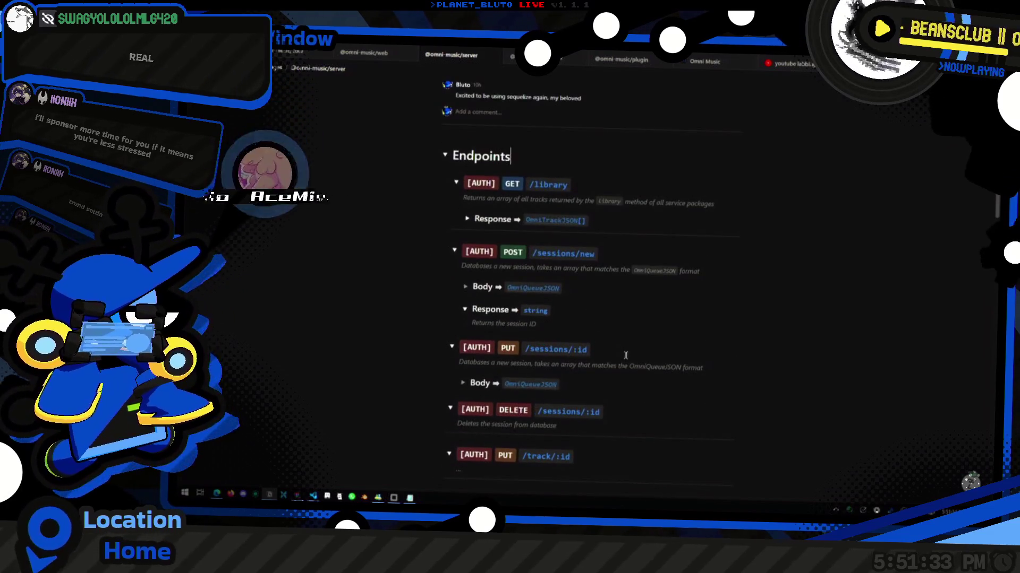
{"action": "middle_click", "coordinate": [710, 222]}
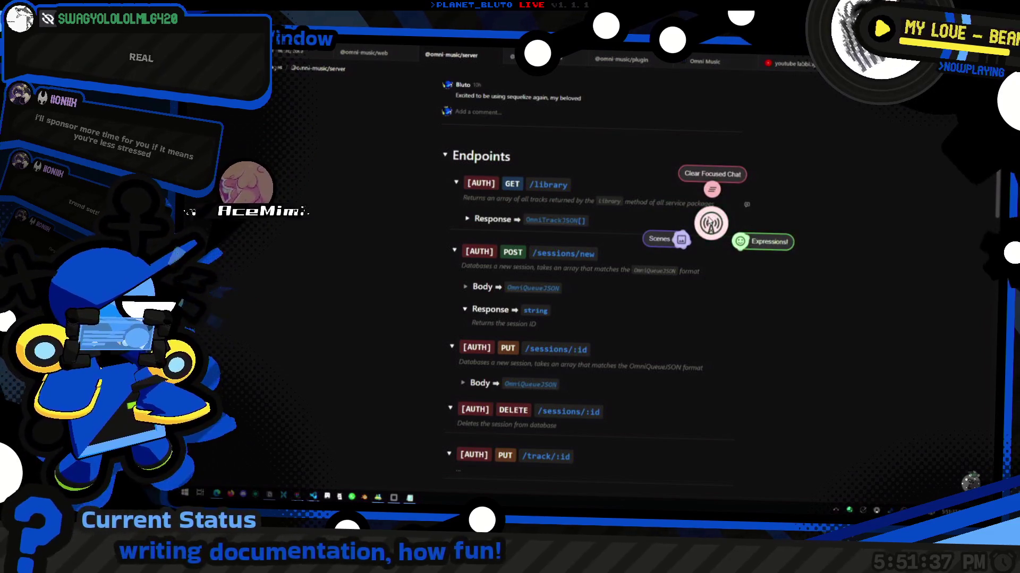
{"action": "left_click", "coordinate": [588, 349]}
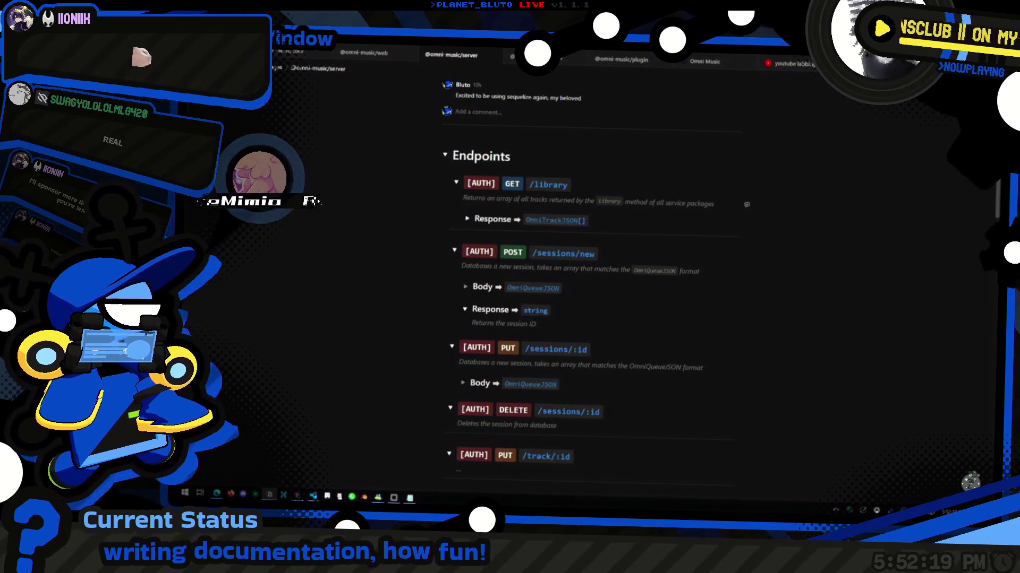
{"action": "scroll", "coordinate": [746, 204], "scroll_direction": "down", "scroll_amount": 3}
{"action": "scroll", "coordinate": [735, 239], "scroll_direction": "down", "scroll_amount": 3}
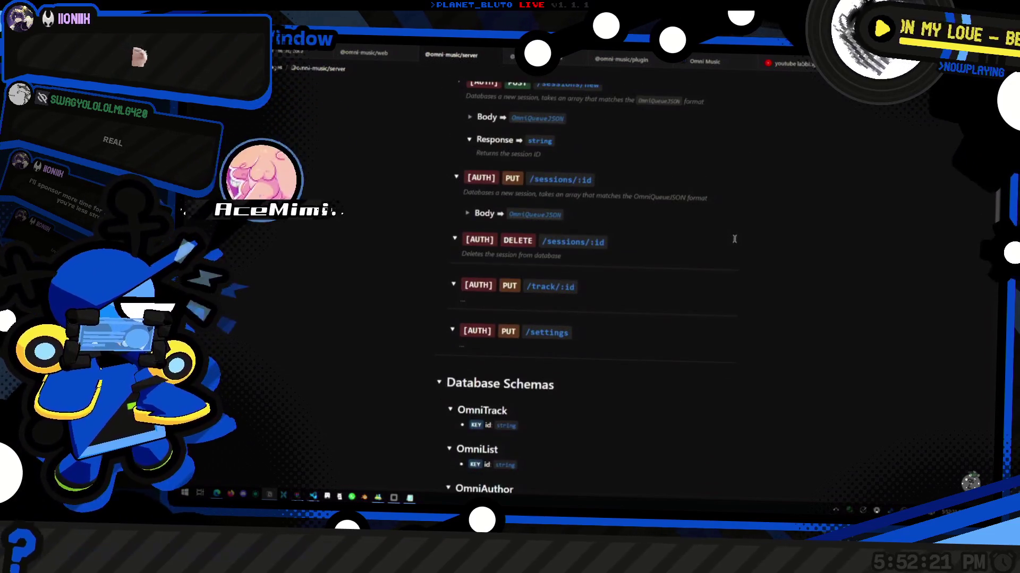
{"action": "scroll", "coordinate": [735, 239], "scroll_direction": "down", "scroll_amount": 3}
{"action": "scroll", "coordinate": [741, 251], "scroll_direction": "down", "scroll_amount": 3}
{"action": "scroll", "coordinate": [741, 251], "scroll_direction": "down", "scroll_amount": 3}
{"action": "scroll", "coordinate": [557, 242], "scroll_direction": "down", "scroll_amount": 3}
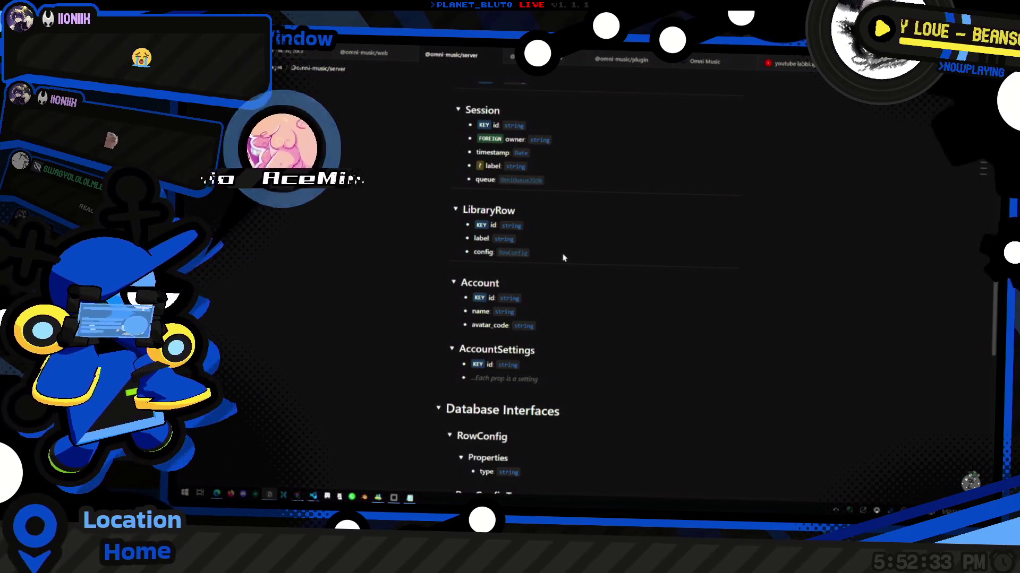
{"action": "scroll", "coordinate": [651, 329], "scroll_direction": "down", "scroll_amount": 3}
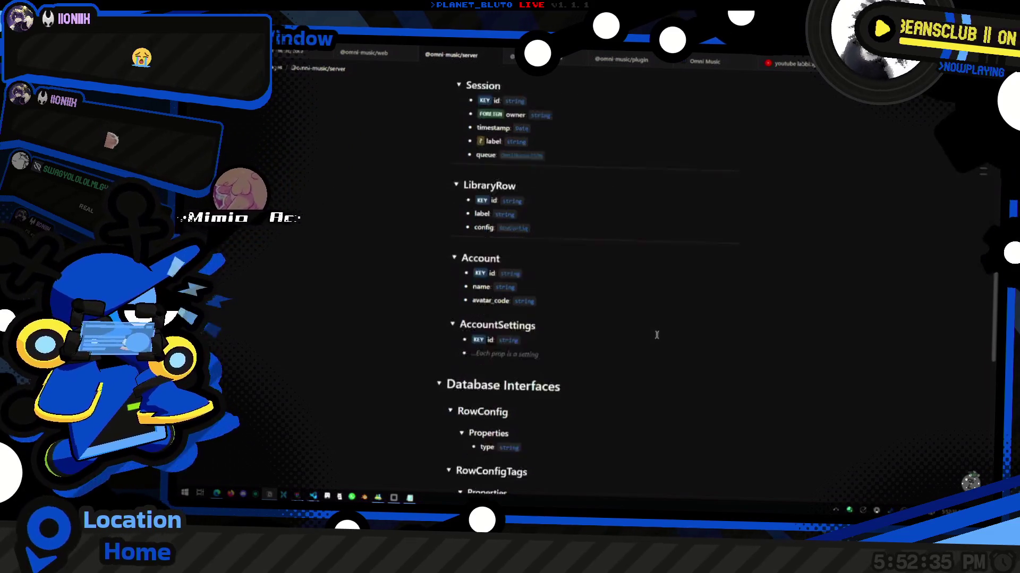
{"action": "key", "text": "super"}
{"action": "scroll", "coordinate": [648, 339], "scroll_direction": "up", "scroll_amount": 2}
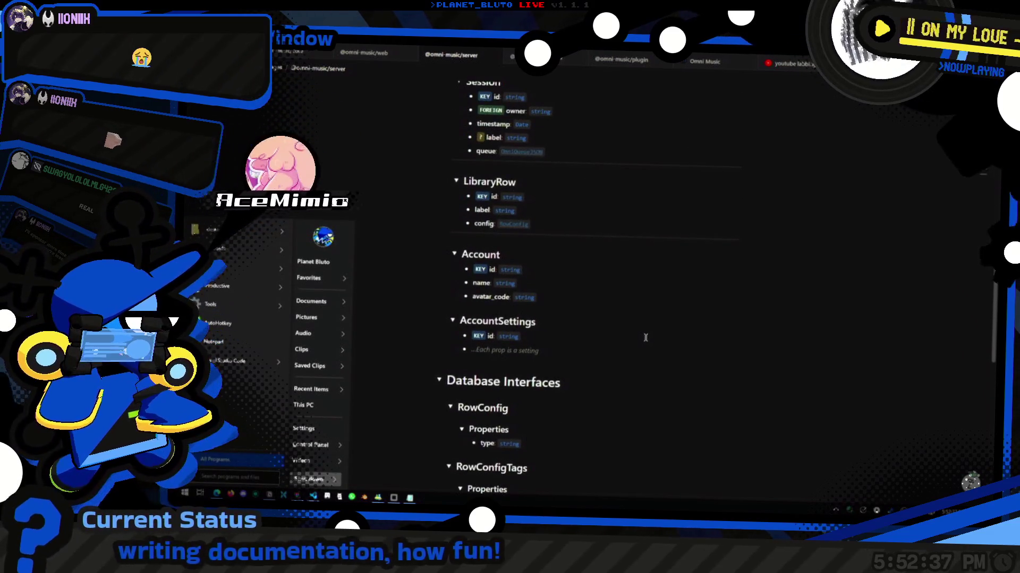
{"action": "scroll", "coordinate": [586, 344], "scroll_direction": "down", "scroll_amount": 1}
{"action": "left_click", "coordinate": [587, 324]}
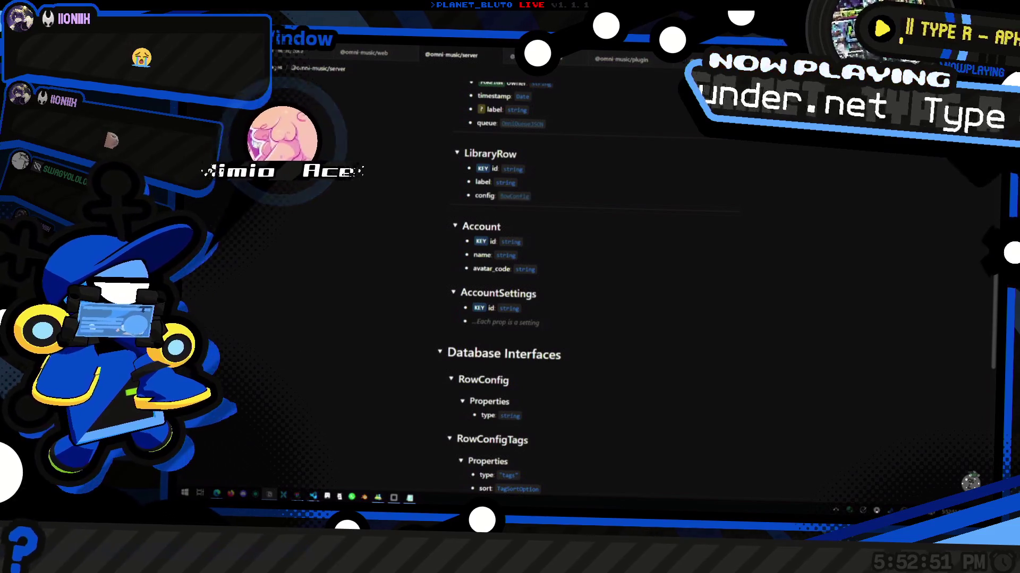
{"action": "scroll", "coordinate": [580, 167], "scroll_direction": "down", "scroll_amount": 5}
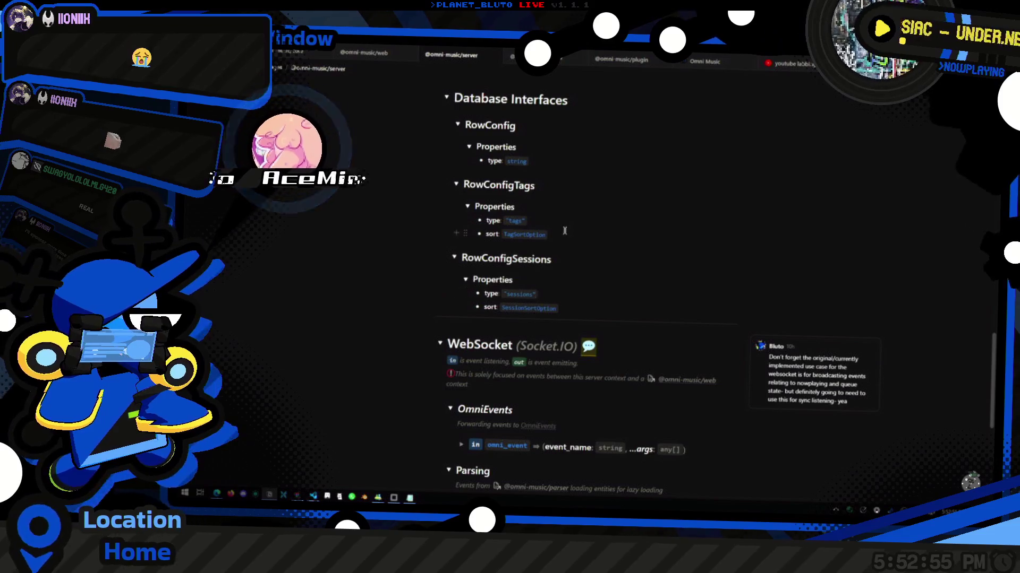
{"action": "left_click", "coordinate": [513, 280]}
{"action": "scroll", "coordinate": [516, 290], "scroll_direction": "up", "scroll_amount": 1}
{"action": "scroll", "coordinate": [516, 290], "scroll_direction": "up", "scroll_amount": 1}
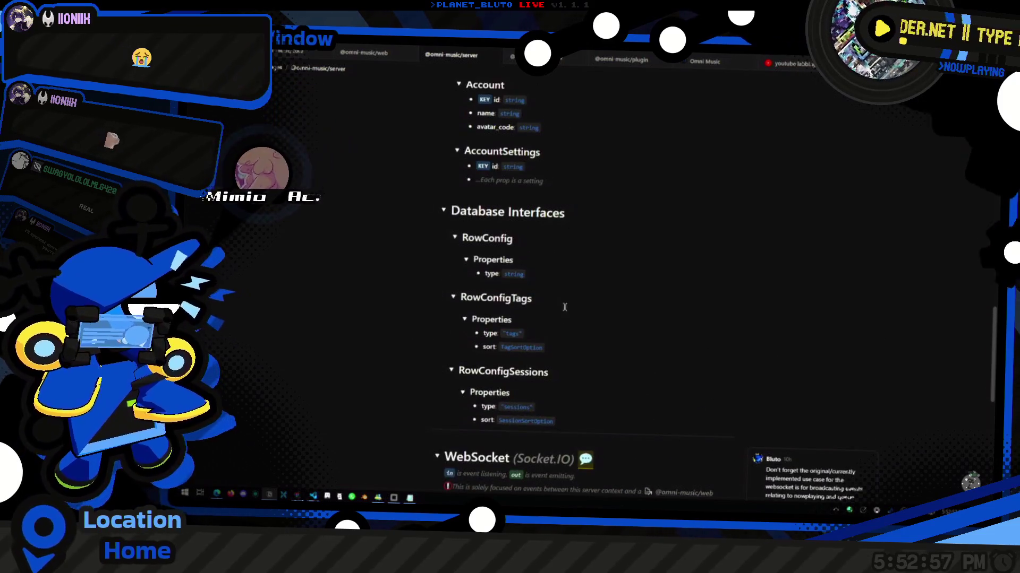
{"action": "left_click", "coordinate": [518, 246]}
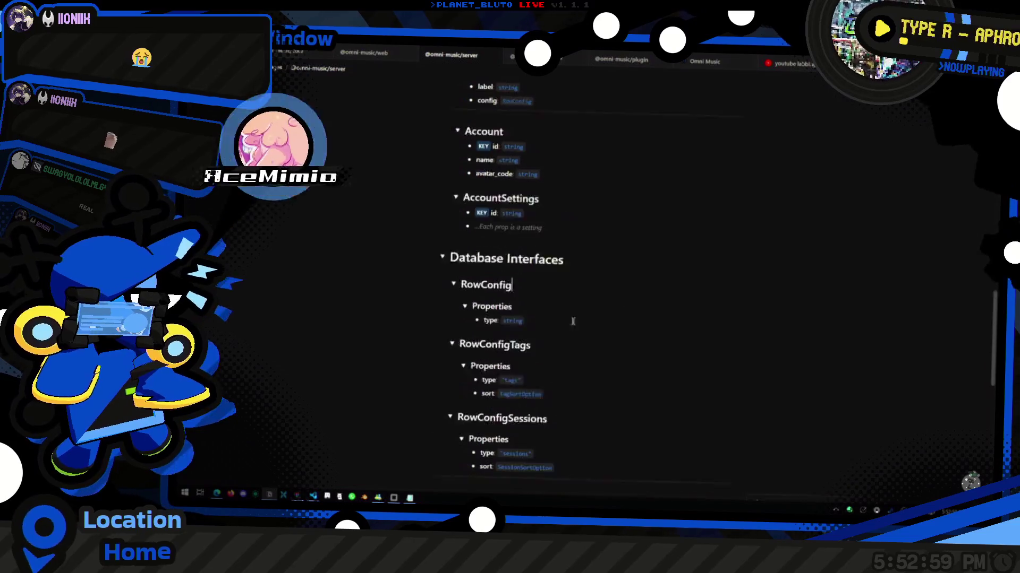
{"action": "scroll", "coordinate": [518, 247], "scroll_direction": "up", "scroll_amount": 3}
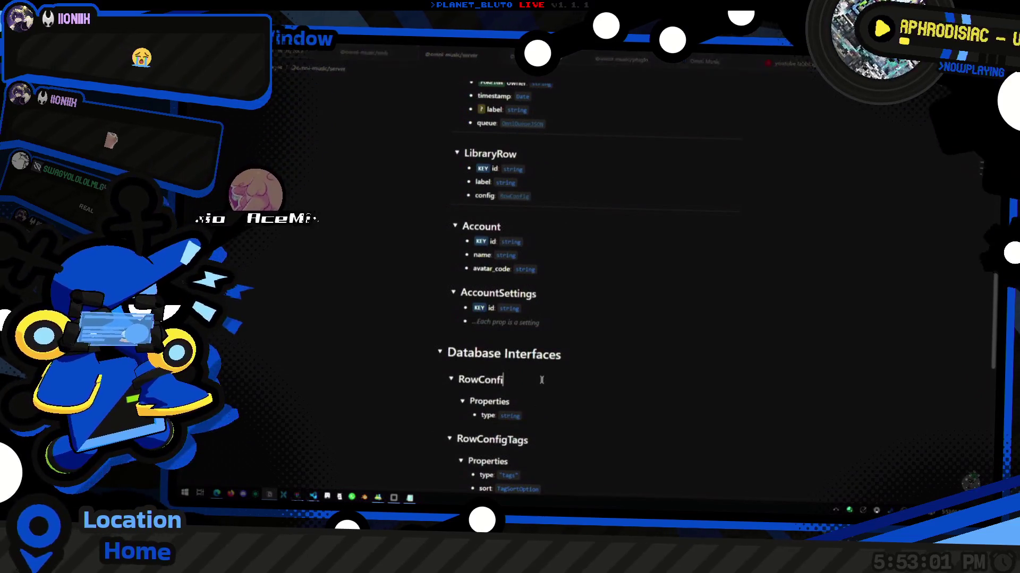
{"action": "scroll", "coordinate": [541, 372], "scroll_direction": "down", "scroll_amount": 3}
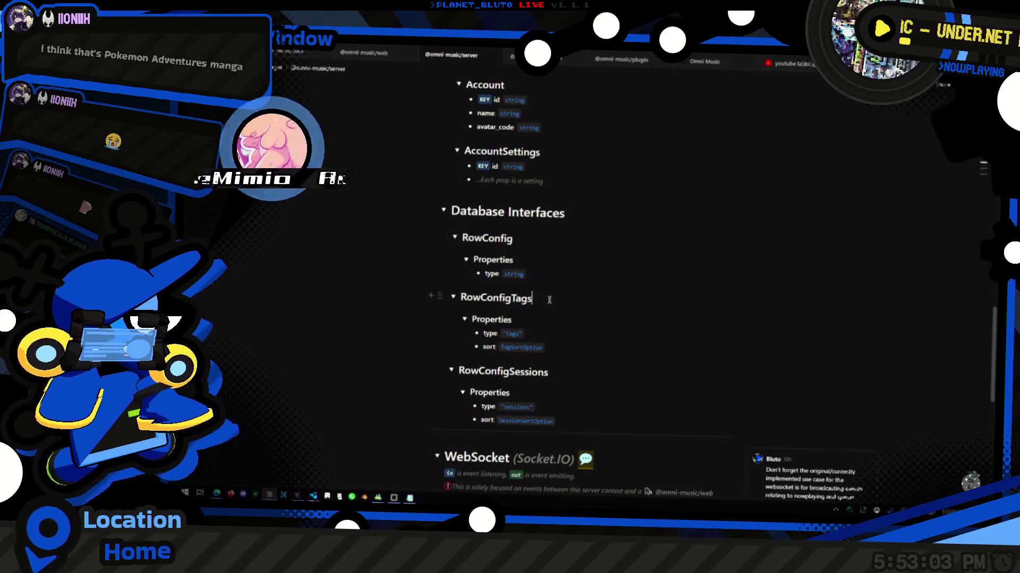
{"action": "scroll", "coordinate": [542, 293], "scroll_direction": "up", "scroll_amount": 1}
{"action": "scroll", "coordinate": [543, 292], "scroll_direction": "up", "scroll_amount": 8}
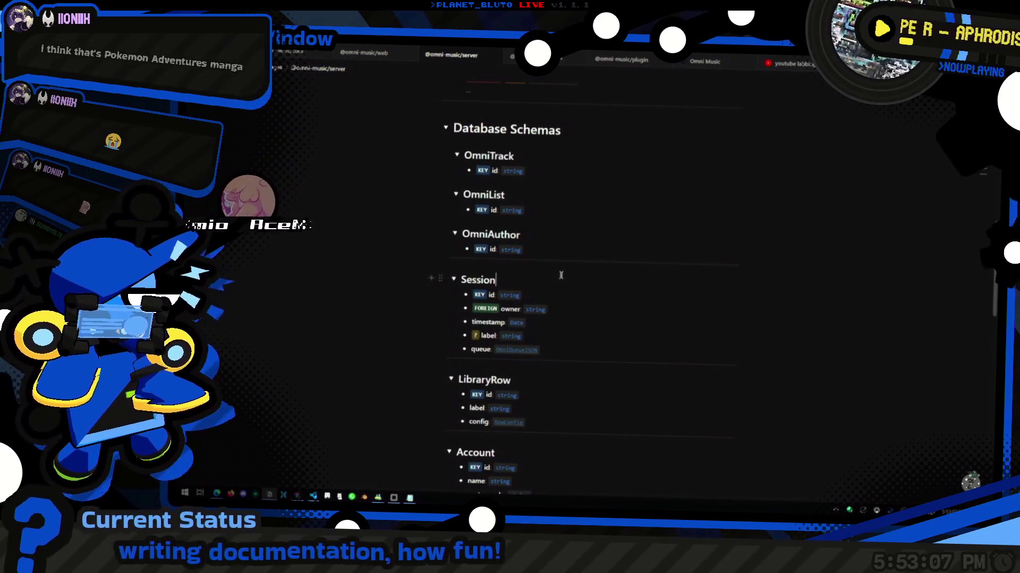
{"action": "scroll", "coordinate": [561, 276], "scroll_direction": "up", "scroll_amount": 3}
{"action": "scroll", "coordinate": [596, 261], "scroll_direction": "up", "scroll_amount": 5}
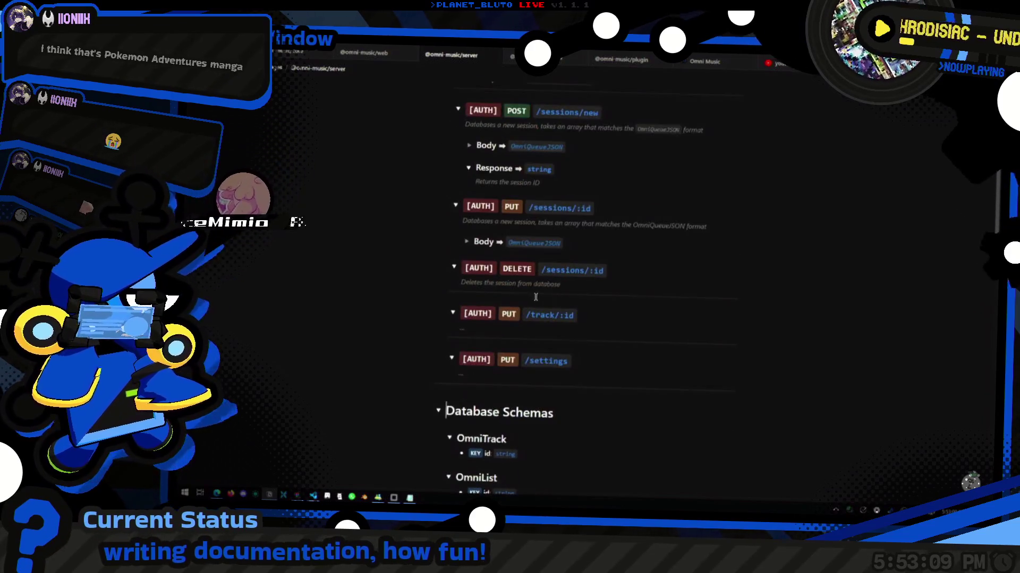
{"action": "scroll", "coordinate": [601, 244], "scroll_direction": "up", "scroll_amount": 2}
{"action": "left_click", "coordinate": [617, 339]}
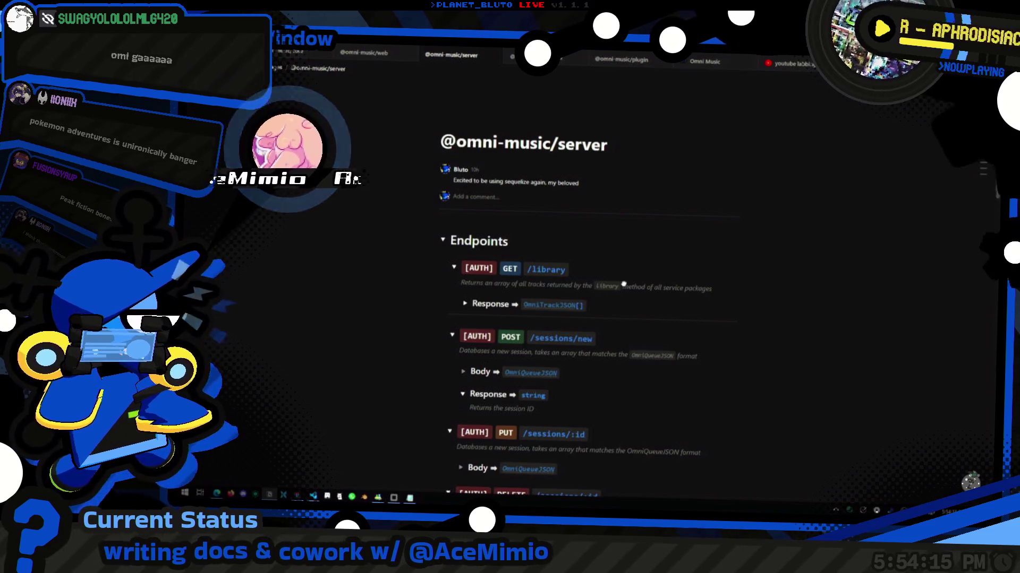
Browse the schemas and focus the Response row under GET /library.
{"action": "scroll", "coordinate": [553, 374], "scroll_direction": "down", "scroll_amount": 4}
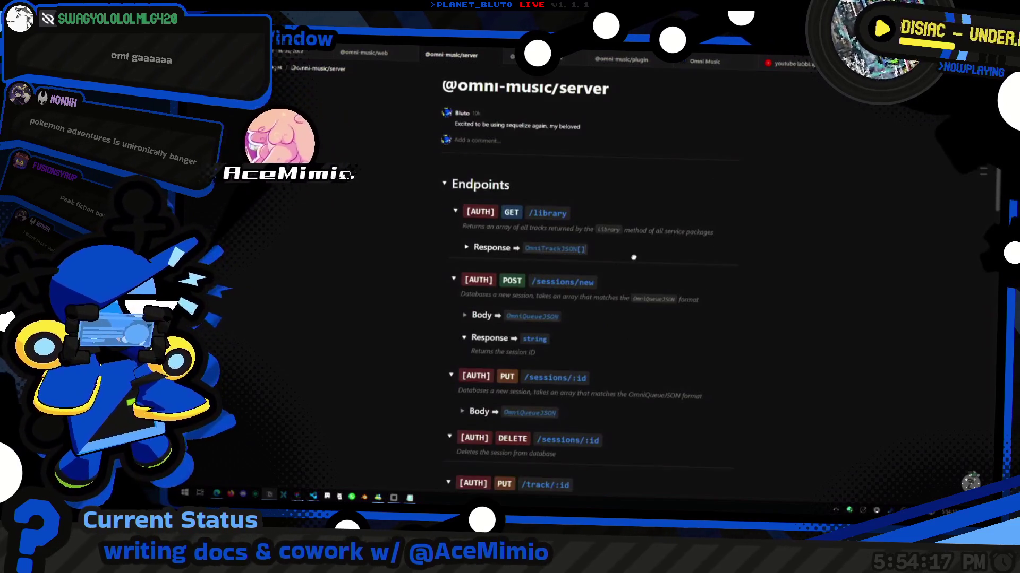
{"action": "scroll", "coordinate": [616, 360], "scroll_direction": "down", "scroll_amount": 3}
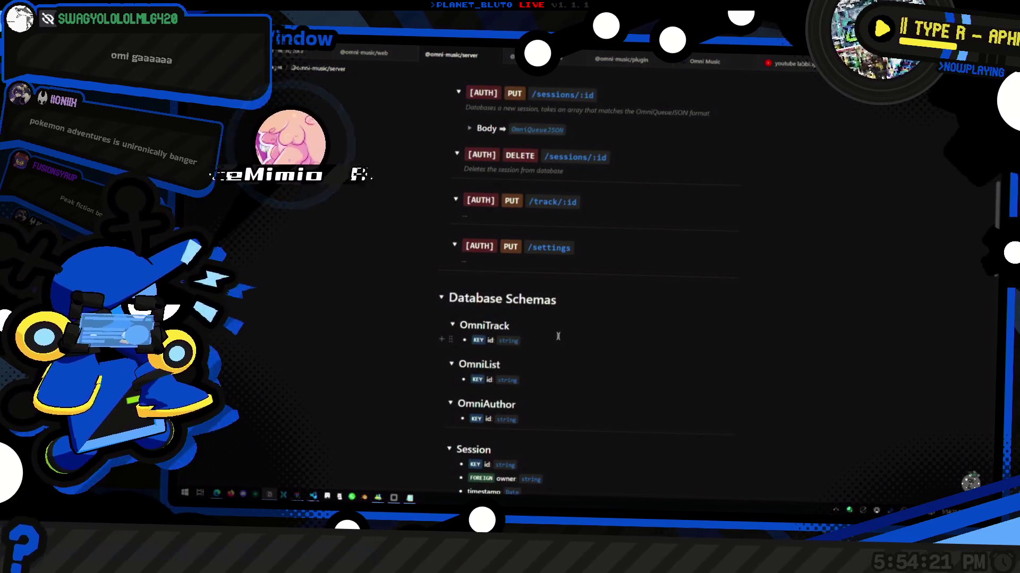
{"action": "left_click", "coordinate": [557, 336]}
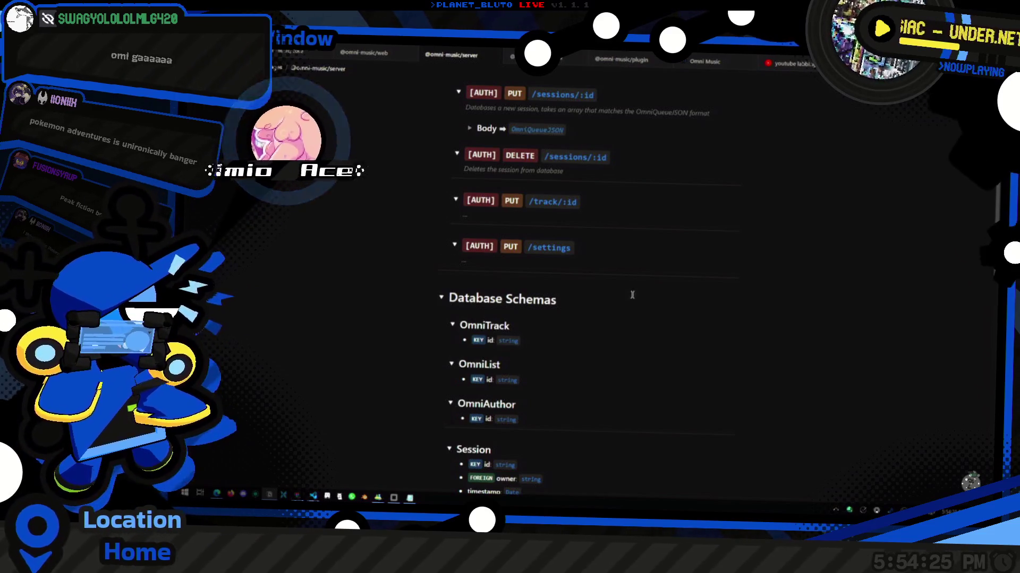
{"action": "scroll", "coordinate": [632, 295], "scroll_direction": "up", "scroll_amount": 4}
{"action": "scroll", "coordinate": [547, 336], "scroll_direction": "up", "scroll_amount": 3}
{"action": "scroll", "coordinate": [547, 336], "scroll_direction": "down", "scroll_amount": 3}
{"action": "scroll", "coordinate": [542, 338], "scroll_direction": "up", "scroll_amount": 3}
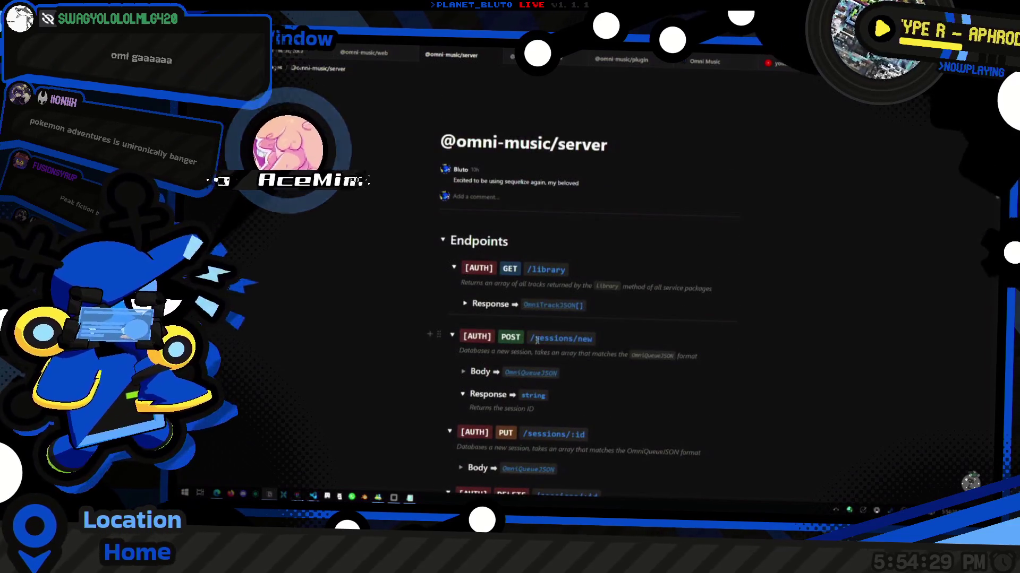
{"action": "left_click", "coordinate": [613, 303]}
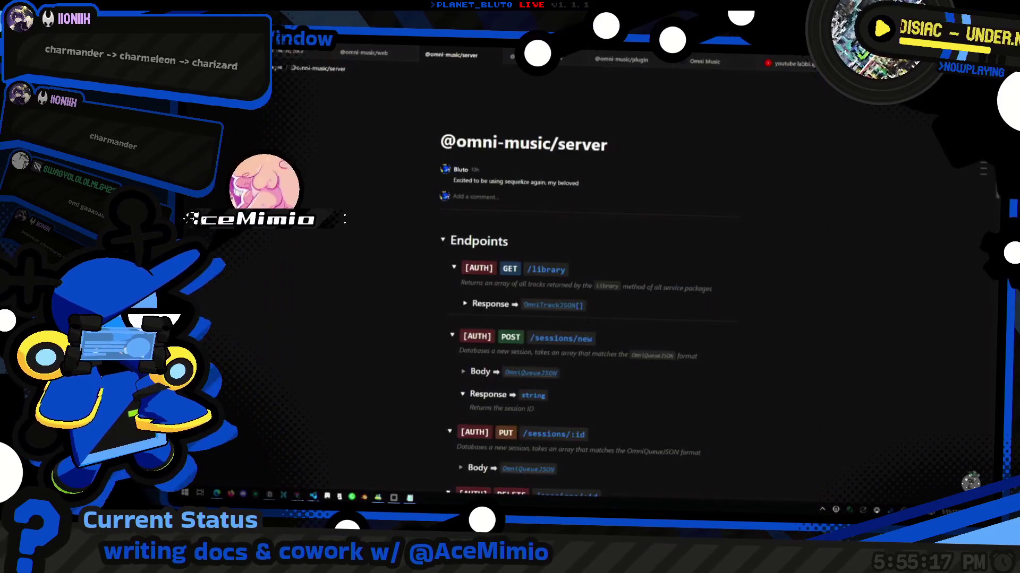
Expand the GET /library Response details to show 'Returns the session ID'.
{"action": "scroll", "coordinate": [589, 323], "scroll_direction": "down", "scroll_amount": 4}
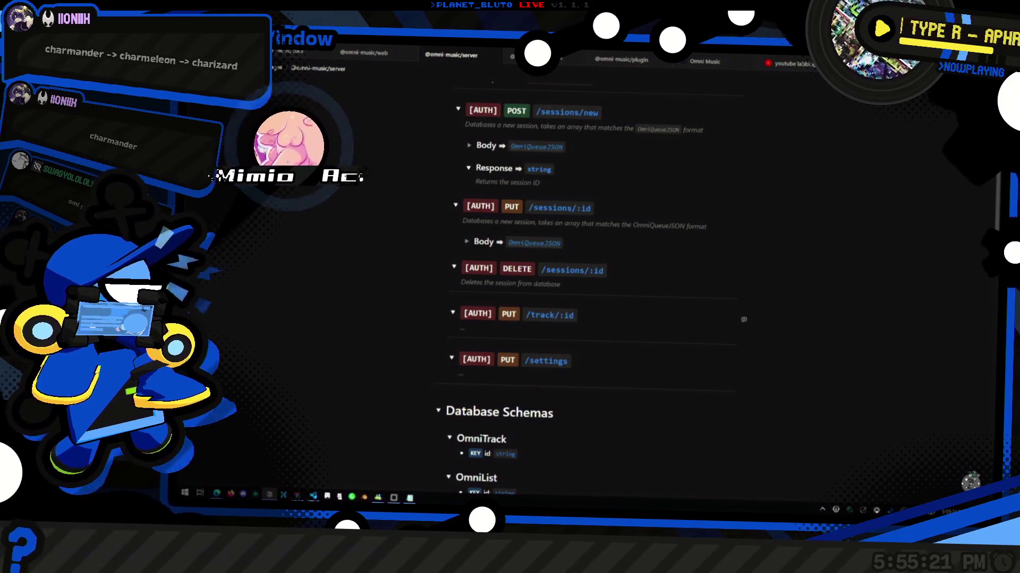
{"action": "left_click", "coordinate": [639, 208]}
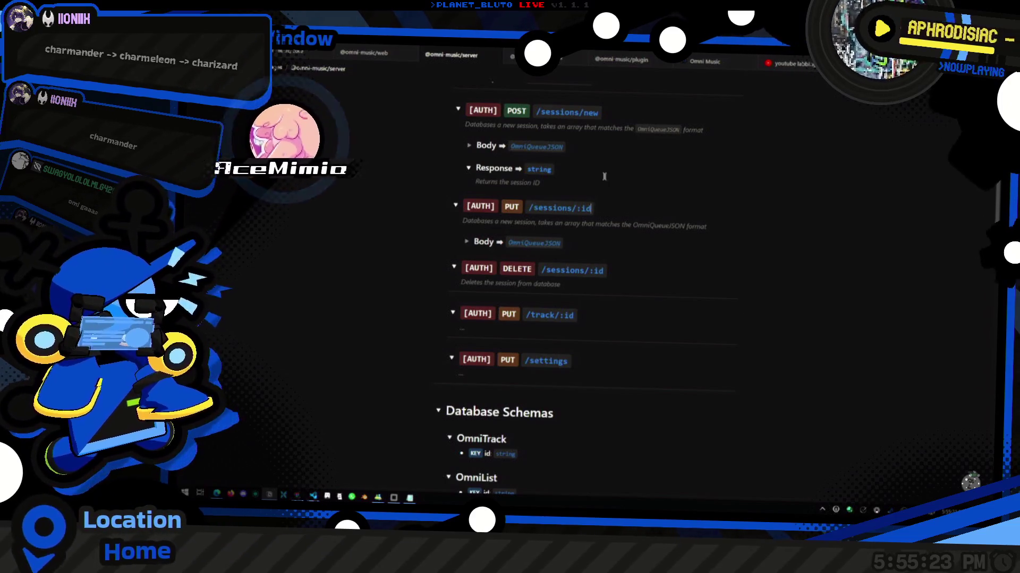
{"action": "key", "text": "Up"}
{"action": "key", "text": "Up"}
{"action": "key", "text": "Up"}
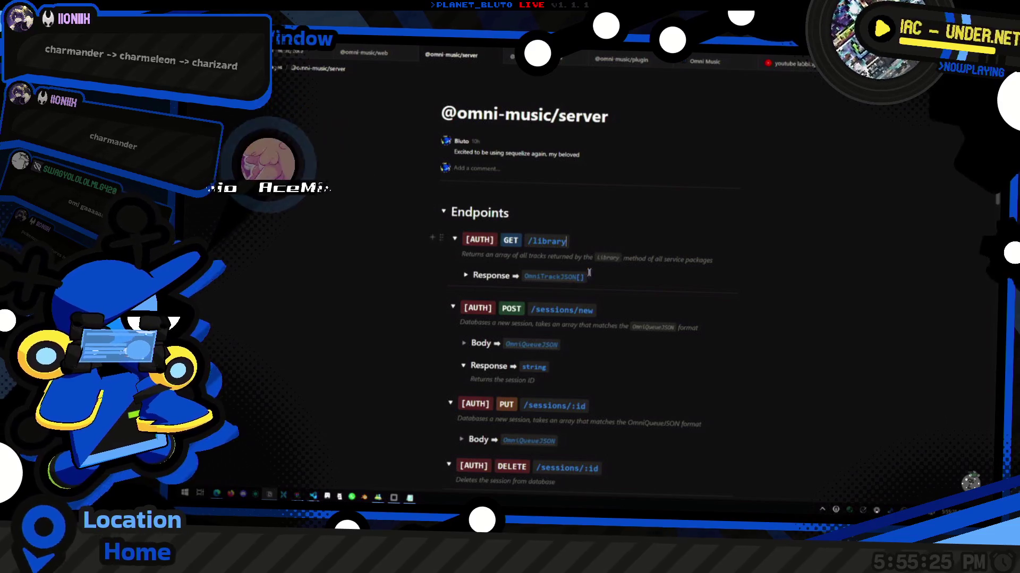
{"action": "key", "text": "Down"}
{"action": "key", "text": "Down"}
{"action": "key", "text": "Down"}
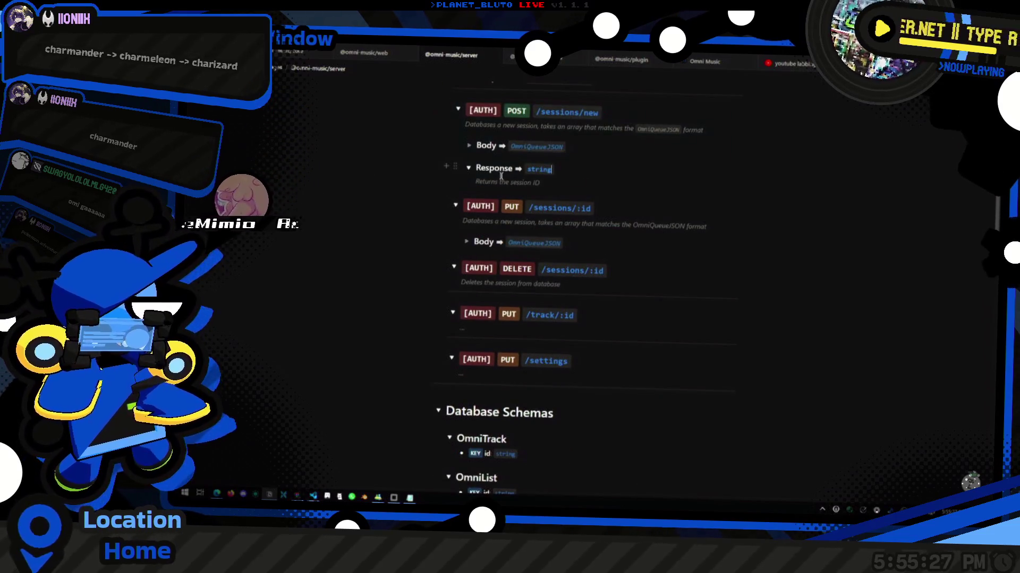
{"action": "scroll", "coordinate": [584, 239], "scroll_direction": "down", "scroll_amount": 1}
{"action": "scroll", "coordinate": [630, 285], "scroll_direction": "up", "scroll_amount": 2}
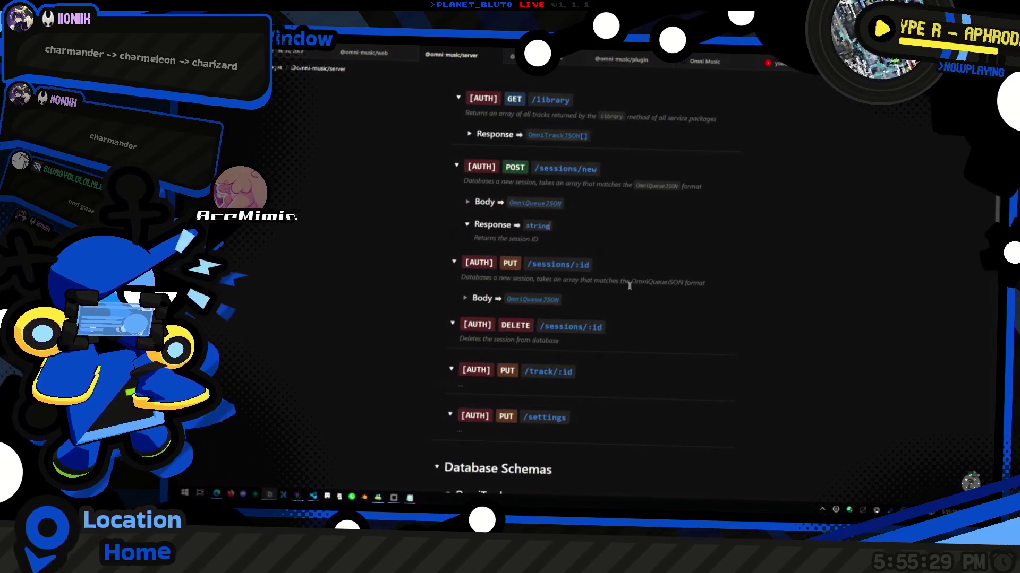
{"action": "scroll", "coordinate": [468, 289], "scroll_direction": "up", "scroll_amount": 3}
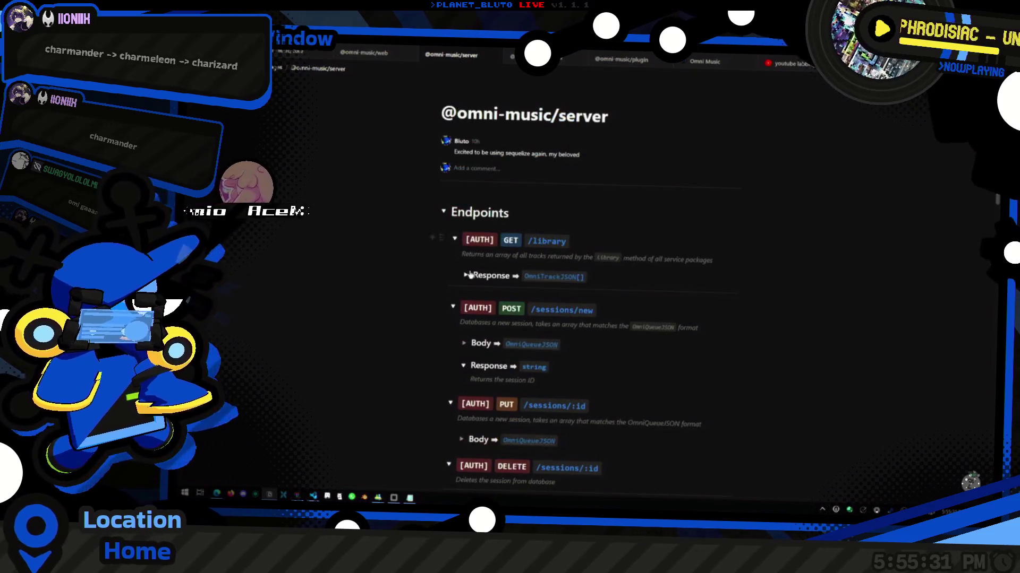
{"action": "left_click", "coordinate": [466, 276]}
{"action": "left_click", "coordinate": [527, 222]}
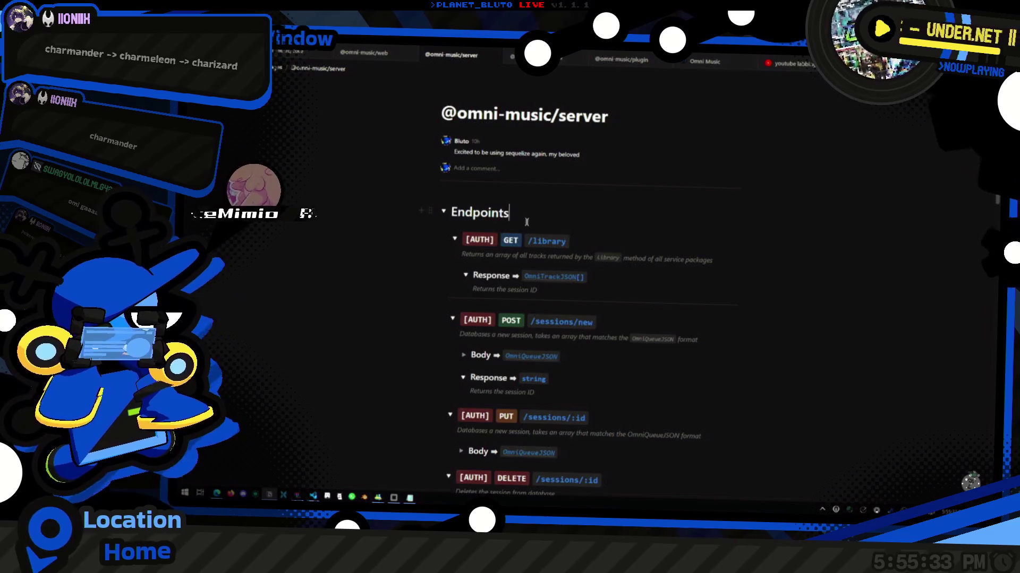
Scroll down to Database Interfaces and focus RowConfigSessions' SessionSortOption sort row.
{"action": "scroll", "coordinate": [614, 269], "scroll_direction": "up", "scroll_amount": 1}
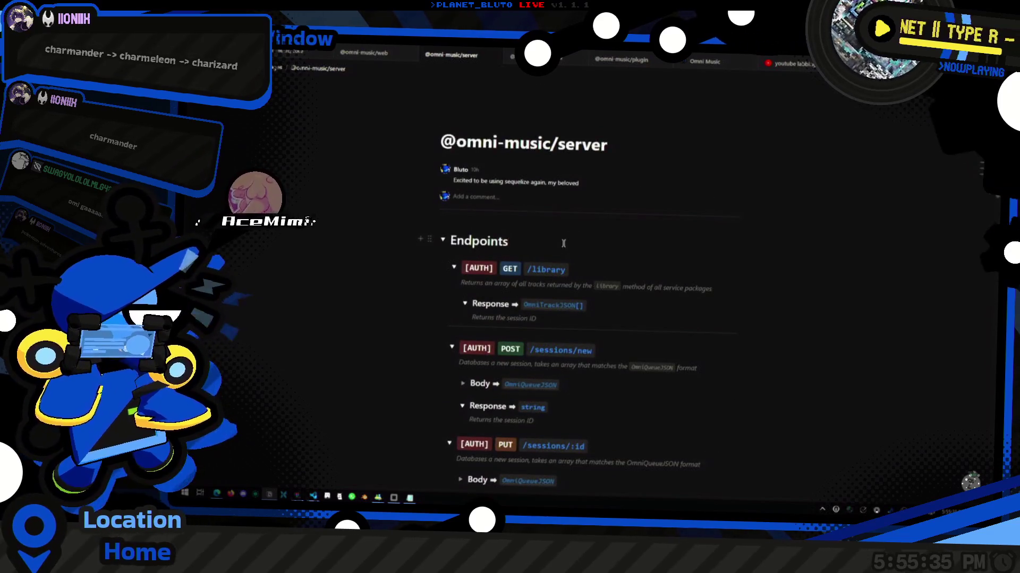
{"action": "scroll", "coordinate": [616, 300], "scroll_direction": "down", "scroll_amount": 5}
{"action": "scroll", "coordinate": [517, 275], "scroll_direction": "up", "scroll_amount": 3}
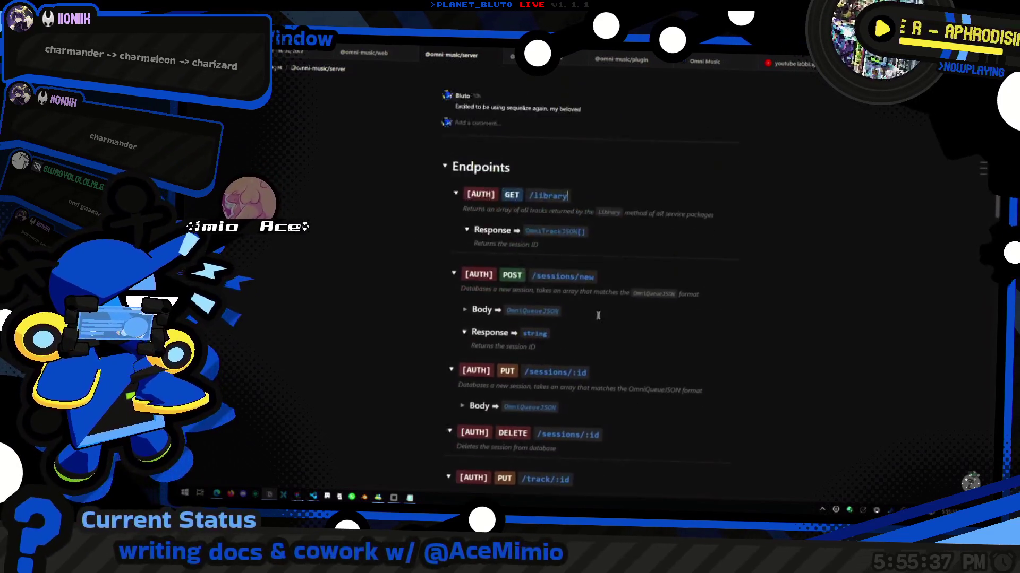
{"action": "scroll", "coordinate": [531, 287], "scroll_direction": "down", "scroll_amount": 3}
{"action": "scroll", "coordinate": [523, 342], "scroll_direction": "down", "scroll_amount": 5}
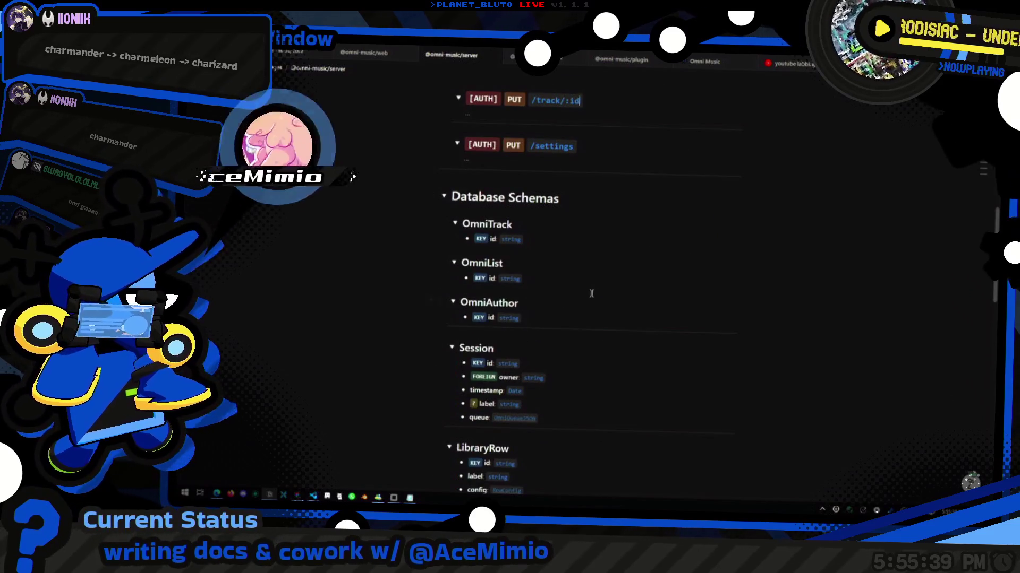
{"action": "scroll", "coordinate": [558, 259], "scroll_direction": "down", "scroll_amount": 3}
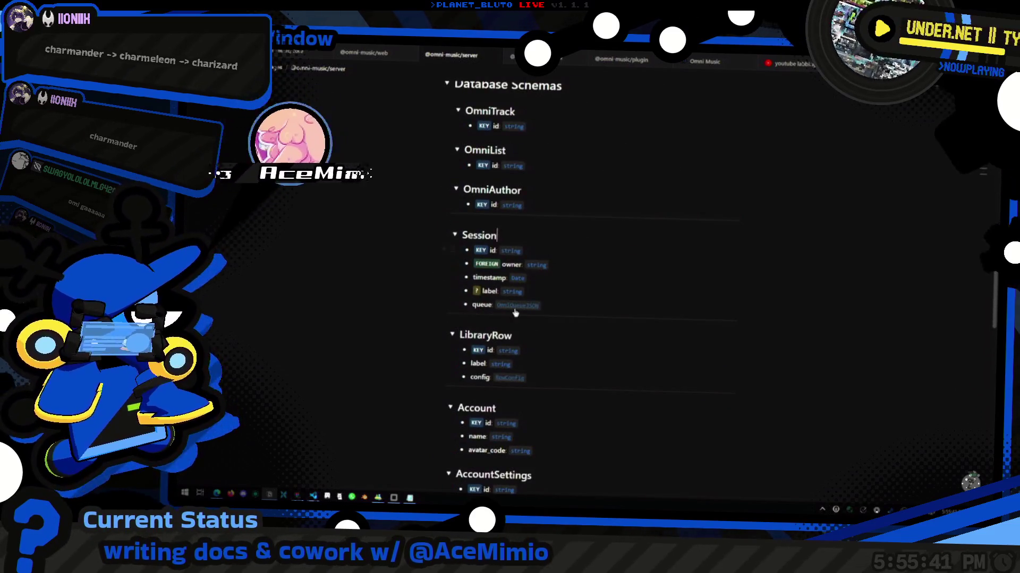
{"action": "scroll", "coordinate": [560, 266], "scroll_direction": "down", "scroll_amount": 2}
{"action": "scroll", "coordinate": [567, 290], "scroll_direction": "down", "scroll_amount": 10}
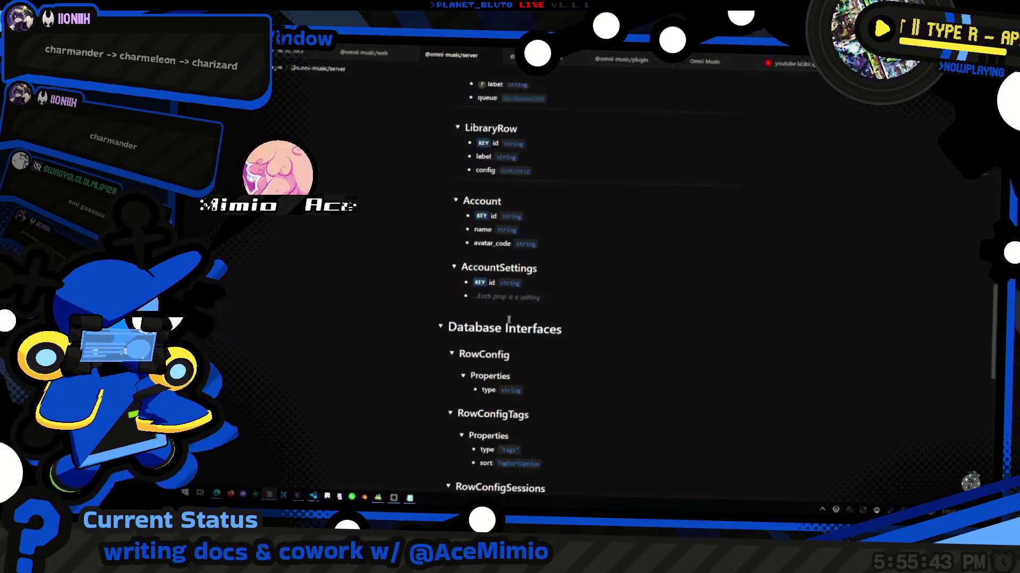
{"action": "scroll", "coordinate": [572, 309], "scroll_direction": "up", "scroll_amount": 3}
{"action": "left_click", "coordinate": [589, 298]}
{"action": "left_click", "coordinate": [570, 333]}
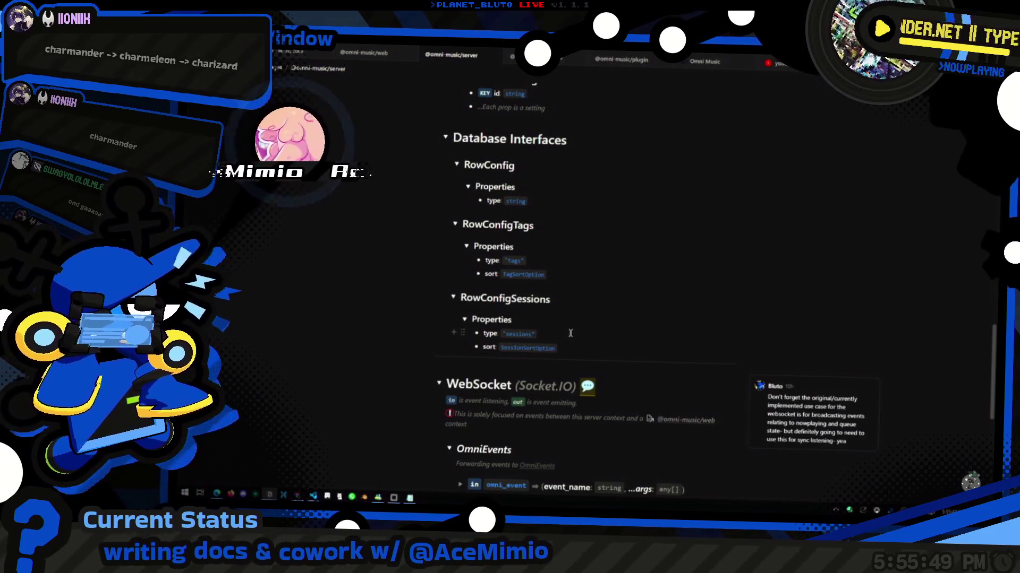
{"action": "left_click", "coordinate": [571, 349]}
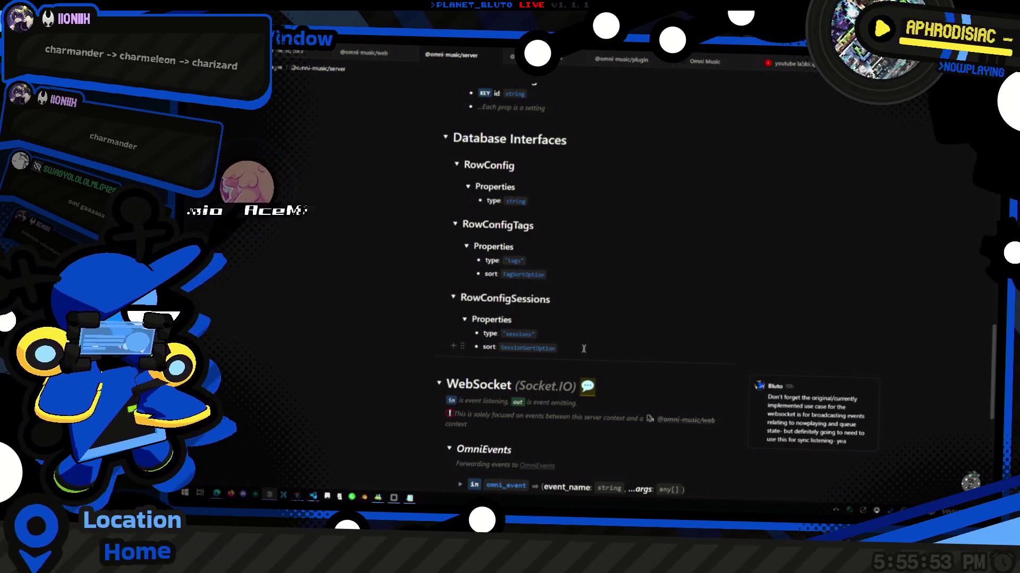
Duplicate the TagSortOption sort row under RowConfigTags and rename its key to filter.
{"action": "key", "text": "ctrl+d"}
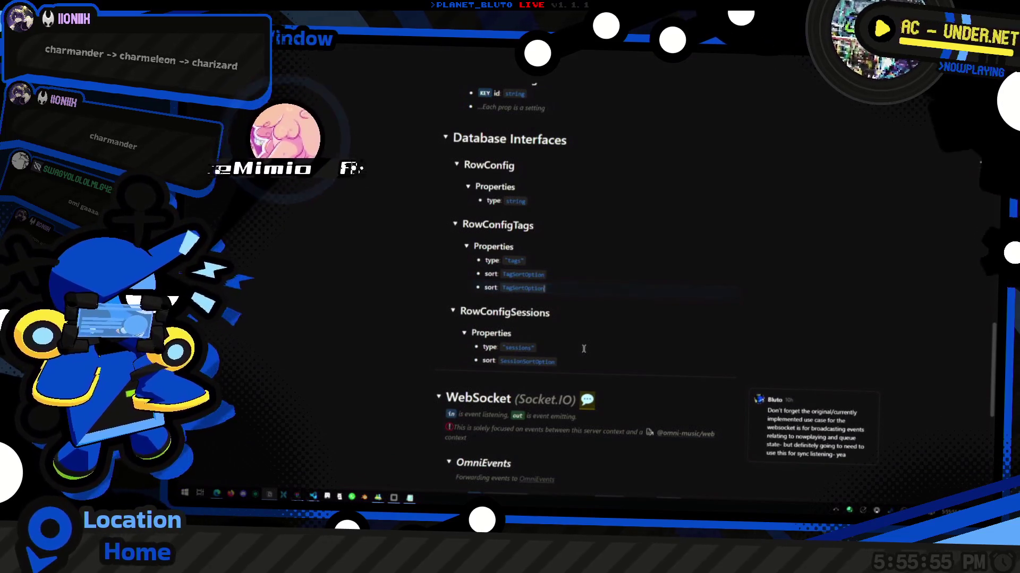
{"action": "key", "text": "End"}
{"action": "key", "text": "BackSpace"}
{"action": "key", "text": "BackSpace"}
{"action": "key", "text": "BackSpace"}
{"action": "type", "text": "filter"}
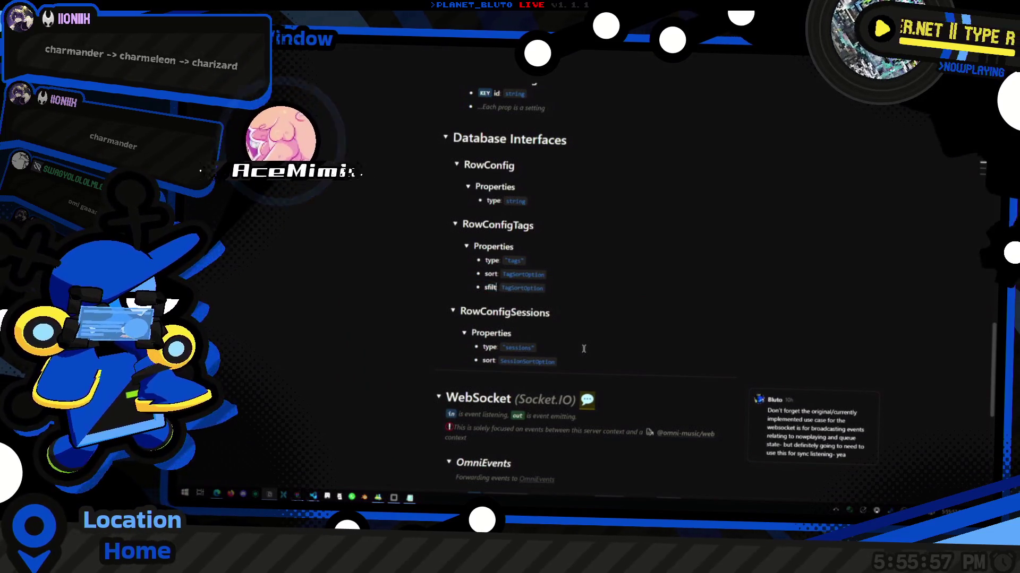
{"action": "key", "text": "Home"}
{"action": "key", "text": "Delete"}
{"action": "key", "text": "End"}
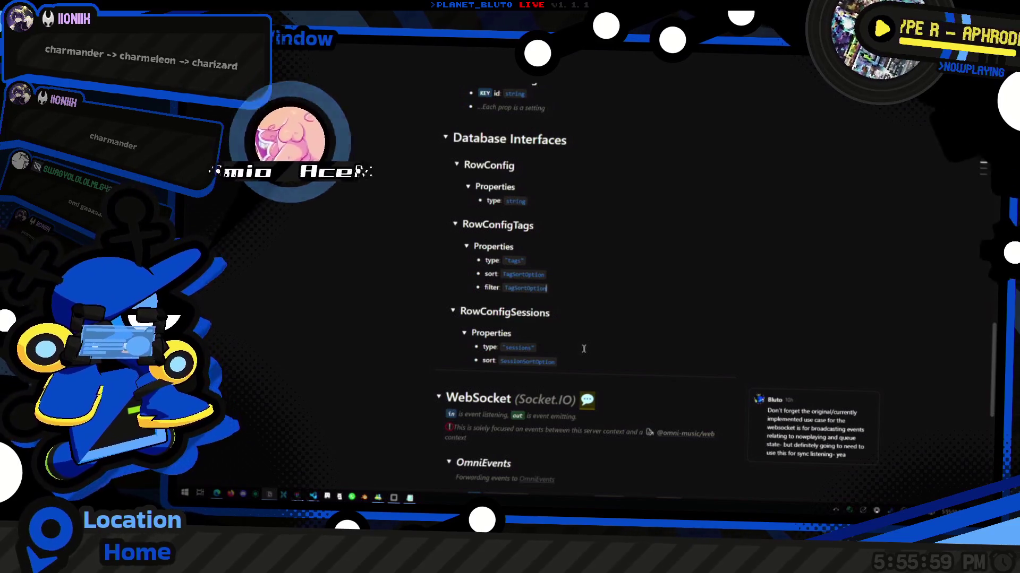
Bring the Notepad notes window to the front using Task View.
{"action": "key", "text": "ctrl+slash"}
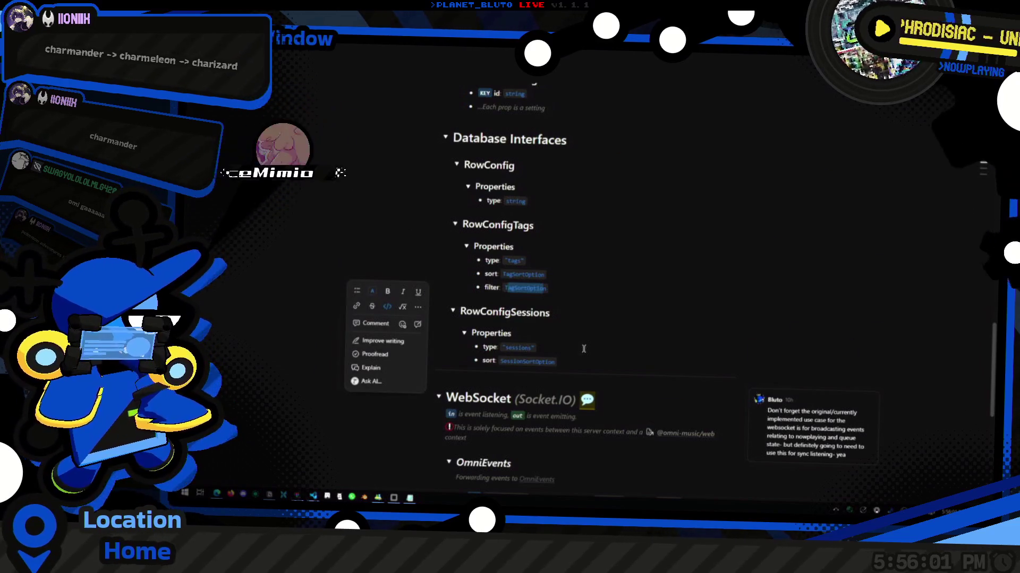
{"action": "key", "text": "super+Tab"}
{"action": "key", "text": "Right"}
{"action": "key", "text": "Right"}
{"action": "key", "text": "Right"}
{"action": "key", "text": "Return"}
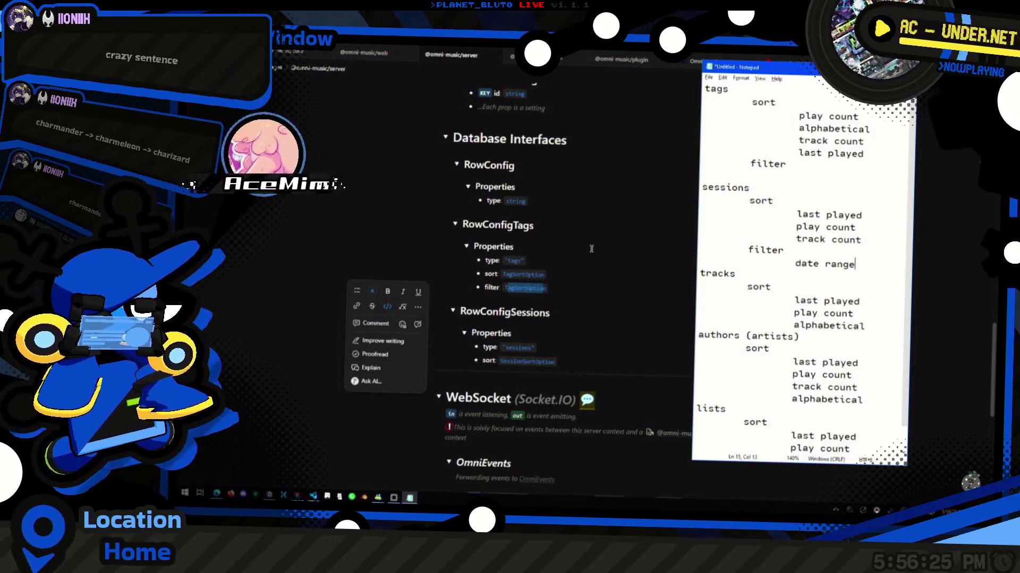
{"action": "left_click", "coordinate": [562, 288]}
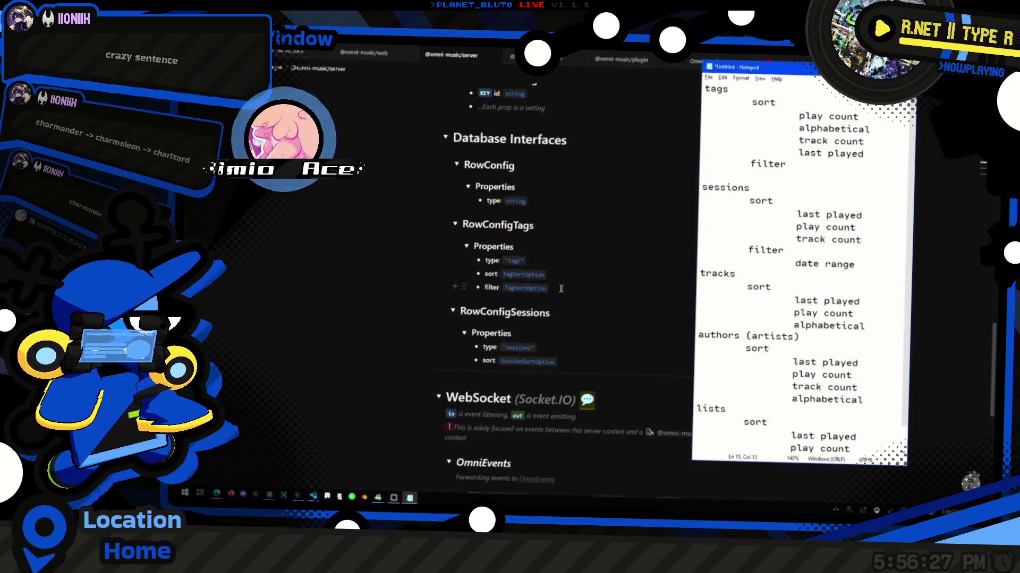
{"action": "double_click", "coordinate": [561, 288]}
{"action": "key", "text": "ctrl+c"}
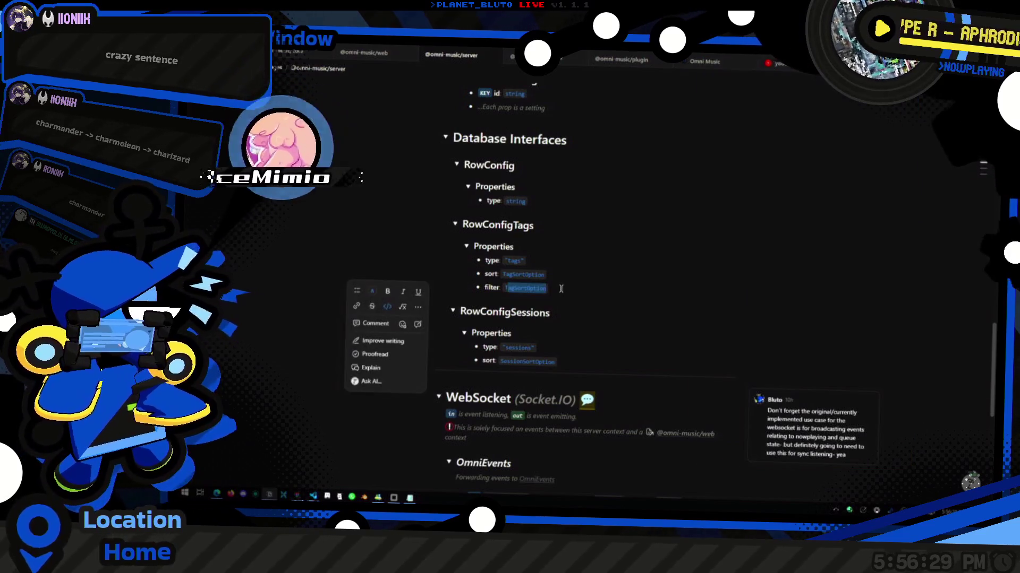
{"action": "key", "text": "alt+Tab"}
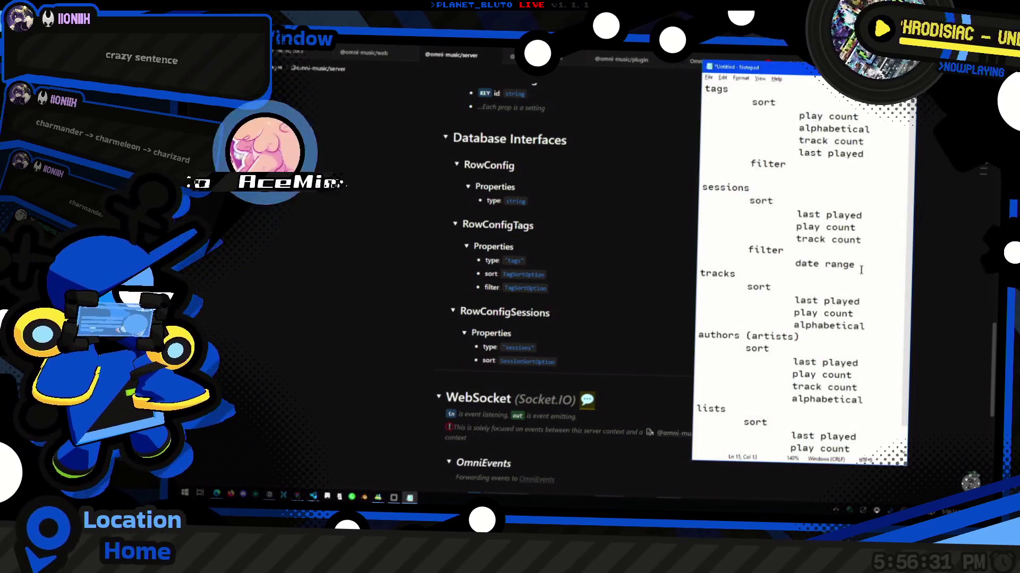
{"action": "left_click", "coordinate": [577, 291]}
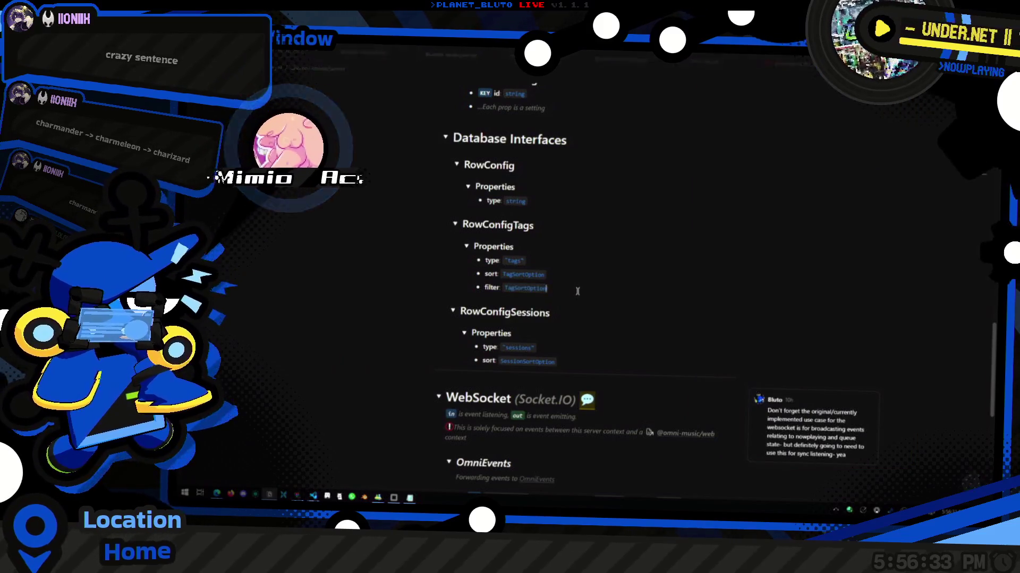
{"action": "key", "text": "alt+Tab"}
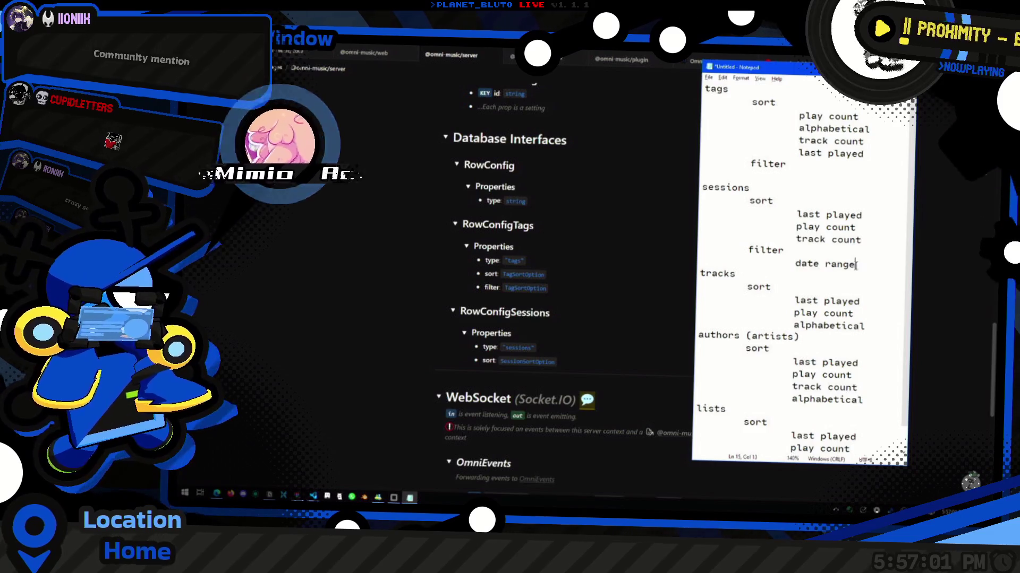
{"action": "scroll", "coordinate": [855, 253], "scroll_direction": "down", "scroll_amount": 1}
{"action": "scroll", "coordinate": [855, 253], "scroll_direction": "up", "scroll_amount": 1}
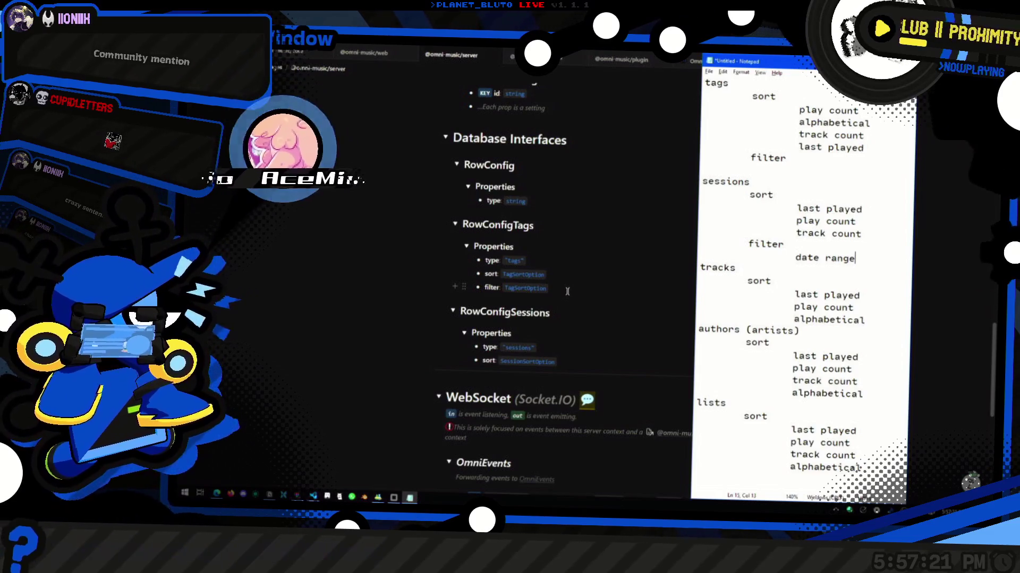
{"action": "left_click", "coordinate": [561, 291]}
Delete the filter TagSortOption line from RowConfigTags.
{"action": "key", "text": "BackSpace"}
{"action": "key", "text": "BackSpace"}
{"action": "key", "text": "BackSpace"}
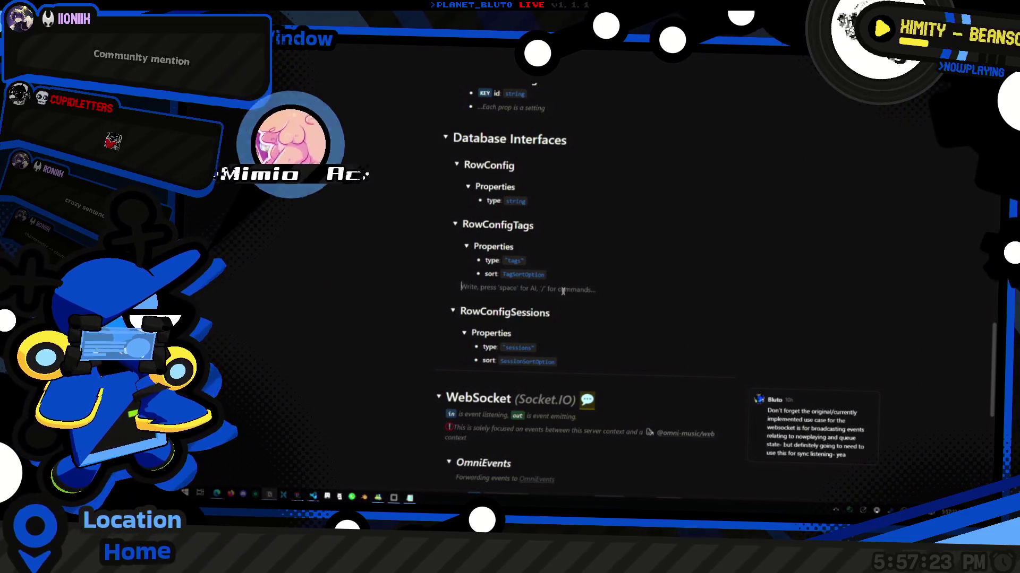
{"action": "key", "text": "BackSpace"}
{"action": "key", "text": "Escape"}
{"action": "left_click", "coordinate": [522, 277]}
{"action": "left_click", "coordinate": [577, 276]}
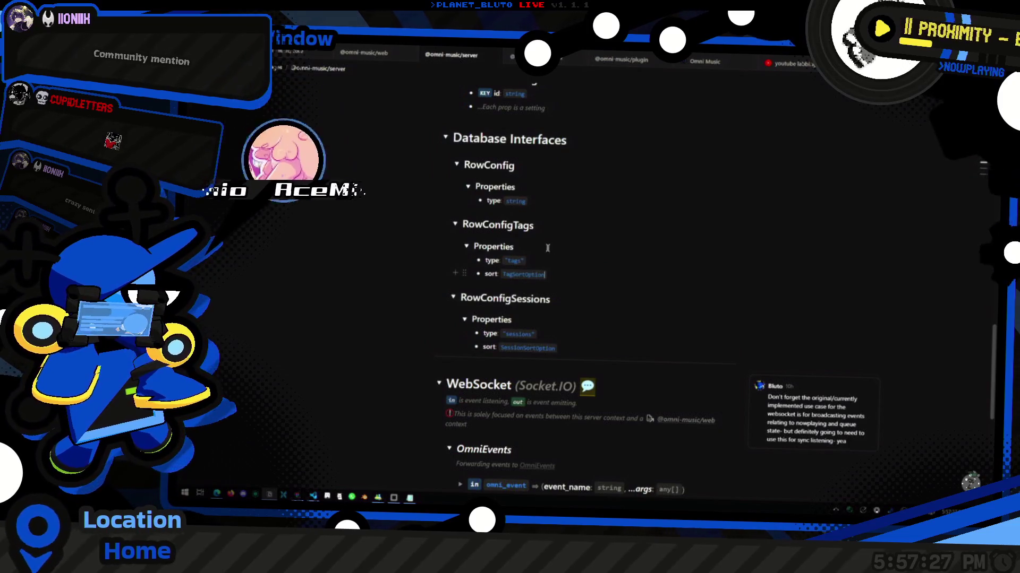
{"action": "key", "text": "Escape"}
{"action": "left_click", "coordinate": [579, 278]}
Add a '## >' toggle heading titled TagSortOption in plain, default-coloured text.
{"action": "key", "text": "Return"}
{"action": "key", "text": "Return"}
{"action": "key", "text": "Return"}
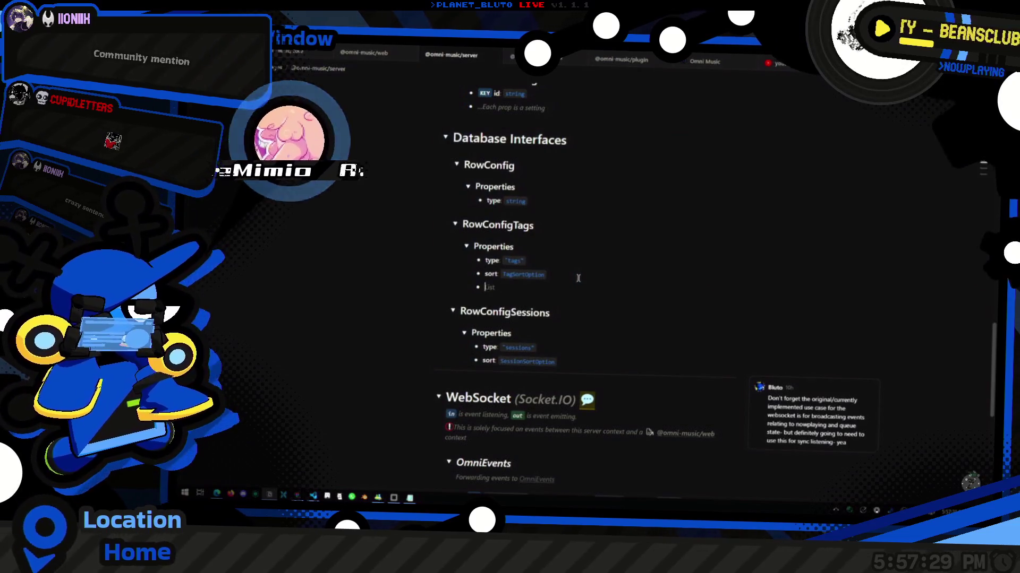
{"action": "type", "text": "## >"}
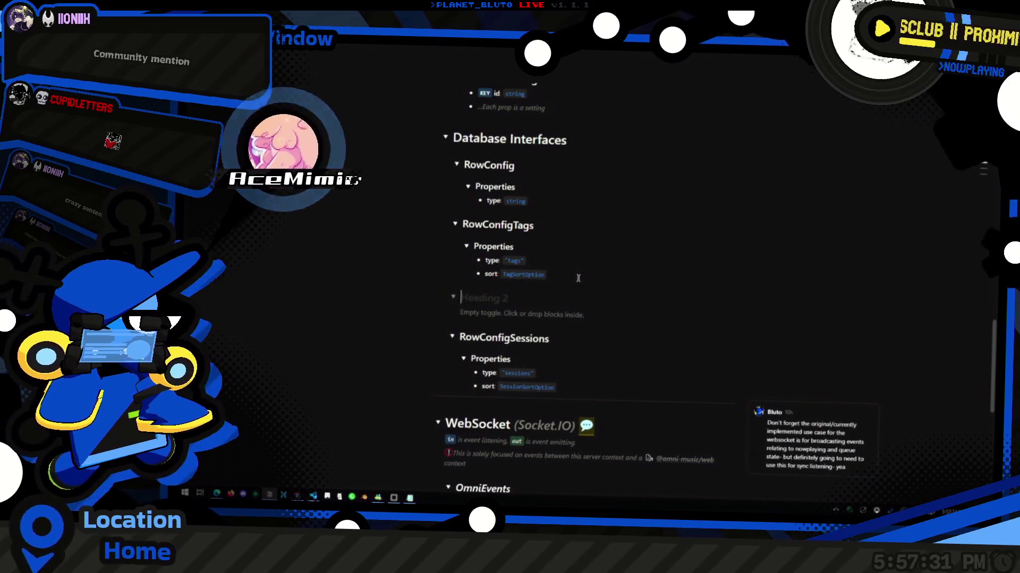
{"action": "key", "text": "ctrl+v"}
{"action": "key", "text": "shift+Home"}
{"action": "key", "text": "ctrl+e"}
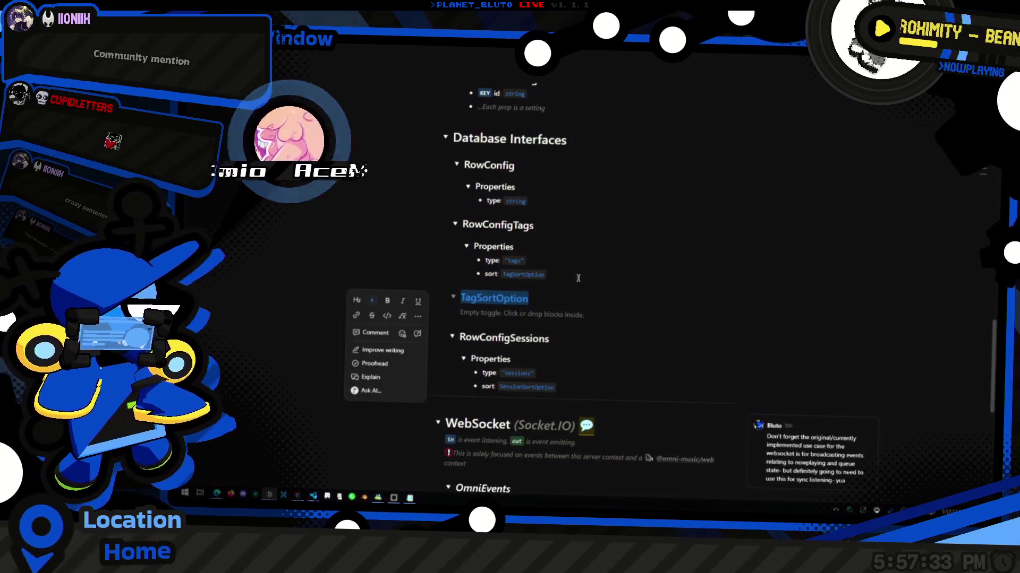
{"action": "left_click", "coordinate": [378, 306]}
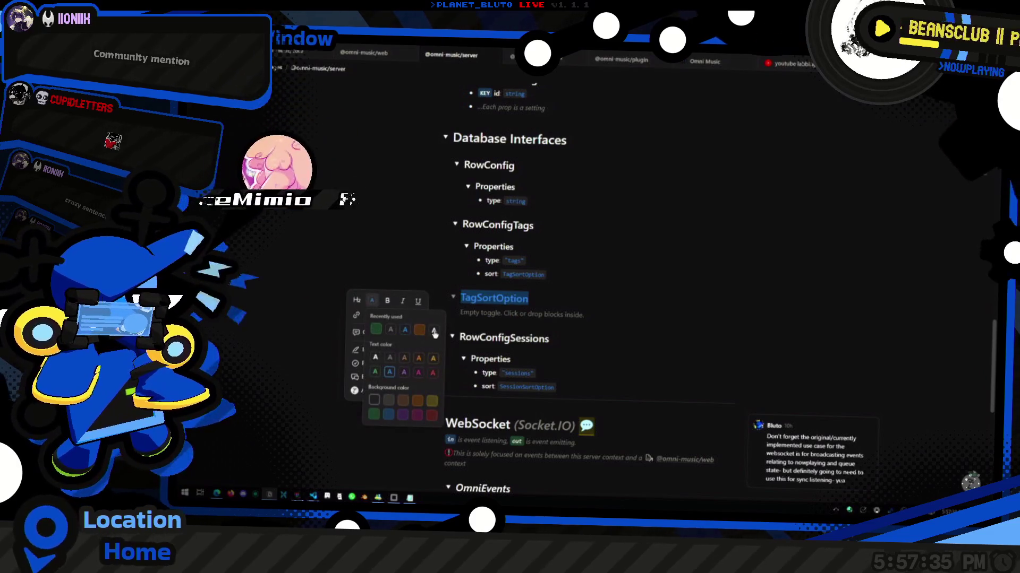
{"action": "left_click", "coordinate": [376, 356]}
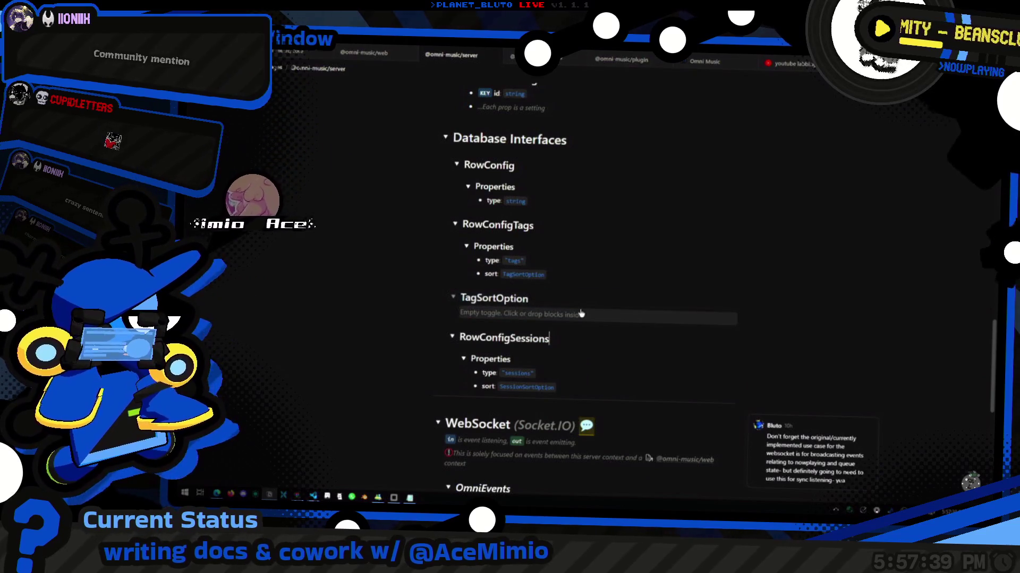
Copy RowConfigTags' Properties into the TagSortOption toggle and delete its type bullet.
{"action": "left_click_drag", "start_coordinate": [353, 232], "coordinate": [477, 278]}
{"action": "key", "text": "ctrl+c"}
{"action": "left_click", "coordinate": [521, 314]}
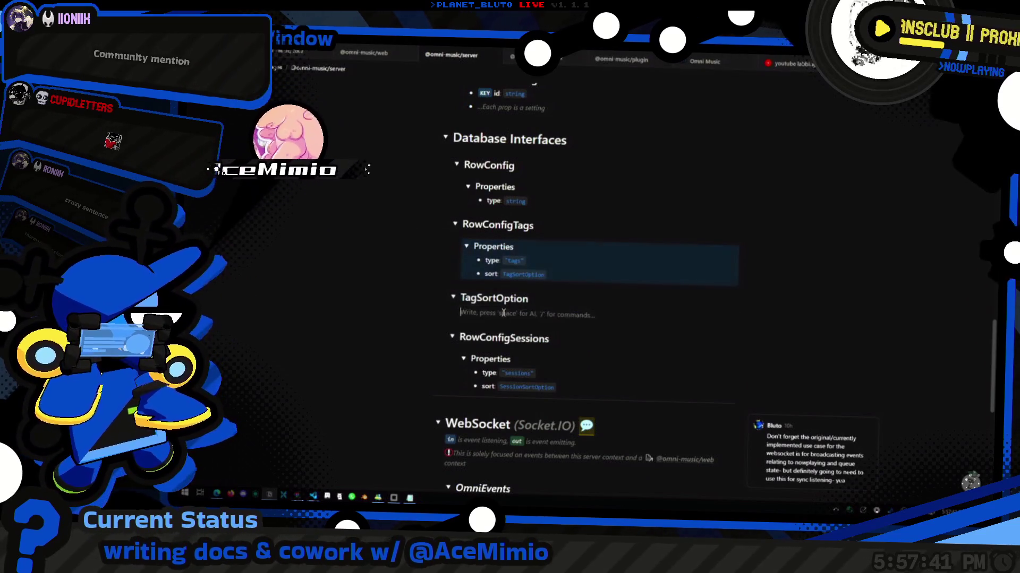
{"action": "key", "text": "ctrl+v"}
{"action": "left_click", "coordinate": [465, 320]}
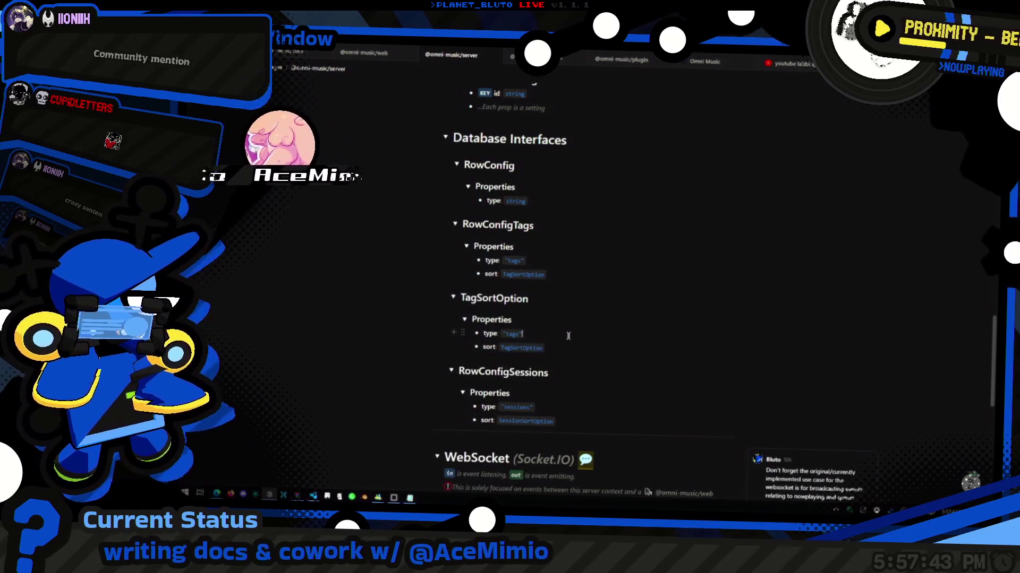
{"action": "key", "text": "BackSpace"}
{"action": "key", "text": "BackSpace"}
{"action": "key", "text": "BackSpace"}
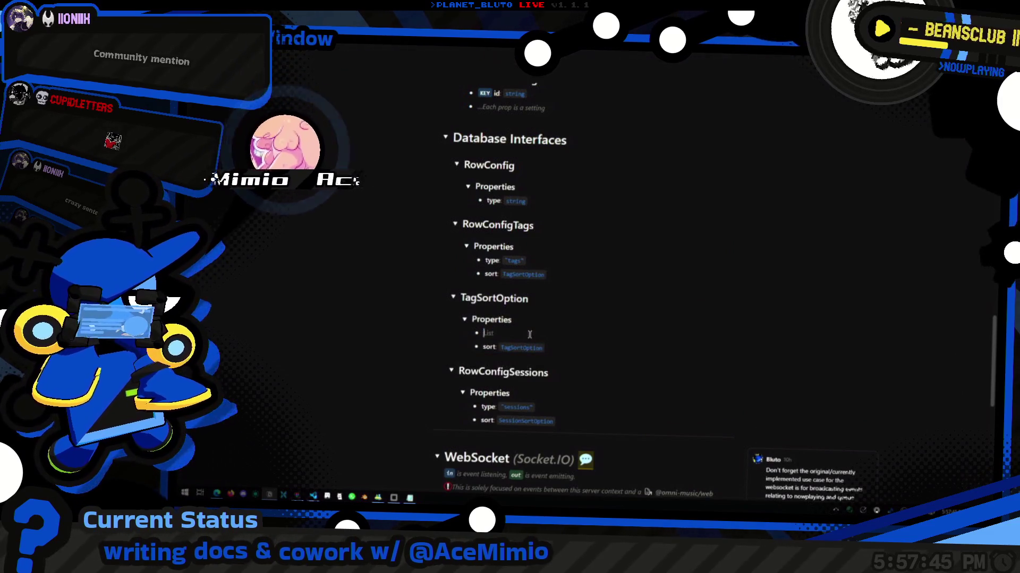
{"action": "key", "text": "Right"}
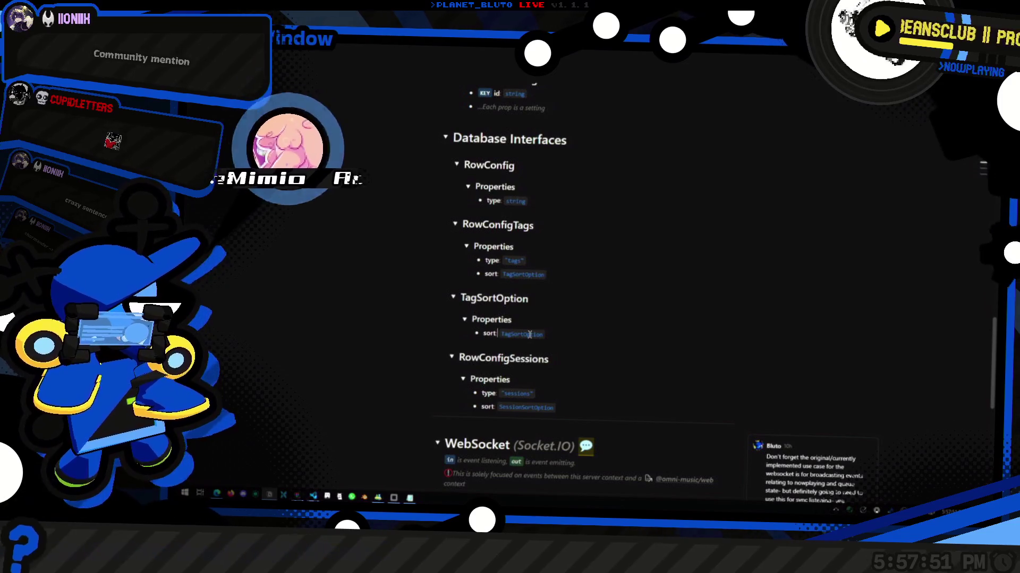
{"action": "key", "text": "alt+Tab"}
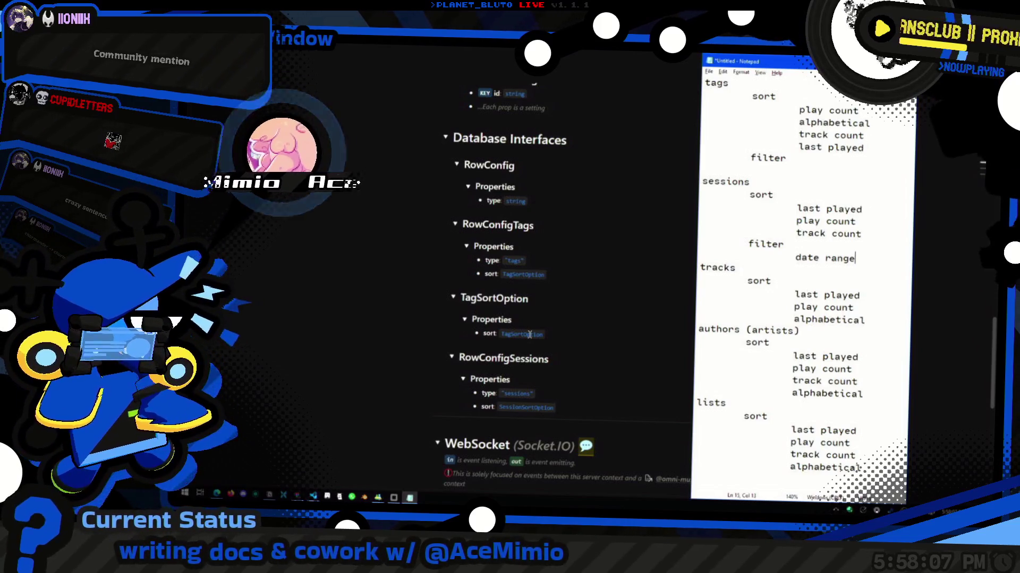
Rename the heading to RowSortOption and move RowConfigSessions above it.
{"action": "left_click", "coordinate": [476, 296]}
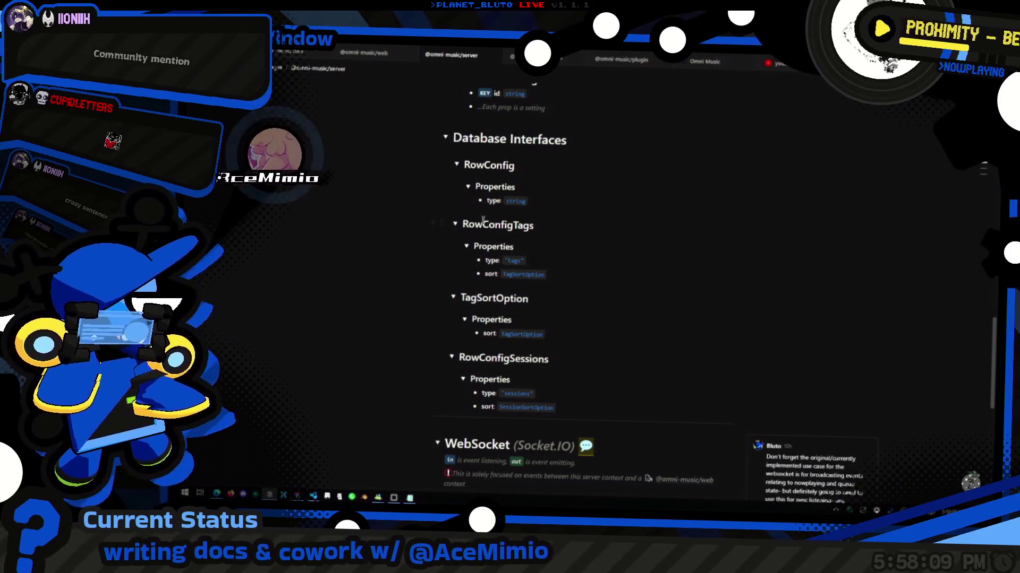
{"action": "left_click", "coordinate": [434, 223]}
{"action": "left_click", "coordinate": [473, 309]}
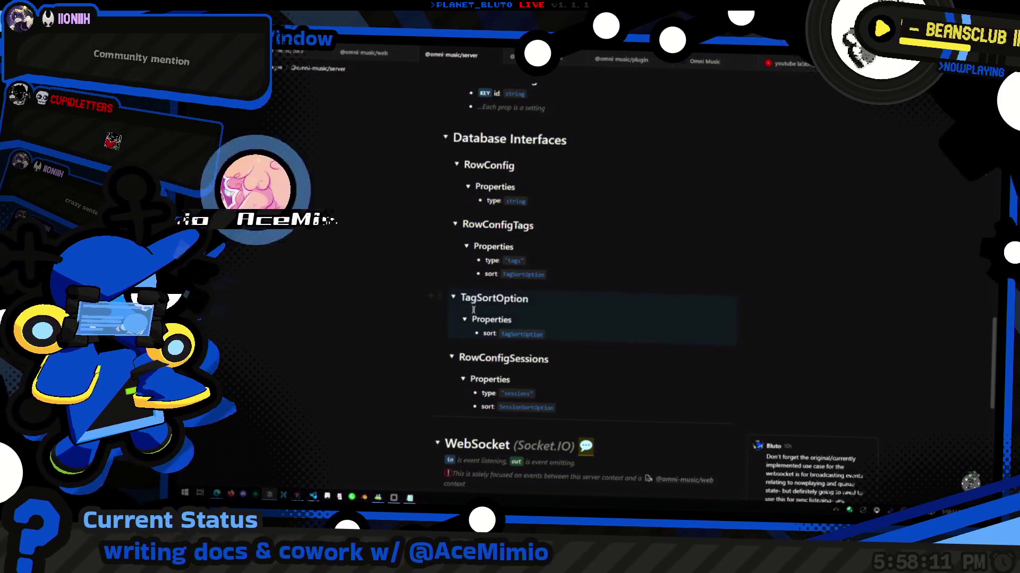
{"action": "left_click", "coordinate": [473, 310]}
{"action": "type", "text": "Row"}
{"action": "left_click_drag", "start_coordinate": [440, 356], "coordinate": [454, 290]}
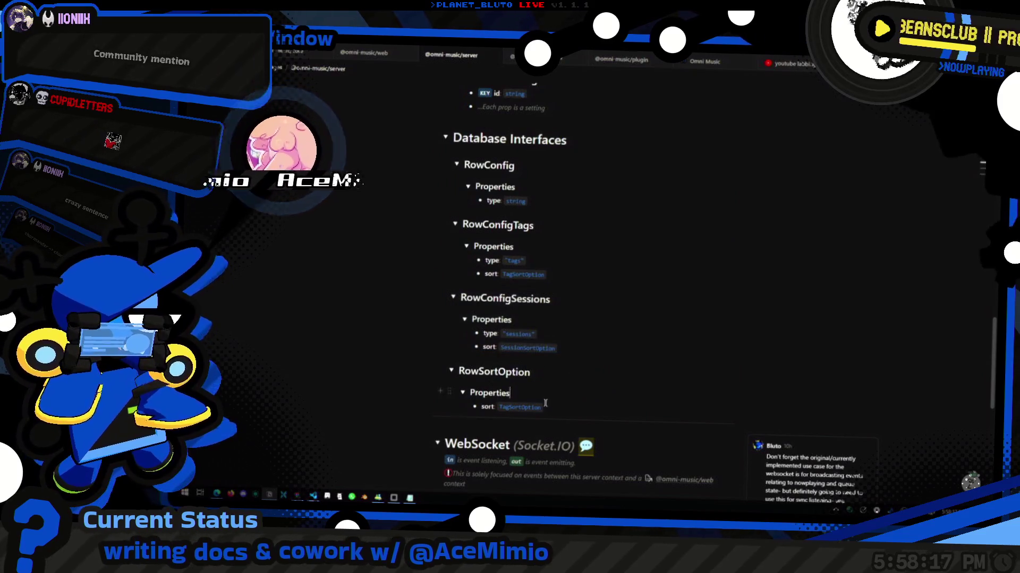
{"action": "double_click", "coordinate": [581, 408]}
Snap the Notepad notes to the screen's right half and make the window narrower.
{"action": "key", "text": "alt+Tab"}
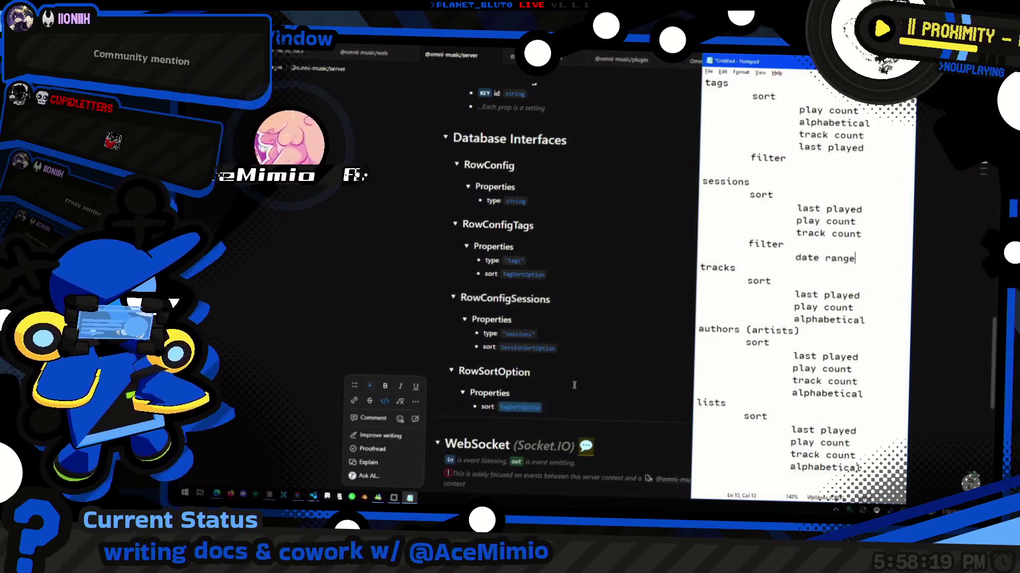
{"action": "left_click", "coordinate": [561, 375]}
{"action": "key", "text": "alt+Tab"}
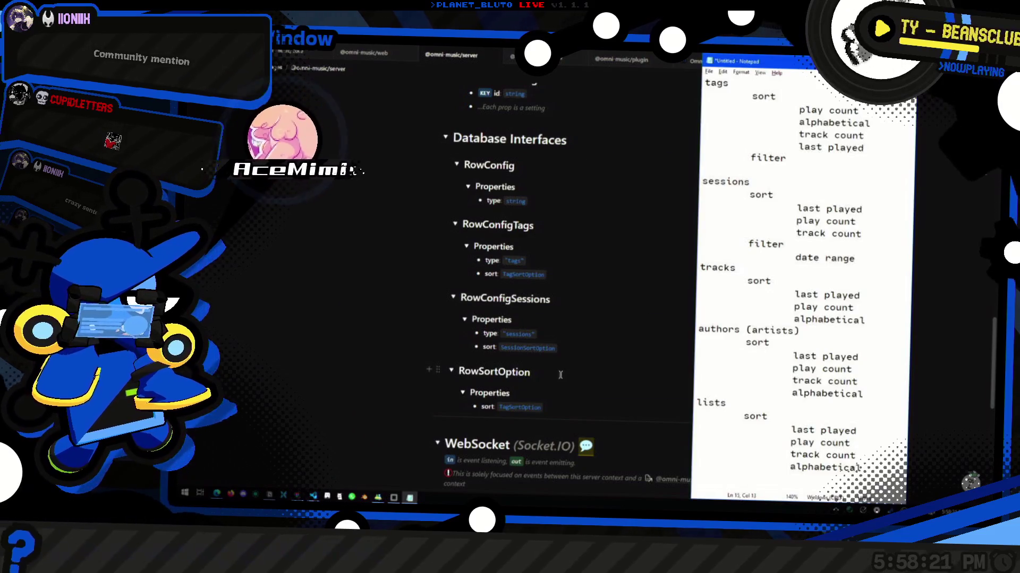
{"action": "mouse_move", "coordinate": [745, 65]}
{"action": "left_mouse_down"}
{"action": "mouse_move", "coordinate": [783, 87]}
{"action": "mouse_move", "coordinate": [813, 125]}
{"action": "mouse_move", "coordinate": [828, 292]}
{"action": "mouse_move", "coordinate": [850, 160]}
{"action": "left_mouse_up"}
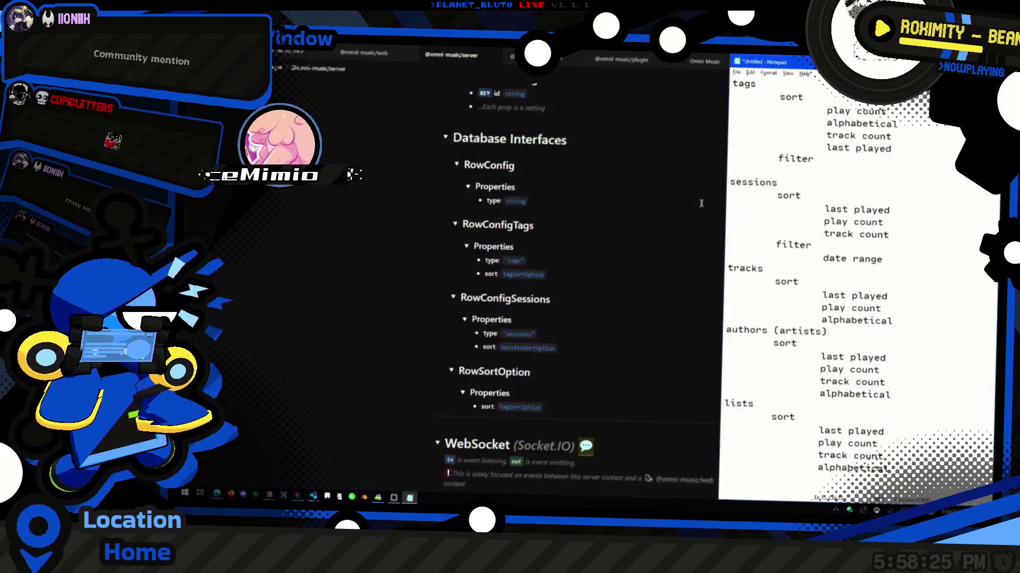
{"action": "mouse_move", "coordinate": [722, 214]}
{"action": "left_mouse_down"}
{"action": "mouse_move", "coordinate": [818, 215]}
{"action": "mouse_move", "coordinate": [797, 217]}
{"action": "left_mouse_up"}
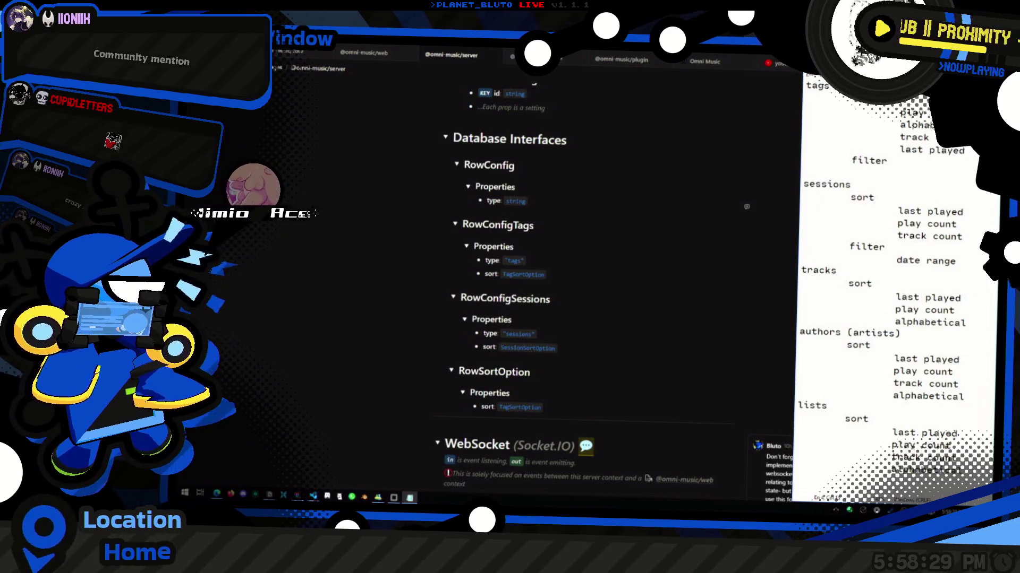
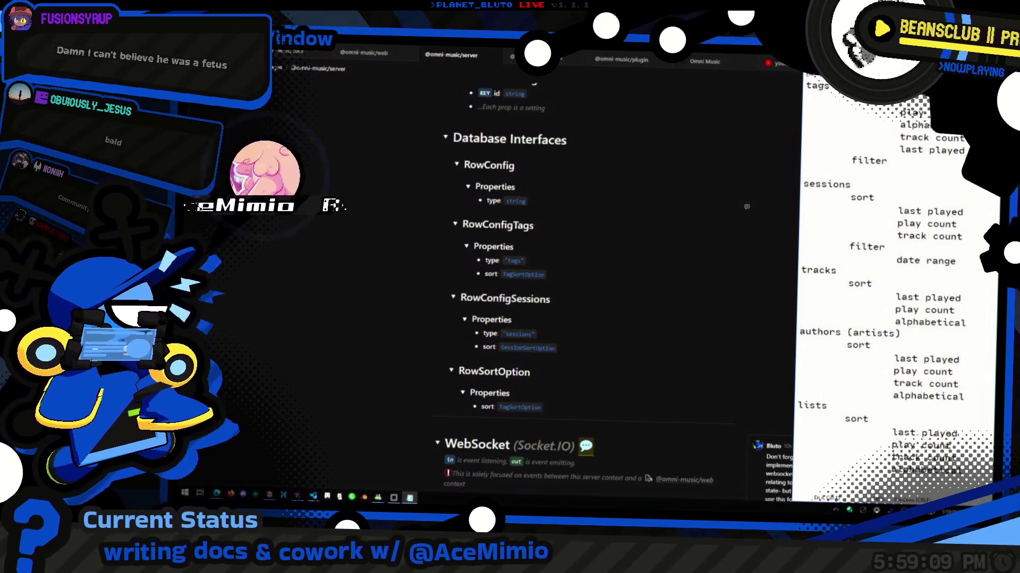
Change the RowSortOption heading to PlayCountSortOption by adding PlayCount and deleting Row.
{"action": "type", "text": "PlayCount"}
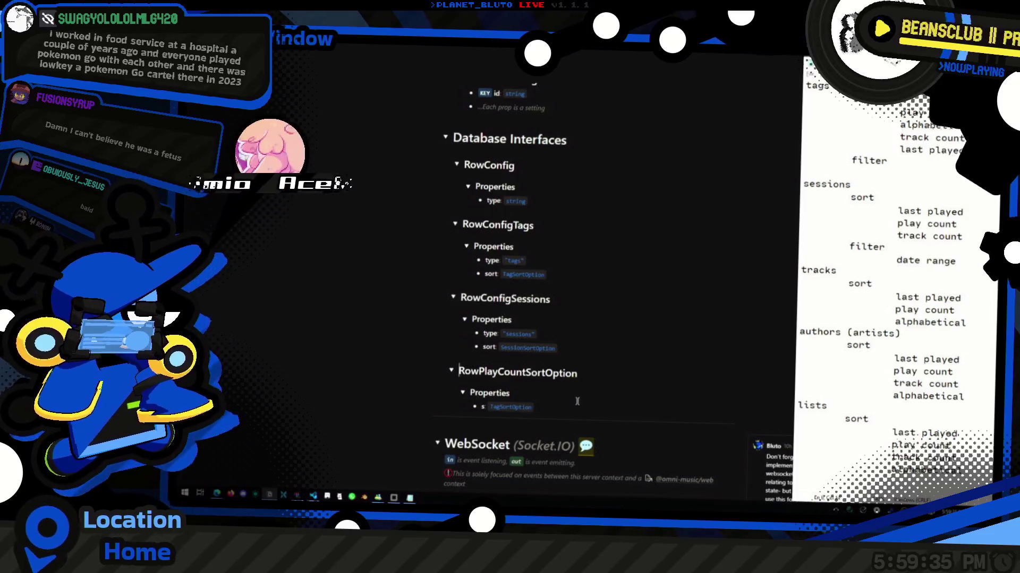
{"action": "key", "text": "Home"}
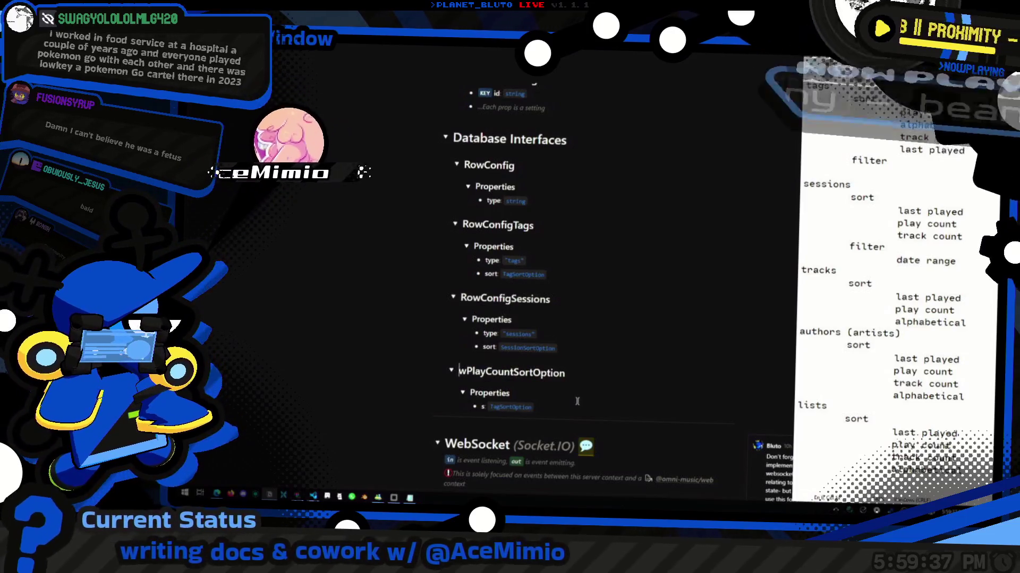
{"action": "key", "text": "Delete"}
{"action": "key", "text": "Delete"}
{"action": "key", "text": "Delete"}
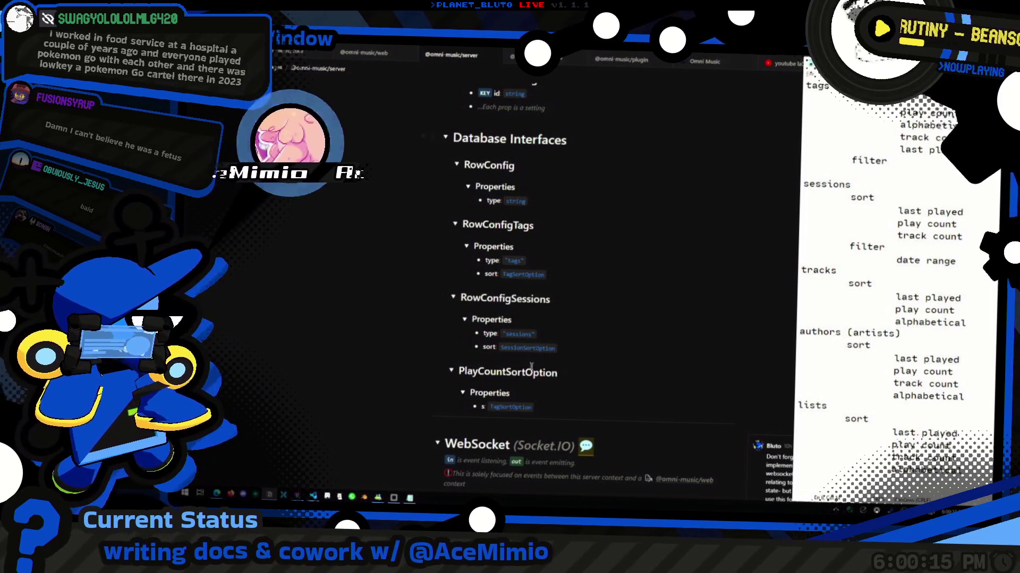
{"action": "left_click_drag", "start_coordinate": [531, 367], "coordinate": [483, 407]}
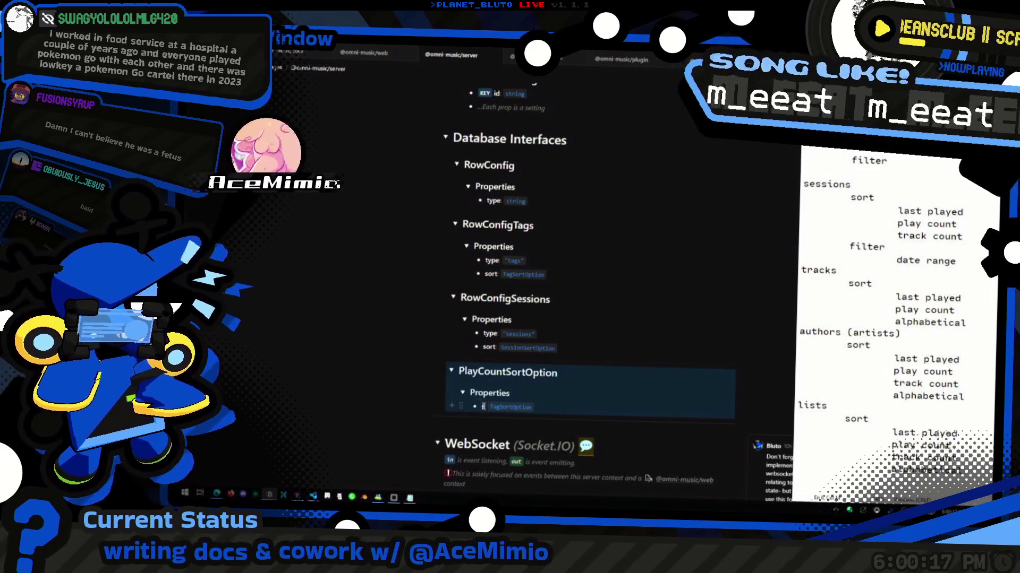
Change the ascending property's type from TagSortOption to boolean.
{"action": "left_click", "coordinate": [483, 407]}
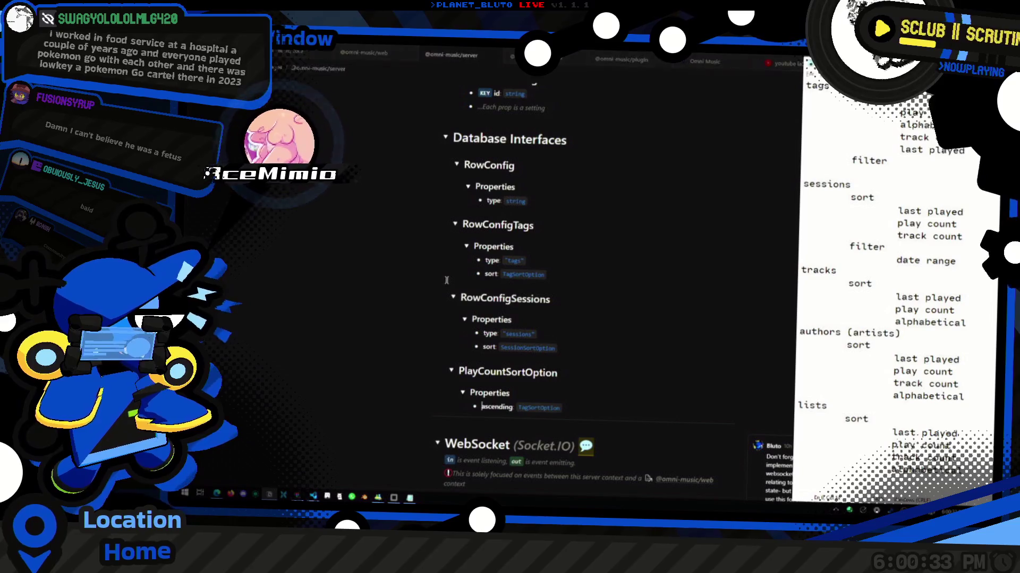
{"action": "key", "text": "ctrl+shift+Left"}
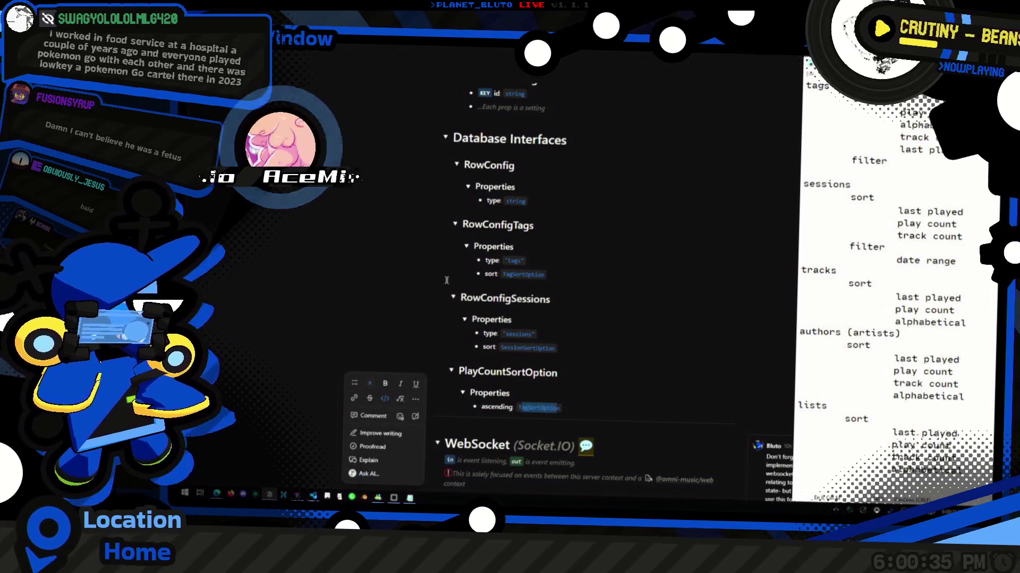
{"action": "type", "text": "boolean"}
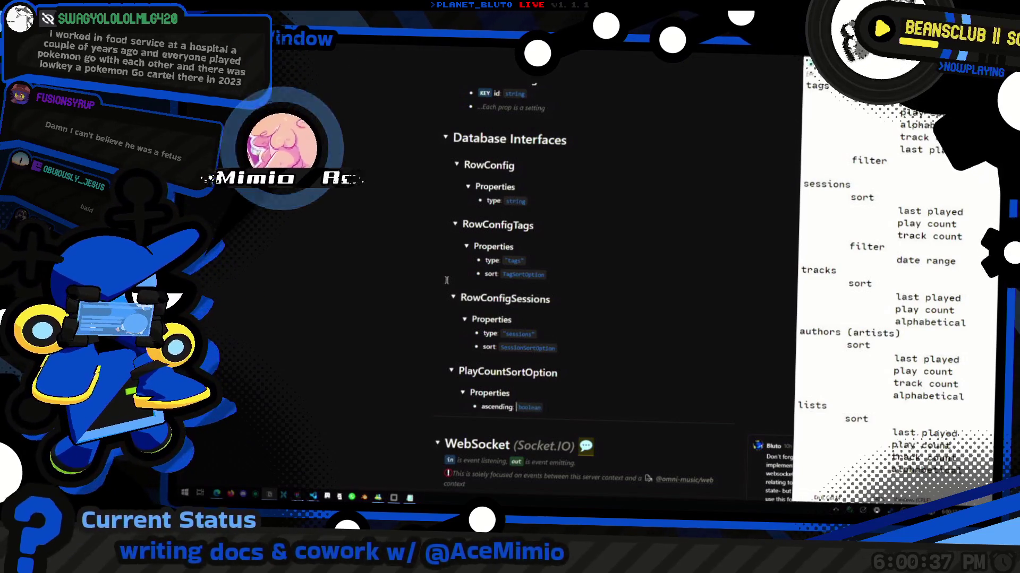
Duplicate the ascending: boolean bullet, then erase the duplicate back to an empty line.
{"action": "key", "text": "ctrl+d"}
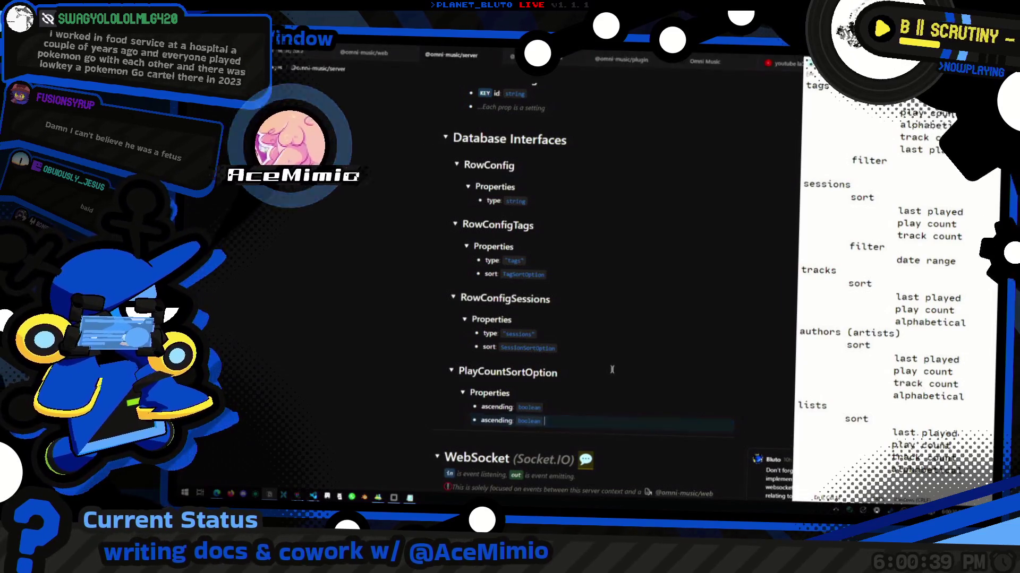
{"action": "key", "text": "ctrl+shift+Left"}
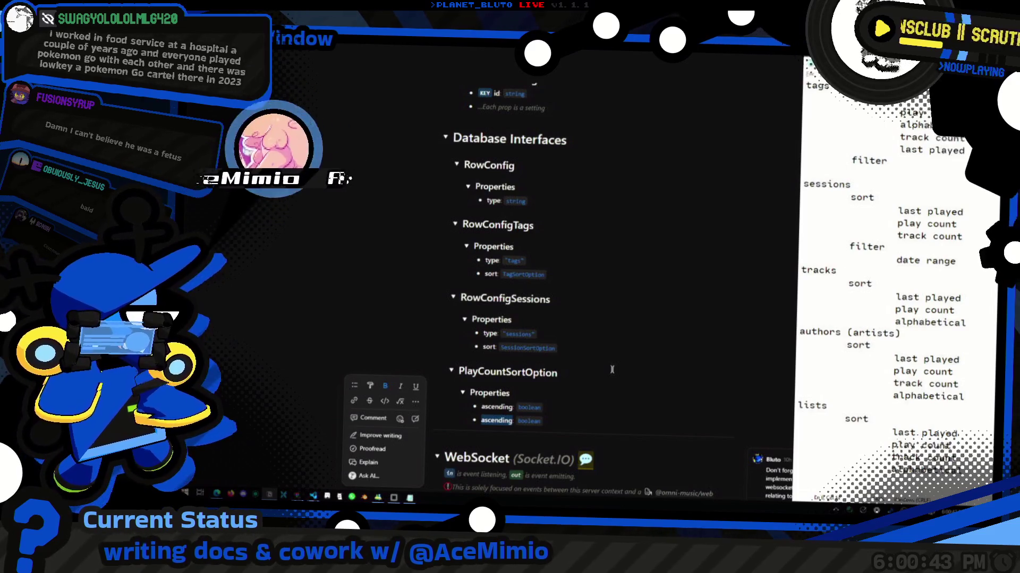
{"action": "key", "text": "BackSpace"}
{"action": "key", "text": "ctrl+shift+Left"}
{"action": "key", "text": "BackSpace"}
{"action": "key", "text": "BackSpace"}
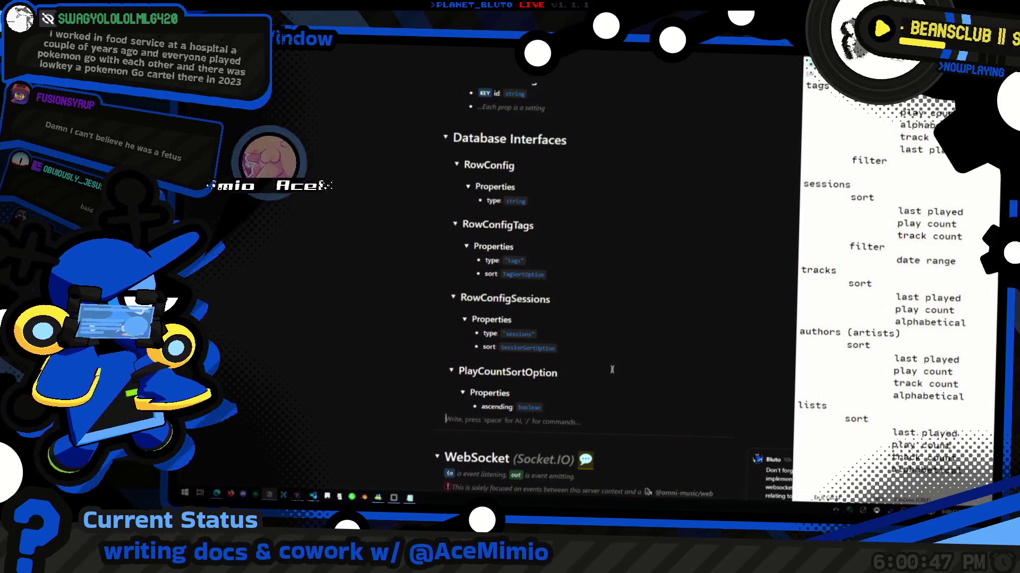
{"action": "key", "text": "BackSpace"}
{"action": "scroll", "coordinate": [508, 318], "scroll_direction": "down", "scroll_amount": 1}
Add a SortOption toggle line above the PlayCountSortOption heading, then delete it again.
{"action": "left_click", "coordinate": [509, 319]}
{"action": "key", "text": "shift+End"}
{"action": "key", "text": "ctrl+c"}
{"action": "key", "text": "Home"}
{"action": "key", "text": "Return"}
{"action": "key", "text": "Up"}
{"action": "key", "text": "ctrl+v"}
{"action": "key", "text": "ctrl+z"}
{"action": "key", "text": "ctrl+v"}
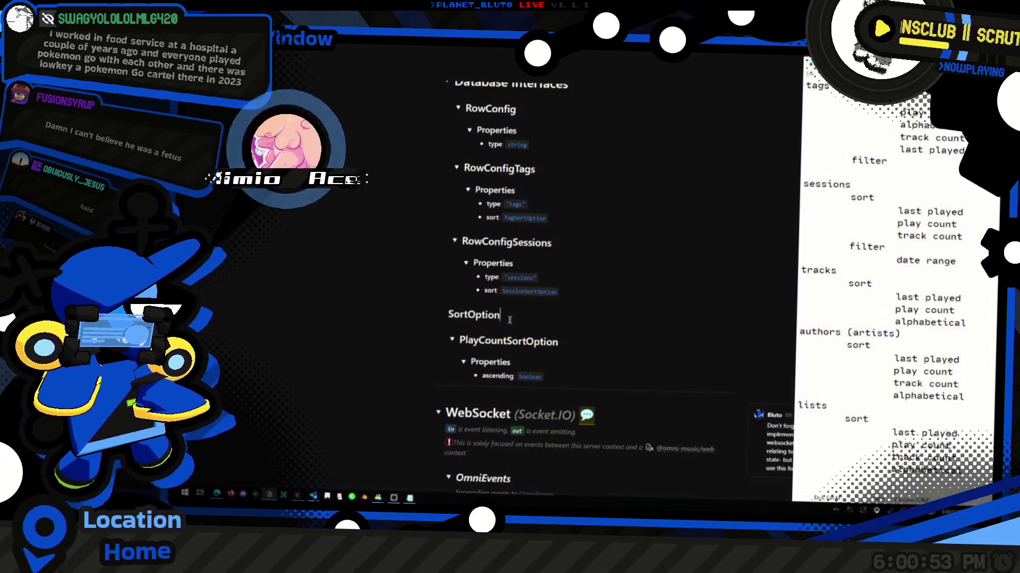
{"action": "type", "text": ">"}
{"action": "key", "text": "End"}
{"action": "key", "text": "Escape"}
{"action": "key", "text": "BackSpace"}
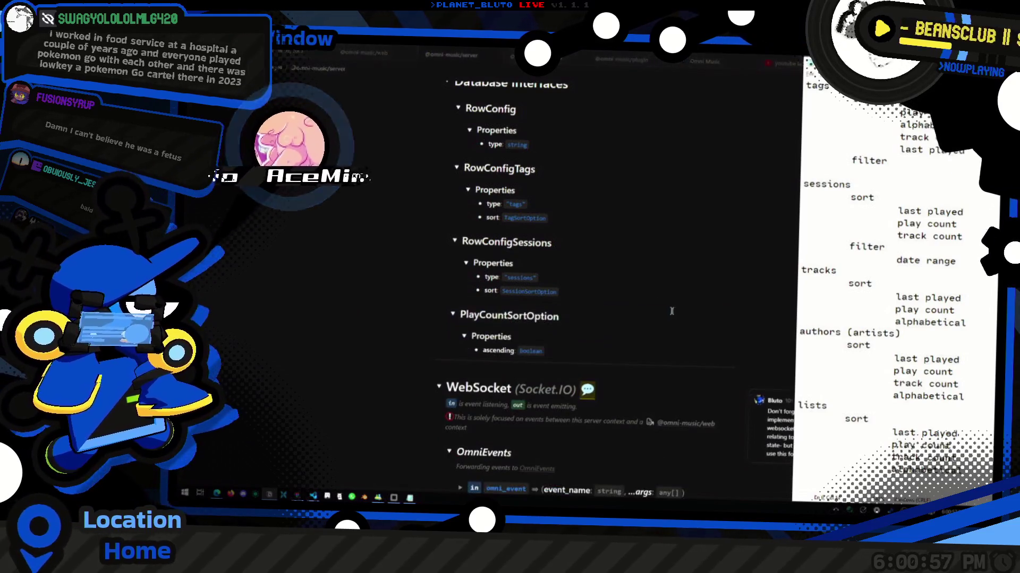
Duplicate PlayCountSortOption, expand the copy, and rename it AlphabeticalSortOption.
{"action": "key", "text": "ctrl+d"}
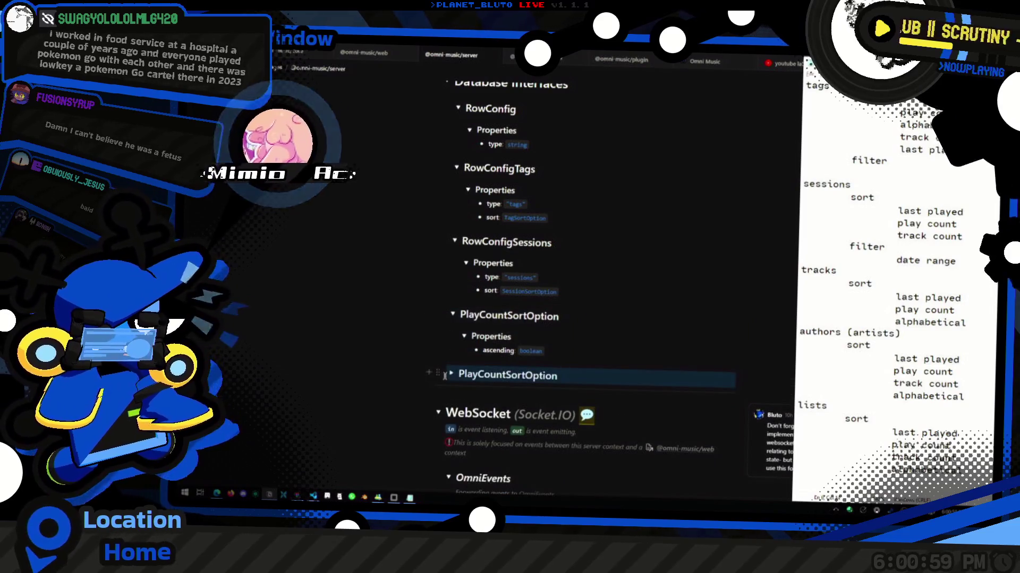
{"action": "left_click", "coordinate": [452, 374]}
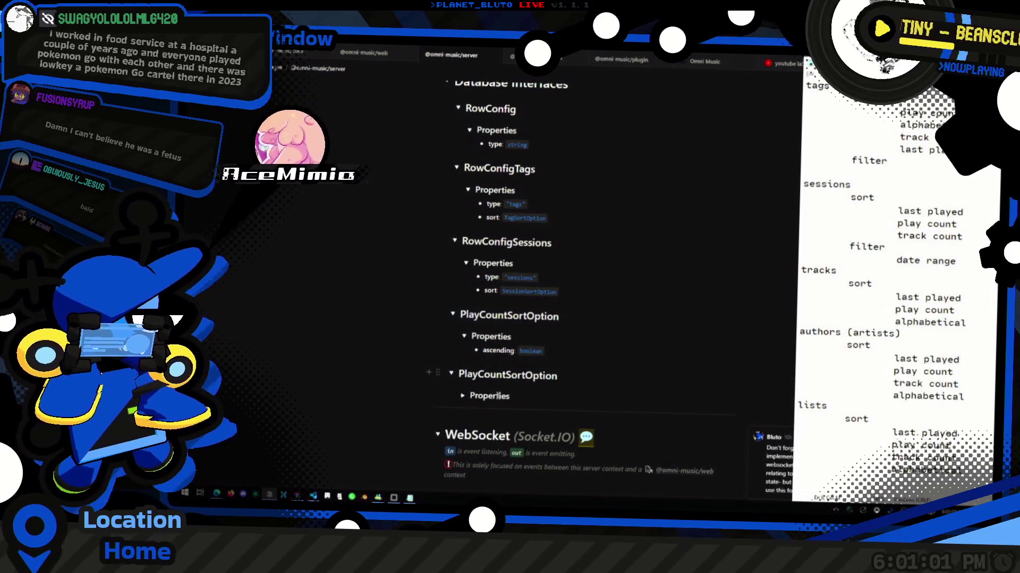
{"action": "left_click", "coordinate": [462, 396]}
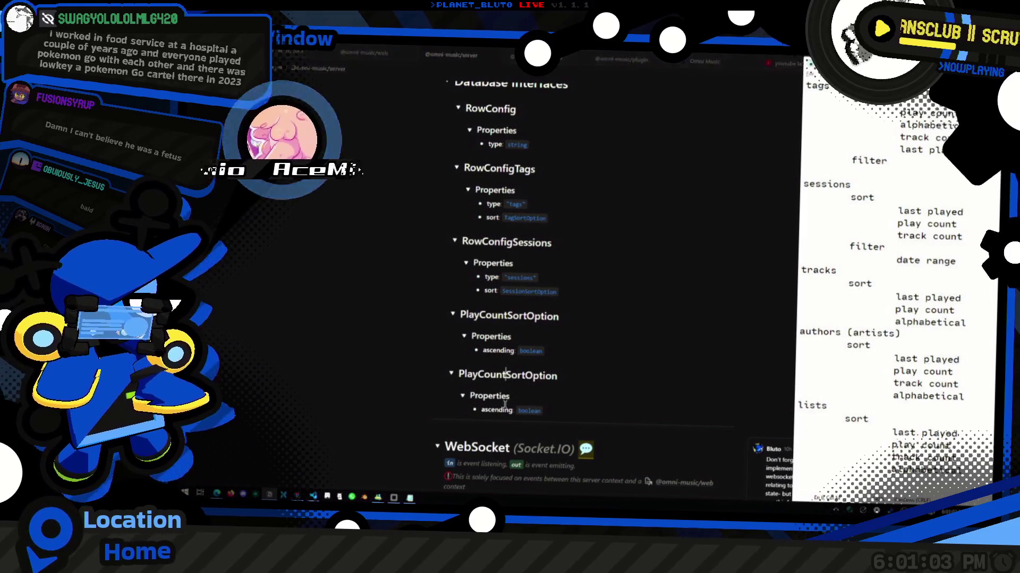
{"action": "left_click_drag", "start_coordinate": [506, 375], "coordinate": [459, 375]}
{"action": "type", "text": "Alpha"}
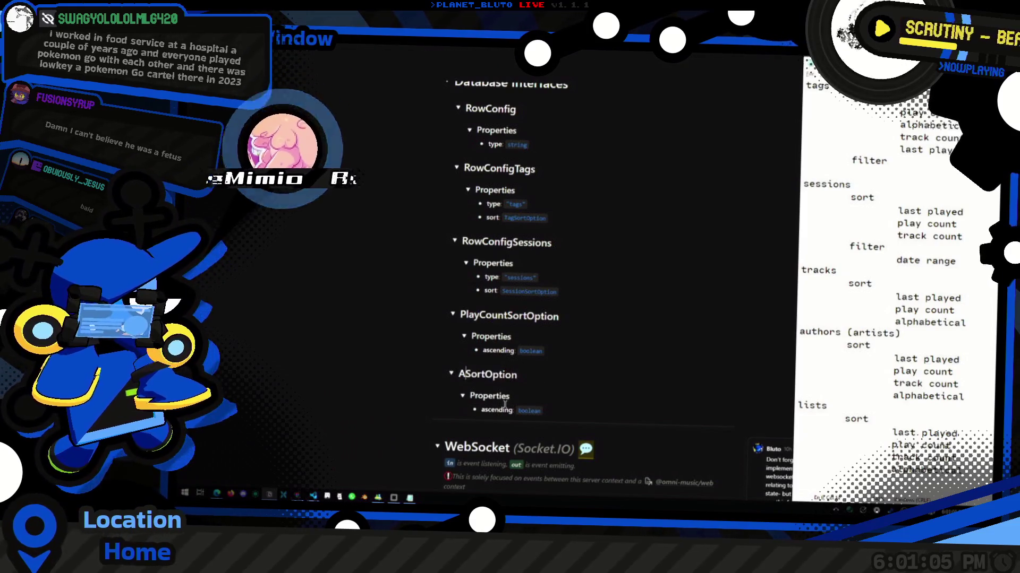
{"action": "type", "text": "betical"}
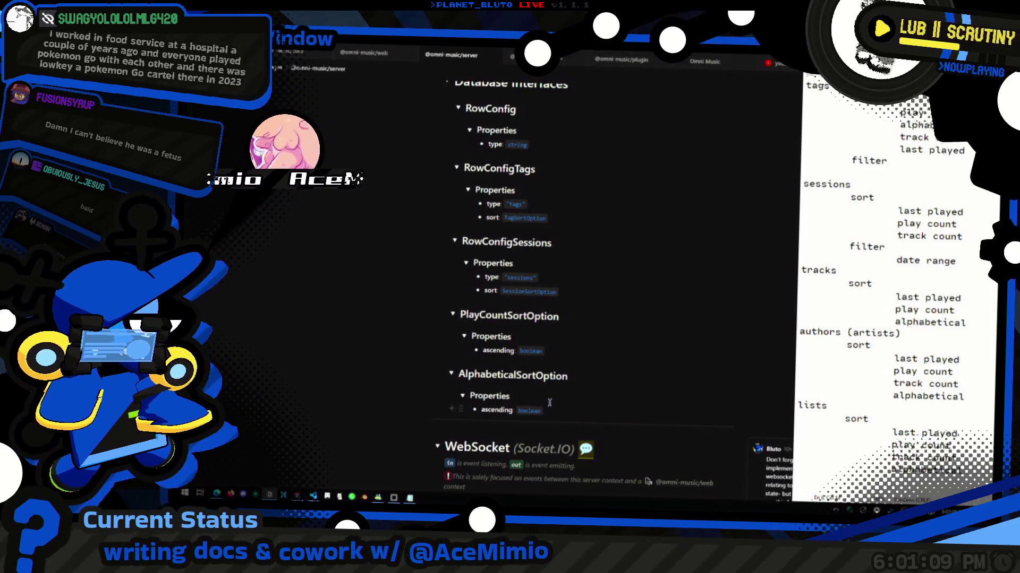
{"action": "left_click", "coordinate": [564, 416]}
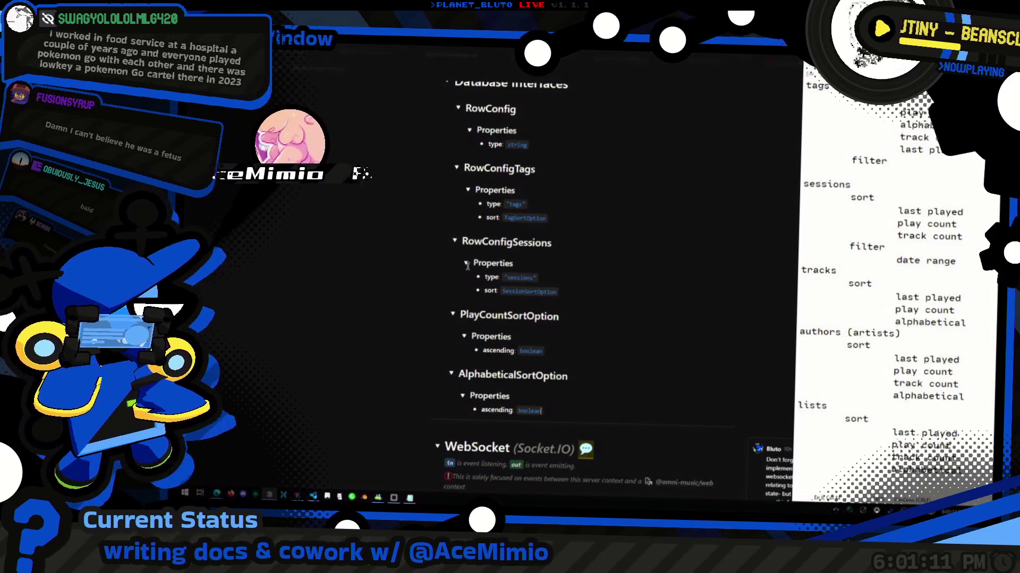
{"action": "left_click_drag", "start_coordinate": [564, 415], "coordinate": [580, 386]}
Duplicate AlphabeticalSortOption and rename the copy TrackCountSortOption.
{"action": "key", "text": "ctrl+d"}
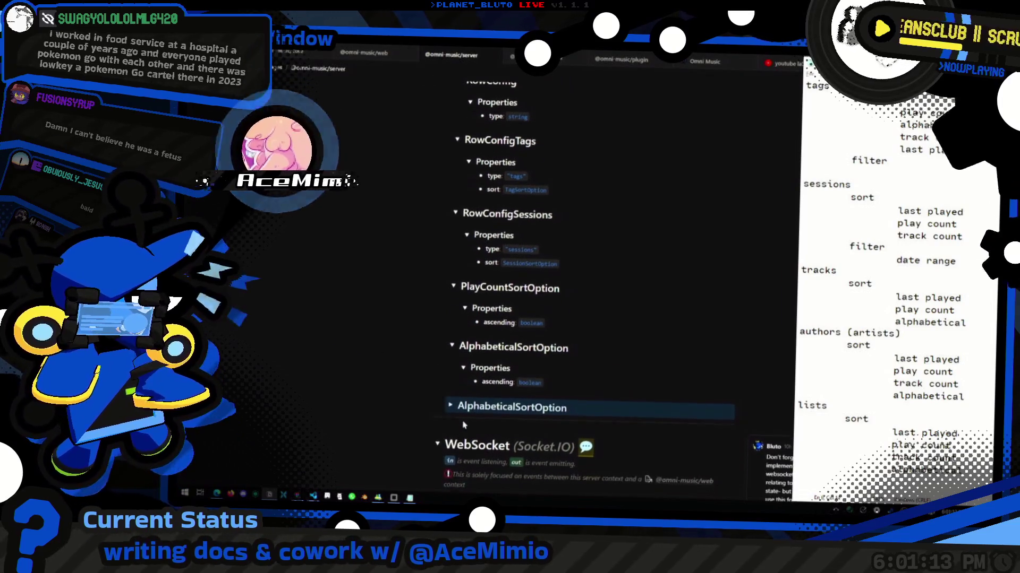
{"action": "scroll", "coordinate": [463, 429], "scroll_direction": "down", "scroll_amount": 2}
{"action": "left_click", "coordinate": [514, 323]}
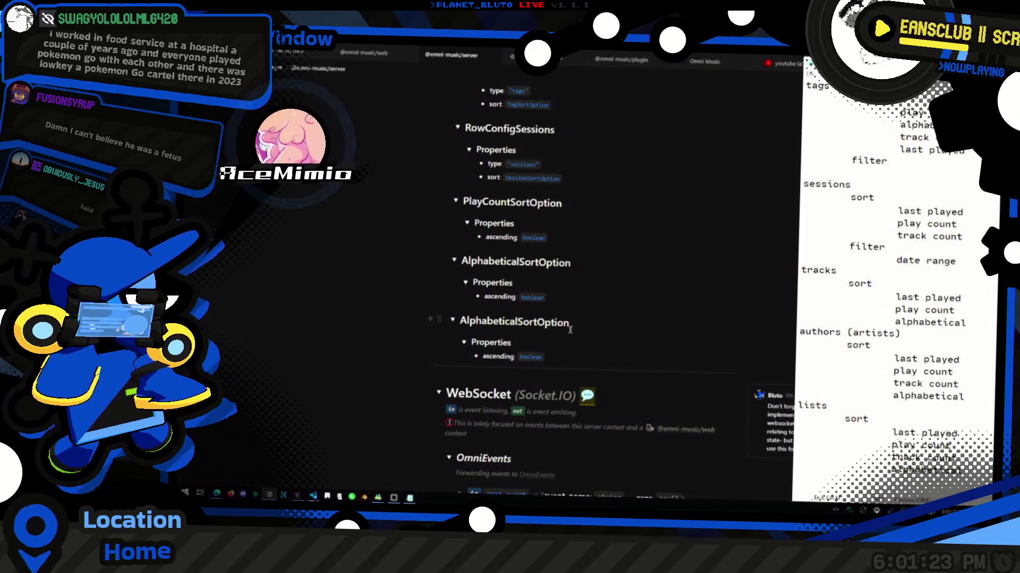
{"action": "key", "text": "shift+Home"}
{"action": "type", "text": "Track"}
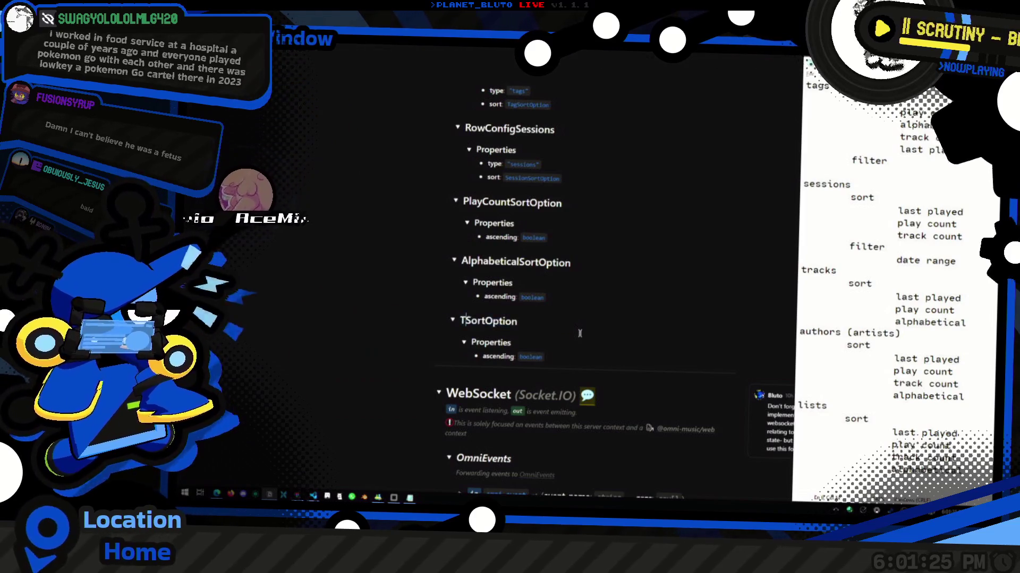
{"action": "type", "text": "Count"}
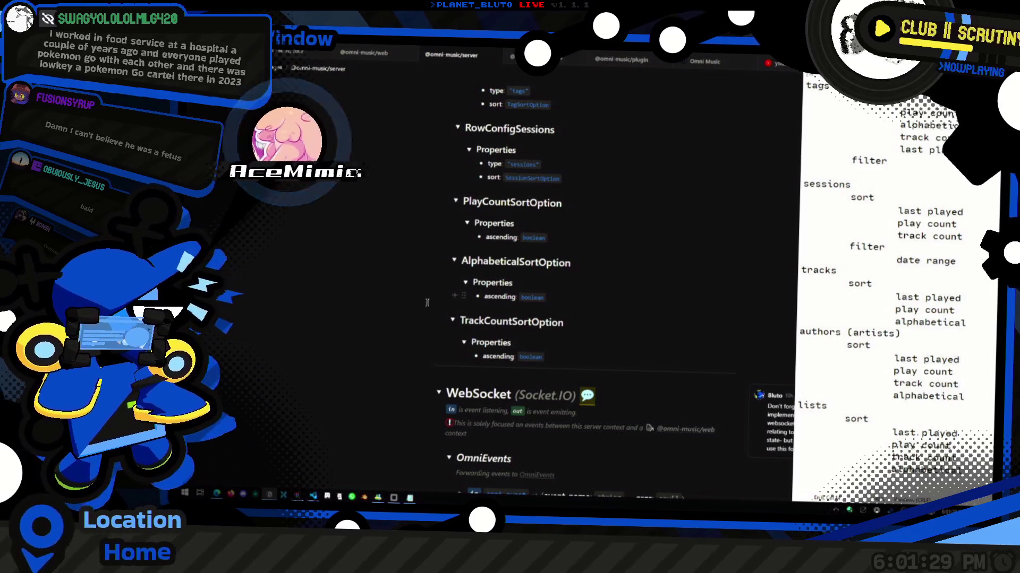
Duplicate TrackCountSortOption and rename the copy LastPlayedSortOption.
{"action": "key", "text": "ctrl+d"}
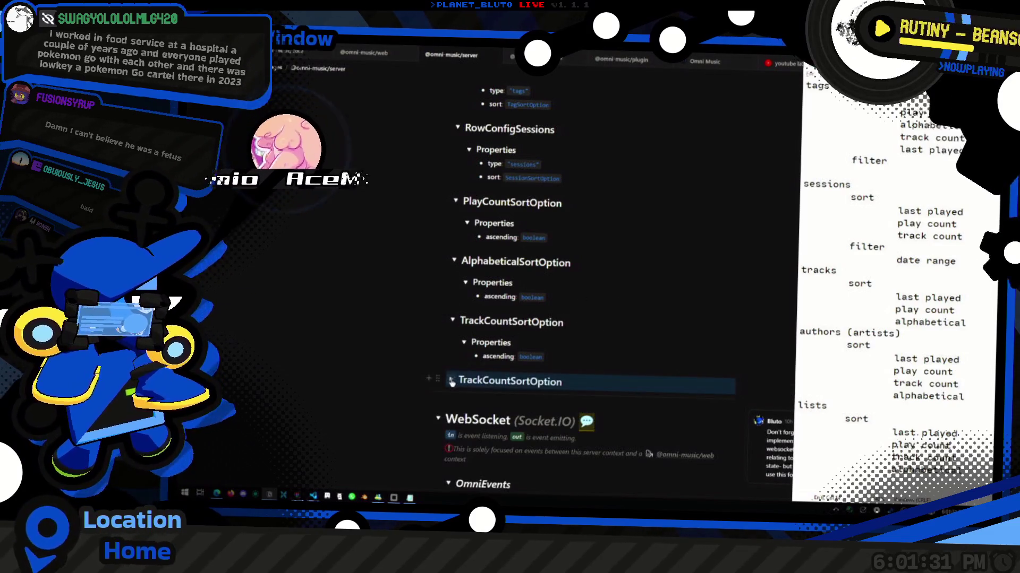
{"action": "left_click", "coordinate": [451, 381]}
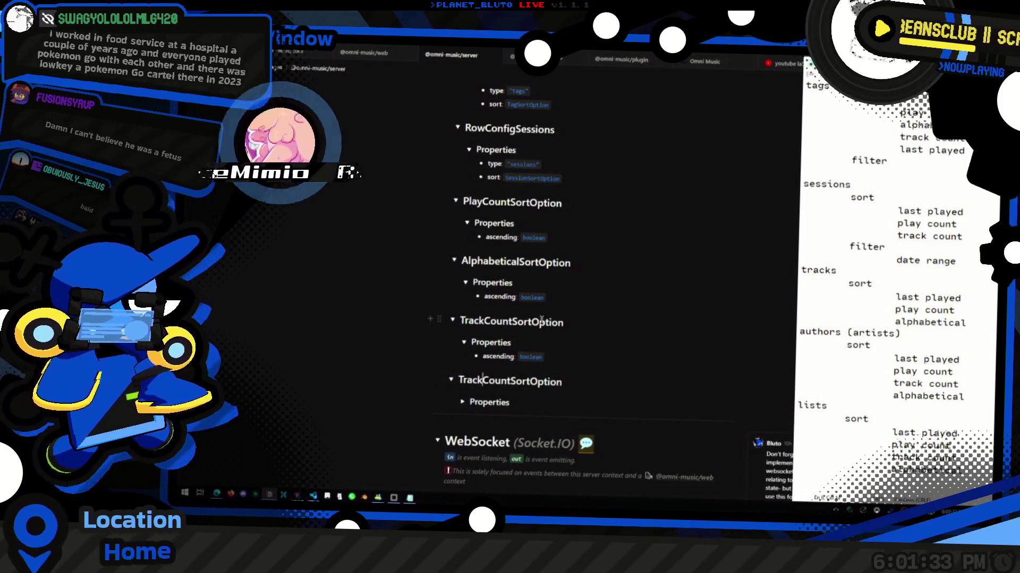
{"action": "key", "text": "shift+Home"}
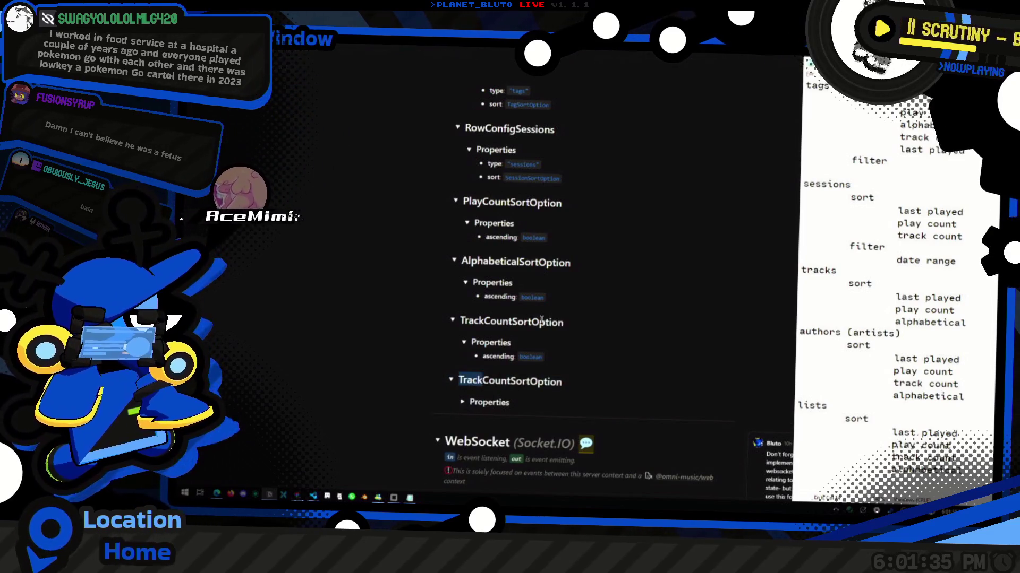
{"action": "key", "text": "End"}
{"action": "key", "text": "Left"}
{"action": "key", "text": "Left"}
{"action": "key", "text": "Left"}
{"action": "key", "text": "shift+Home"}
{"action": "type", "text": "Recent"}
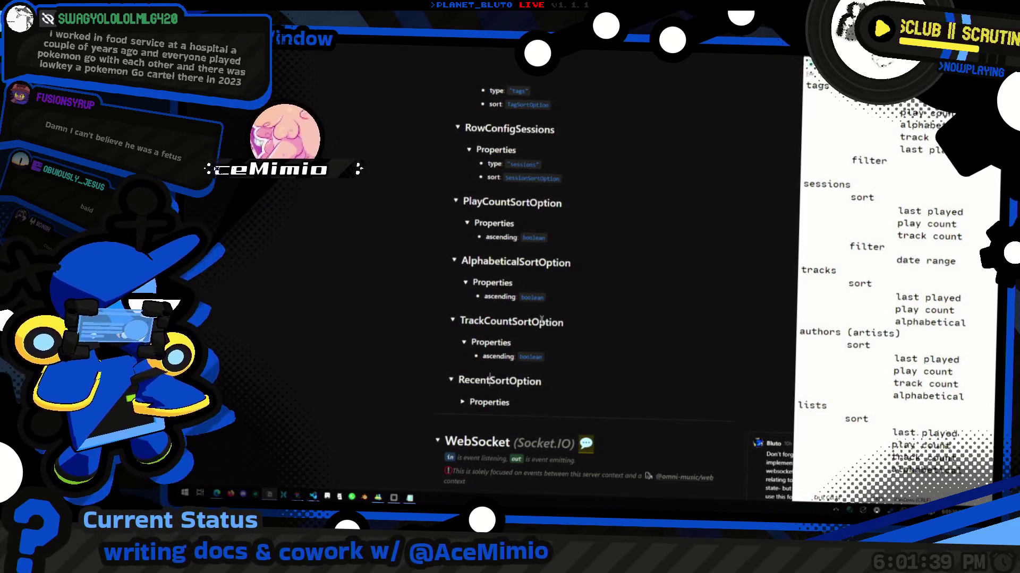
{"action": "key", "text": "BackSpace"}
{"action": "key", "text": "BackSpace"}
{"action": "key", "text": "BackSpace"}
{"action": "type", "text": "LastPlayed"}
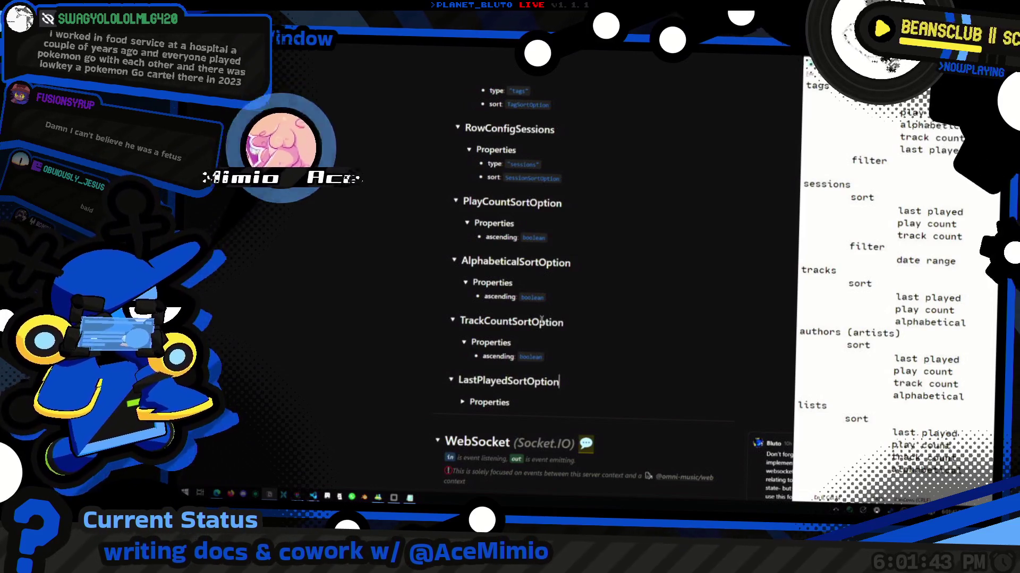
Expand LastPlayedSortOption's properties and add a second property bullet named filter.
{"action": "left_click", "coordinate": [462, 402]}
{"action": "left_click", "coordinate": [563, 419]}
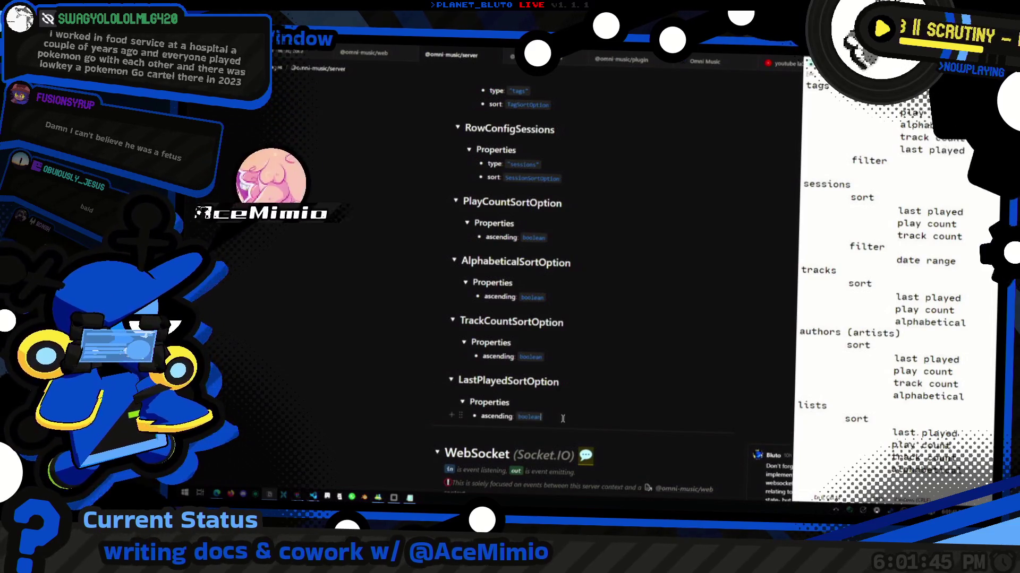
{"action": "key", "text": "ctrl+d"}
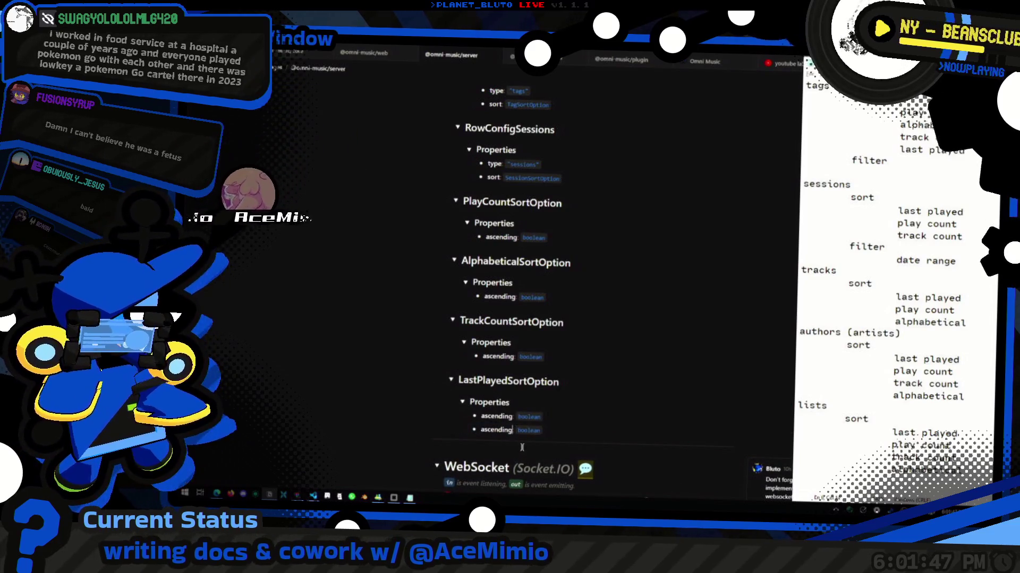
{"action": "key", "text": "ctrl+shift+Left"}
{"action": "type", "text": "filter"}
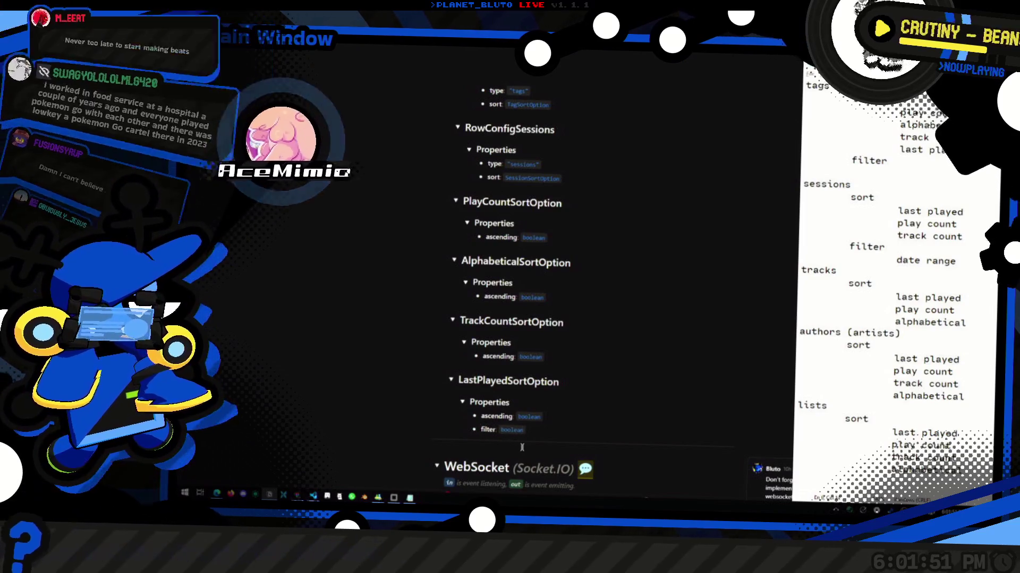
Rename the filter property to date_range and set its type to Date[].
{"action": "key", "text": "shift+End"}
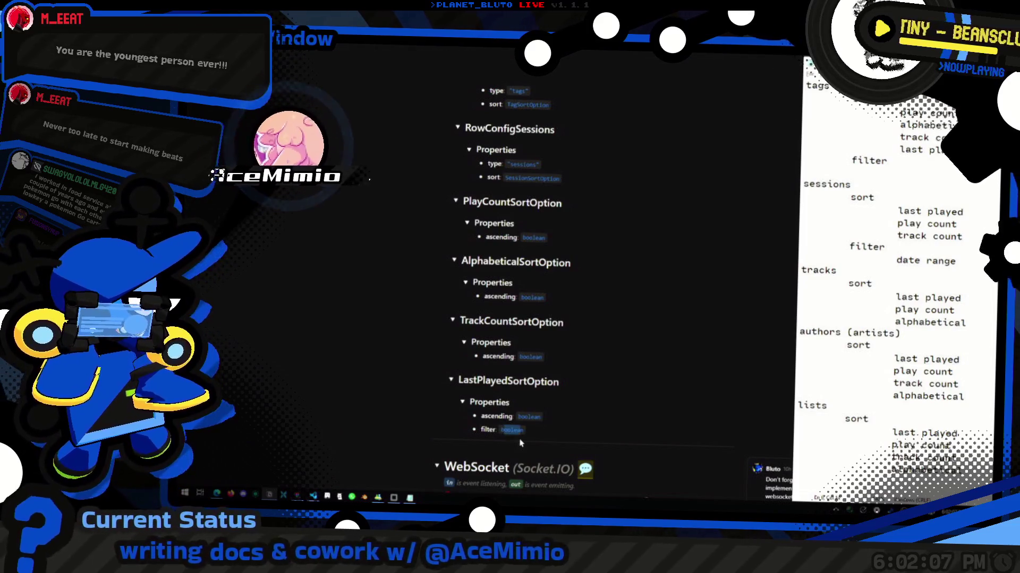
{"action": "type", "text": "bo"}
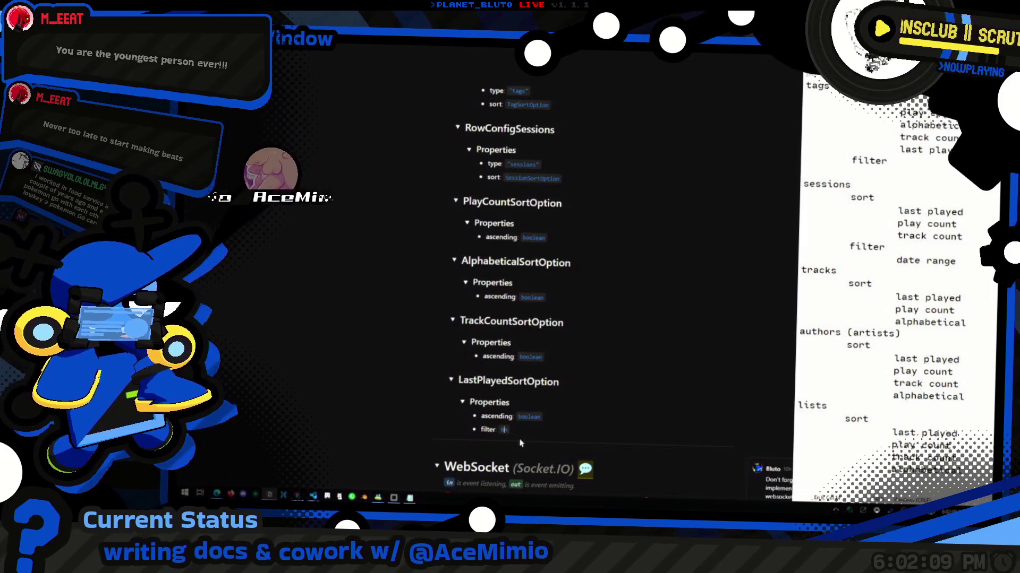
{"action": "key", "text": "BackSpace"}
{"action": "key", "text": "BackSpace"}
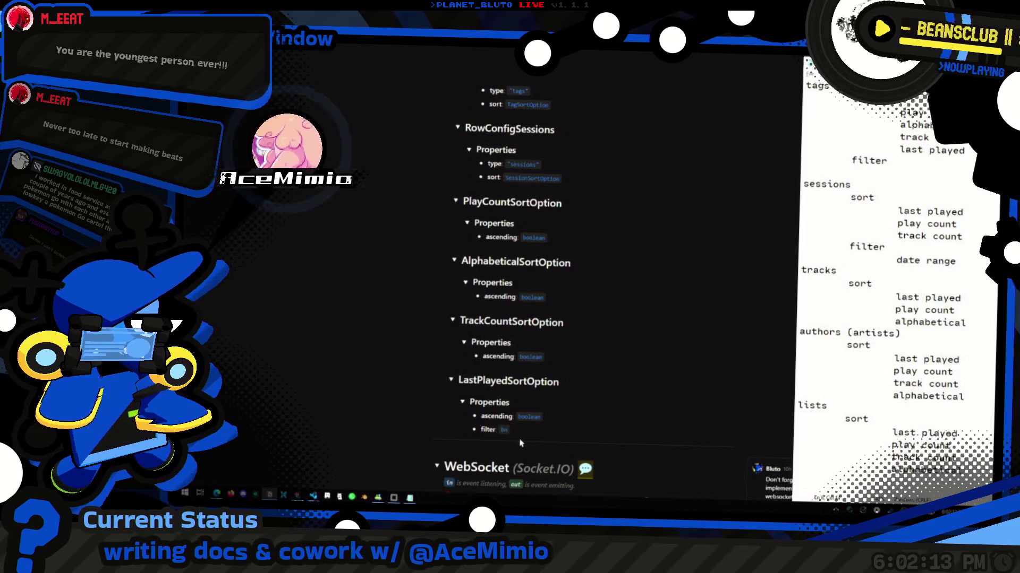
{"action": "key", "text": "BackSpace"}
{"action": "key", "text": "BackSpace"}
{"action": "key", "text": "BackSpace"}
{"action": "type", "text": "date_range"}
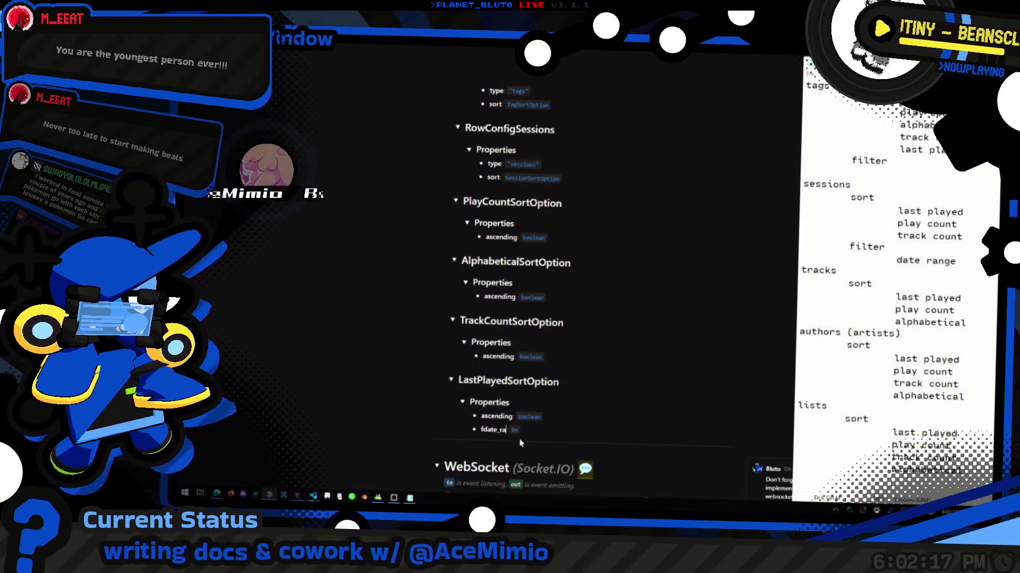
{"action": "key", "text": "Home"}
{"action": "key", "text": "Delete"}
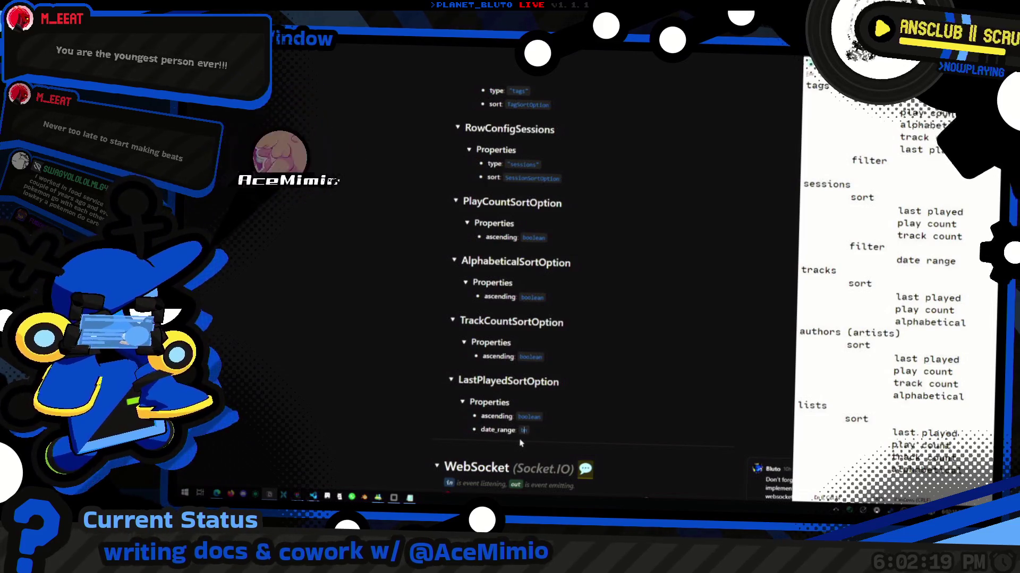
{"action": "type", "text": "D"}
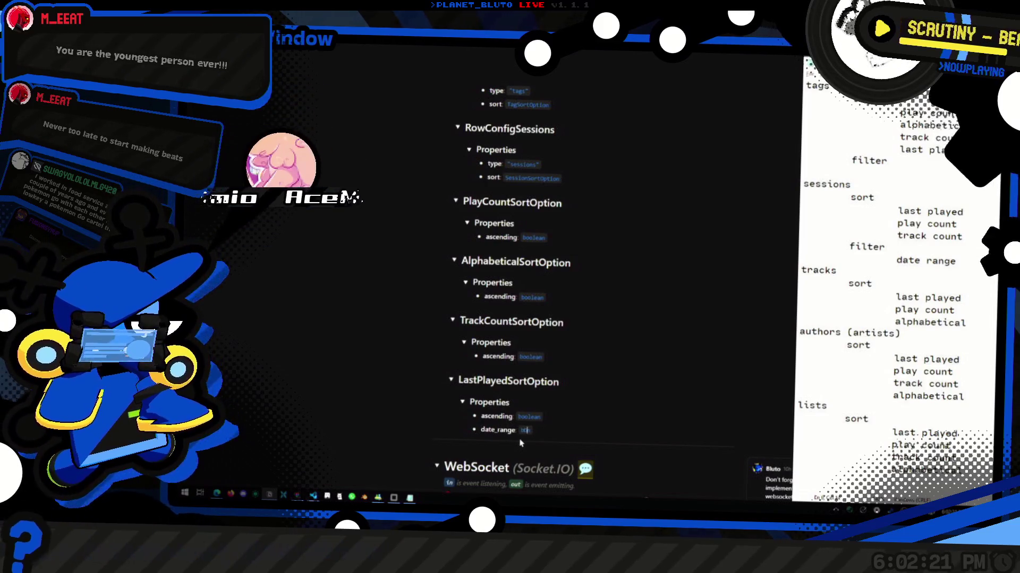
{"action": "type", "text": "ate[]"}
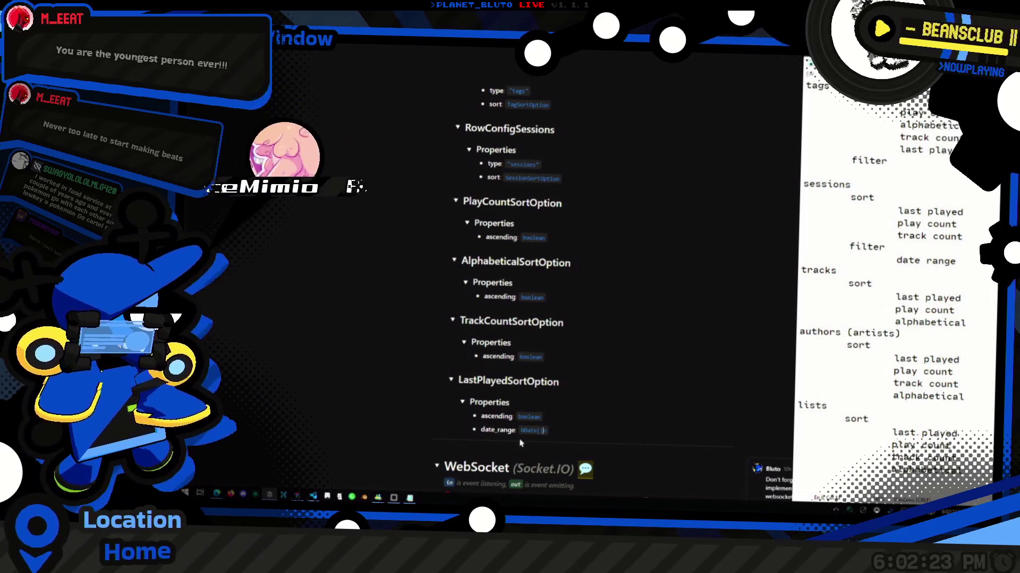
{"action": "key", "text": "Home"}
{"action": "key", "text": "Delete"}
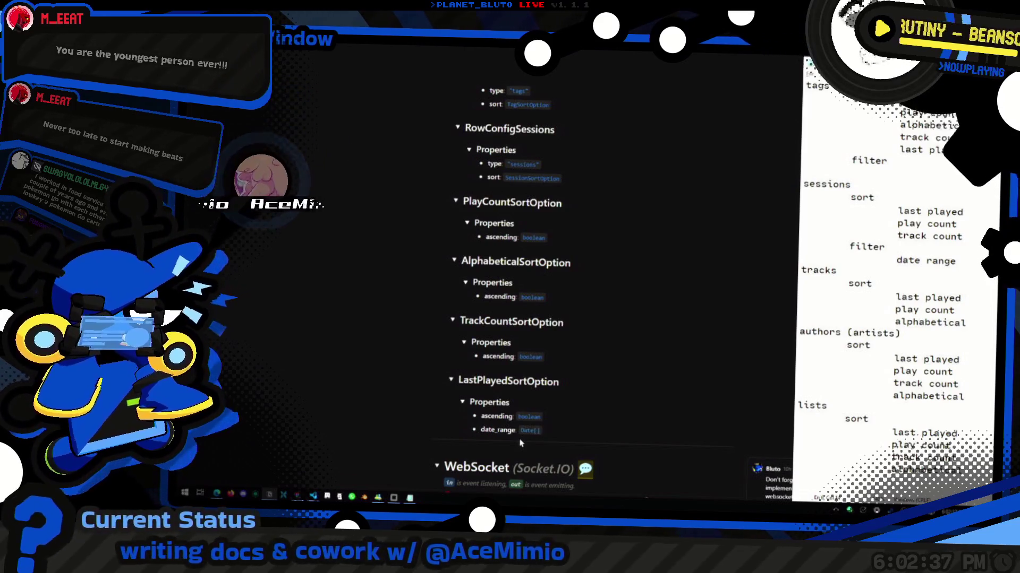
{"action": "scroll", "coordinate": [587, 400], "scroll_direction": "up", "scroll_amount": 1}
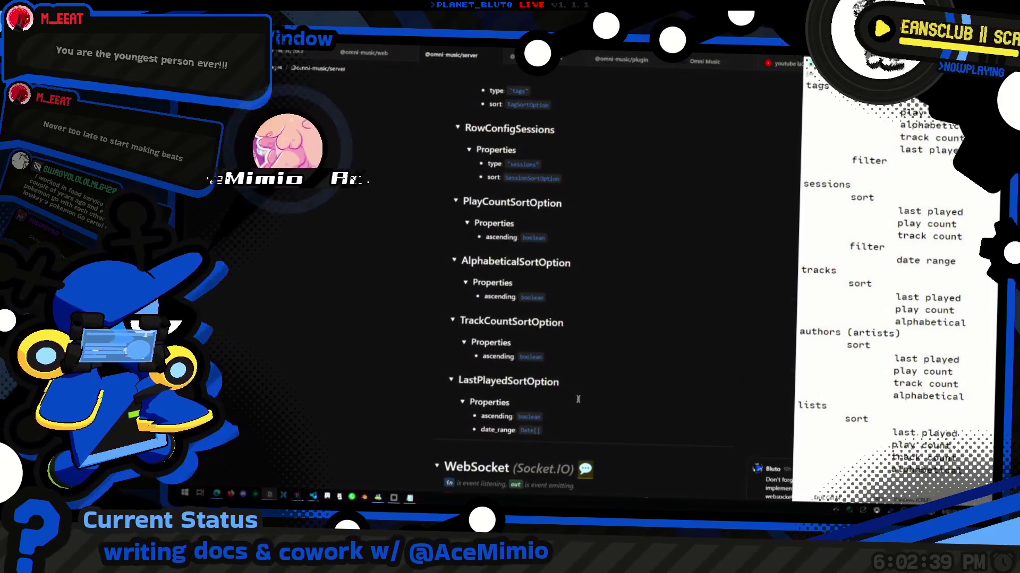
{"action": "left_click", "coordinate": [574, 318]}
{"action": "left_click", "coordinate": [590, 263]}
{"action": "scroll", "coordinate": [579, 256], "scroll_direction": "up", "scroll_amount": 2}
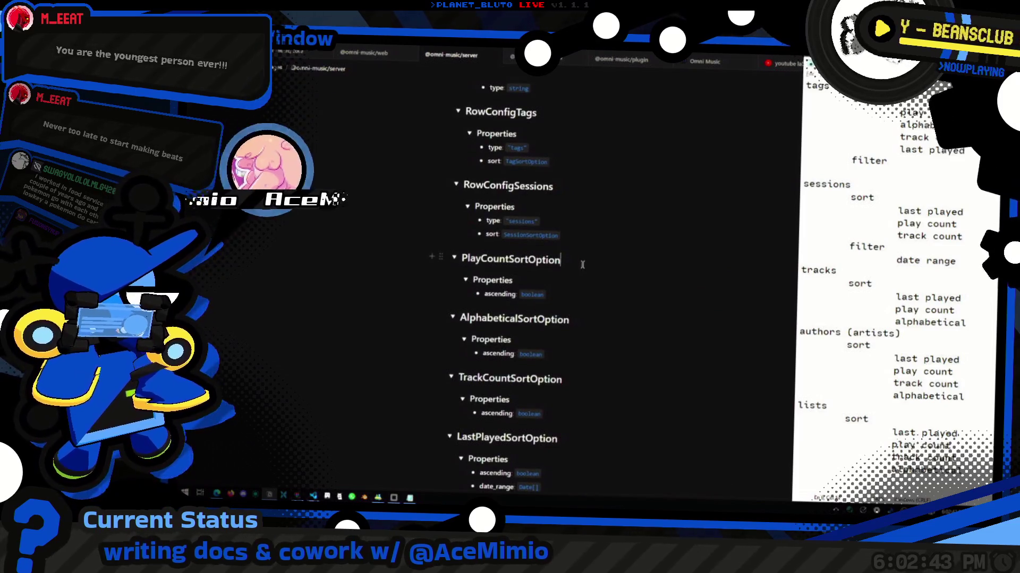
{"action": "left_click", "coordinate": [560, 259]}
{"action": "scroll", "coordinate": [573, 265], "scroll_direction": "down", "scroll_amount": 1}
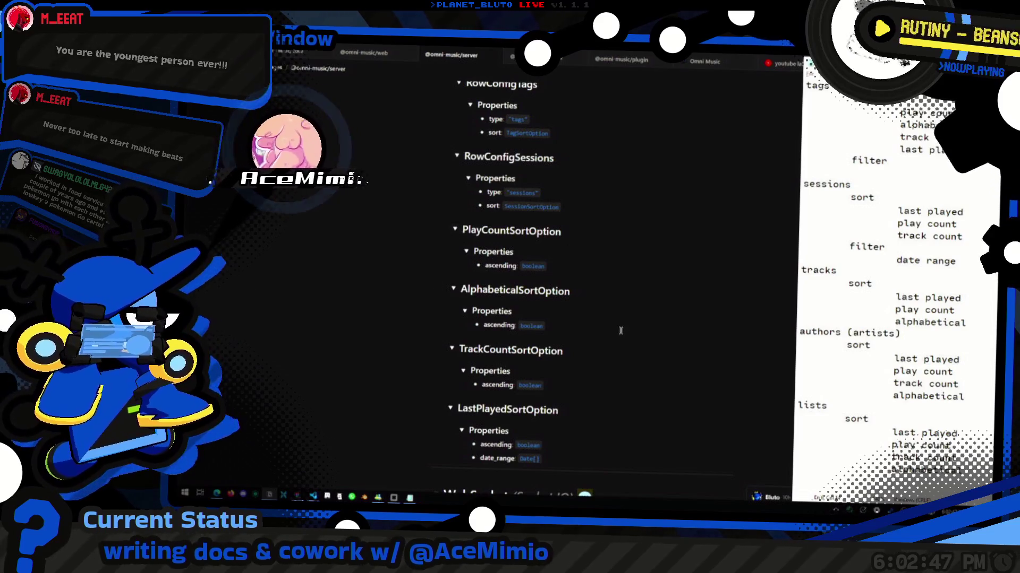
{"action": "scroll", "coordinate": [456, 233], "scroll_direction": "down", "scroll_amount": 3}
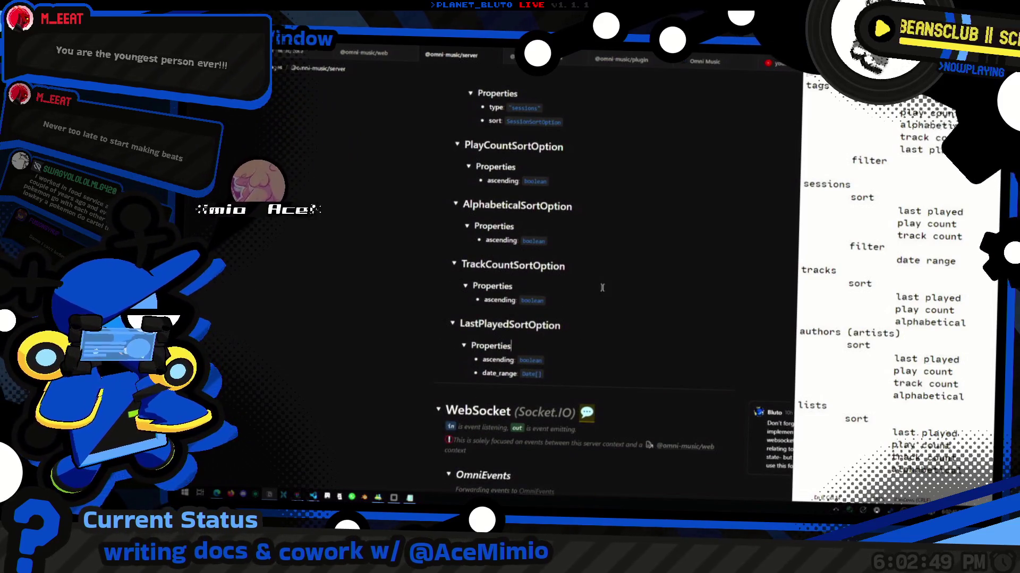
{"action": "scroll", "coordinate": [494, 318], "scroll_direction": "up", "scroll_amount": 3}
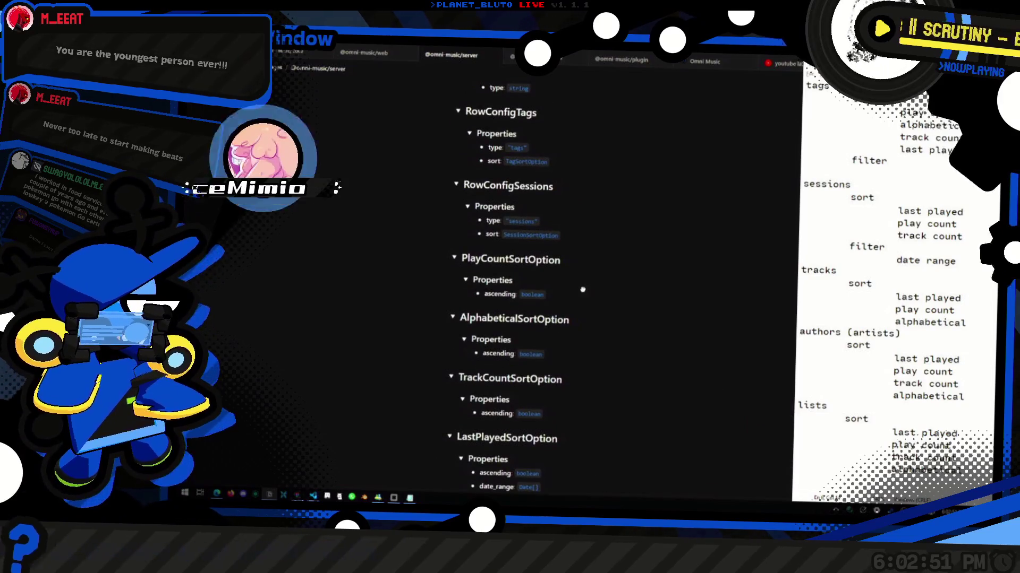
{"action": "left_click", "coordinate": [560, 295]}
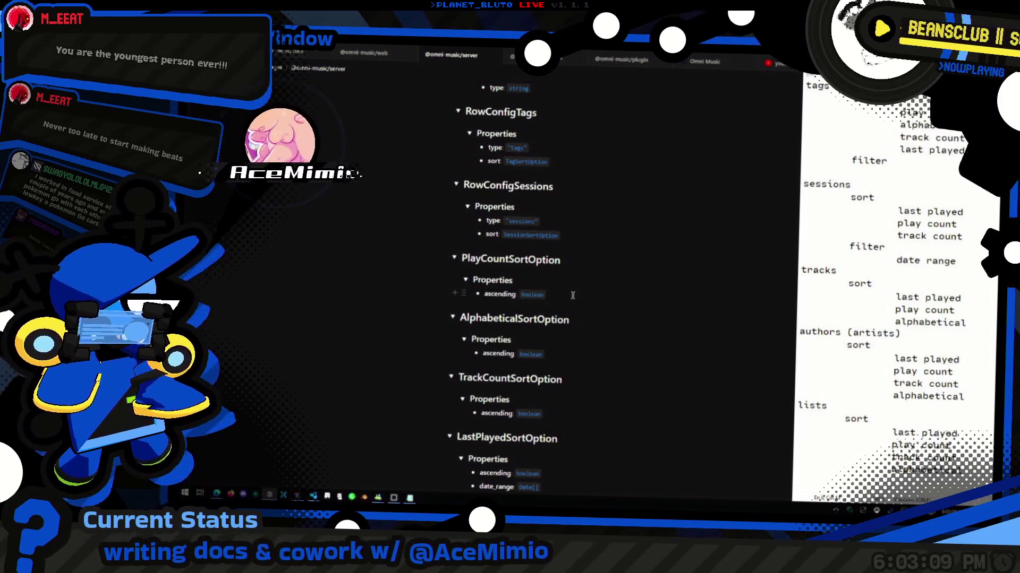
{"action": "scroll", "coordinate": [582, 263], "scroll_direction": "up", "scroll_amount": 3}
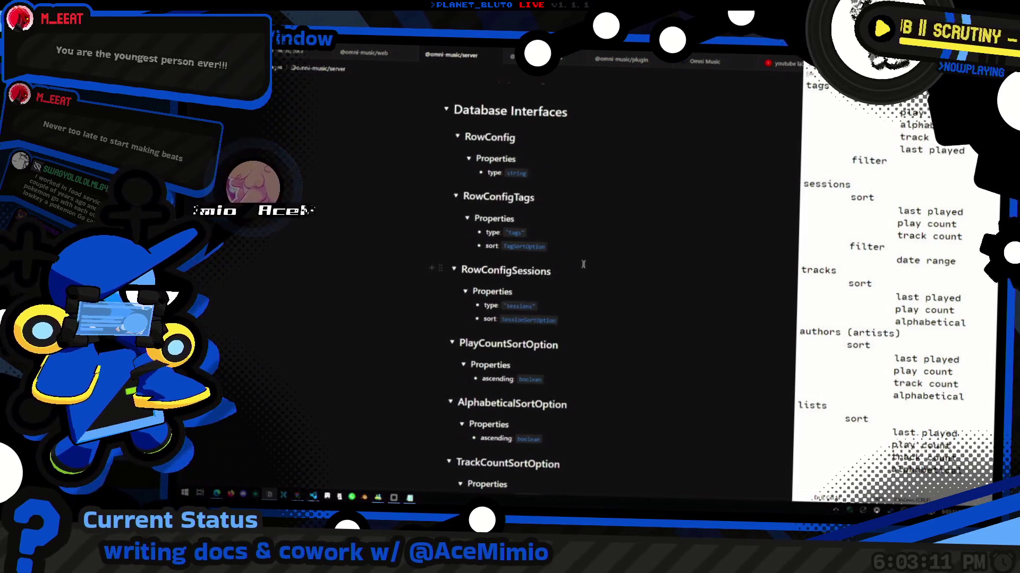
{"action": "scroll", "coordinate": [583, 264], "scroll_direction": "up", "scroll_amount": 3}
{"action": "left_click_drag", "start_coordinate": [547, 255], "coordinate": [543, 253]}
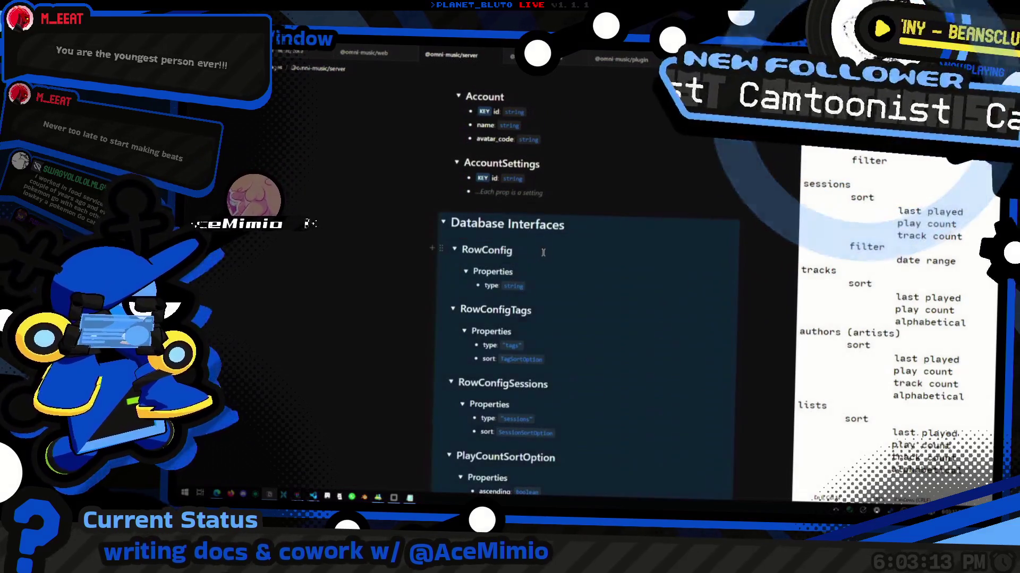
{"action": "left_click", "coordinate": [542, 252]}
{"action": "scroll", "coordinate": [557, 258], "scroll_direction": "up", "scroll_amount": 3}
{"action": "left_click", "coordinate": [549, 296]}
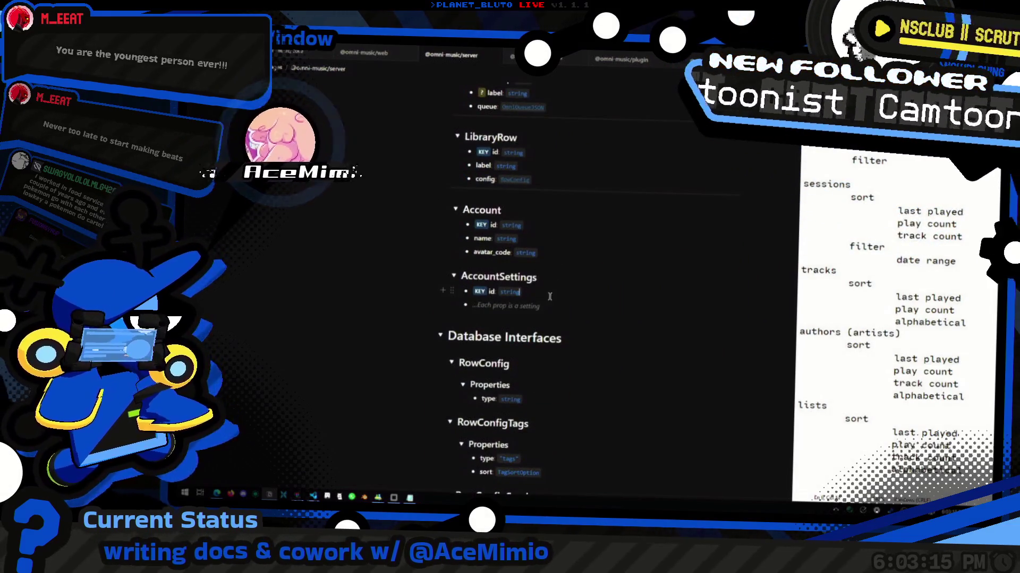
{"action": "scroll", "coordinate": [551, 303], "scroll_direction": "up", "scroll_amount": 10}
{"action": "scroll", "coordinate": [554, 312], "scroll_direction": "down", "scroll_amount": 3}
{"action": "scroll", "coordinate": [553, 312], "scroll_direction": "up", "scroll_amount": 6}
{"action": "scroll", "coordinate": [554, 313], "scroll_direction": "down", "scroll_amount": 4}
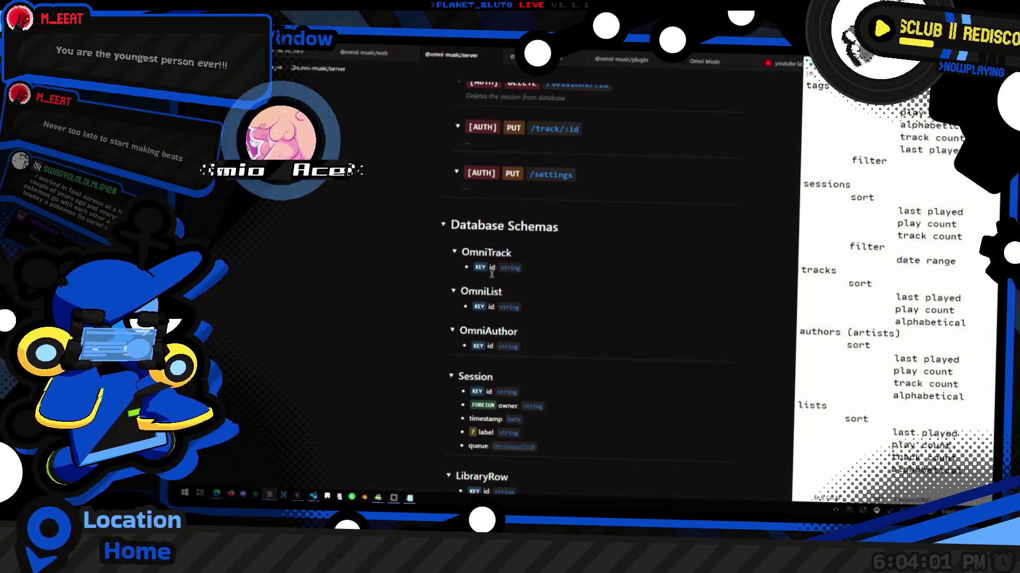
{"action": "left_click", "coordinate": [547, 346]}
{"action": "scroll", "coordinate": [549, 347], "scroll_direction": "down", "scroll_amount": 2}
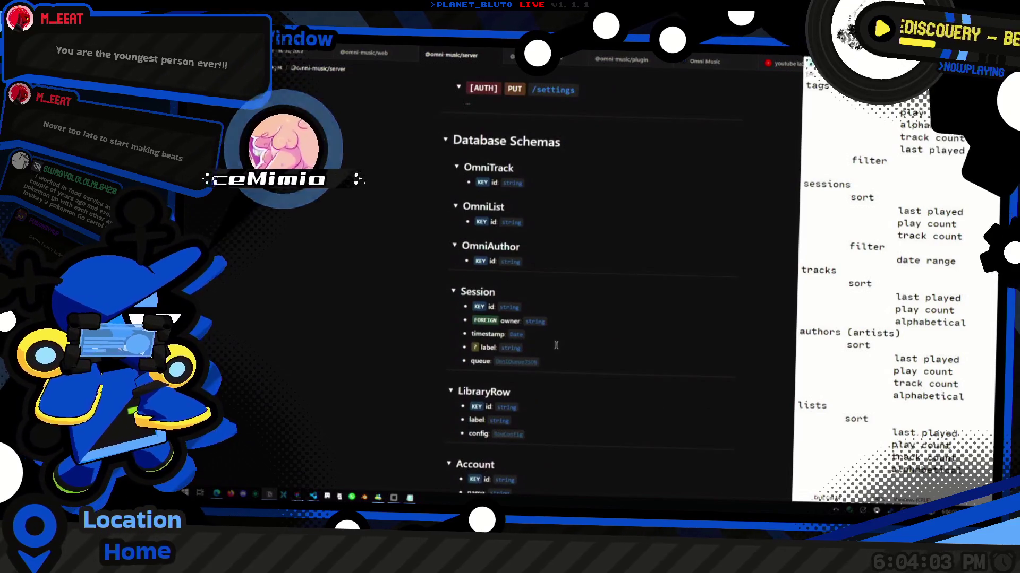
{"action": "left_click", "coordinate": [562, 362]}
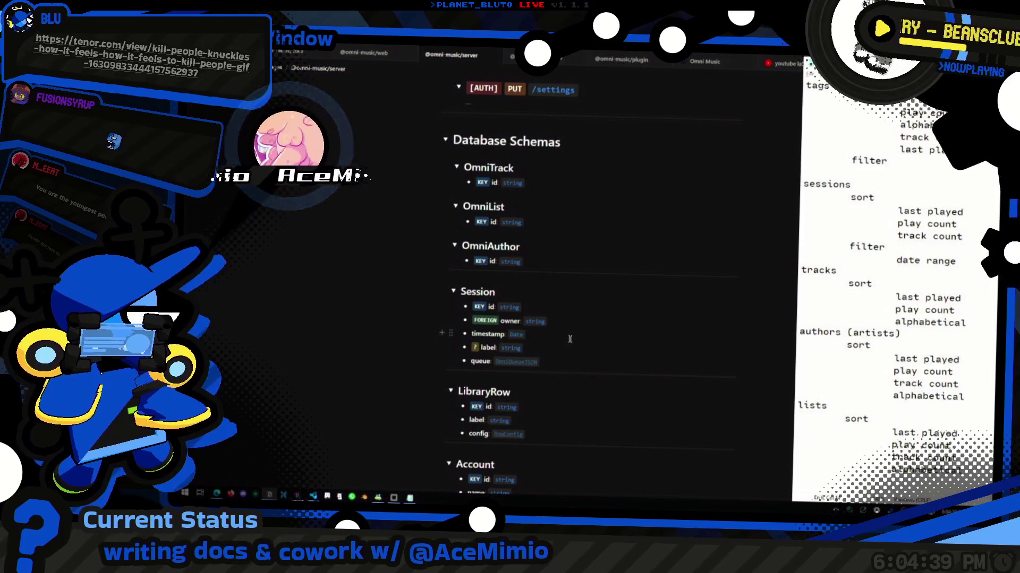
{"action": "scroll", "coordinate": [623, 319], "scroll_direction": "down", "scroll_amount": 1}
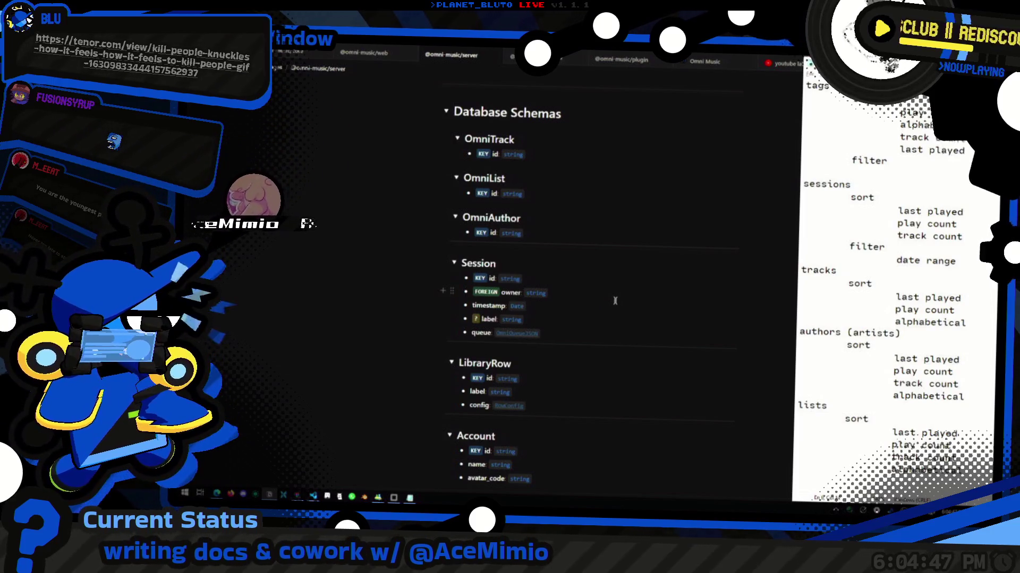
{"action": "scroll", "coordinate": [584, 330], "scroll_direction": "down", "scroll_amount": 3}
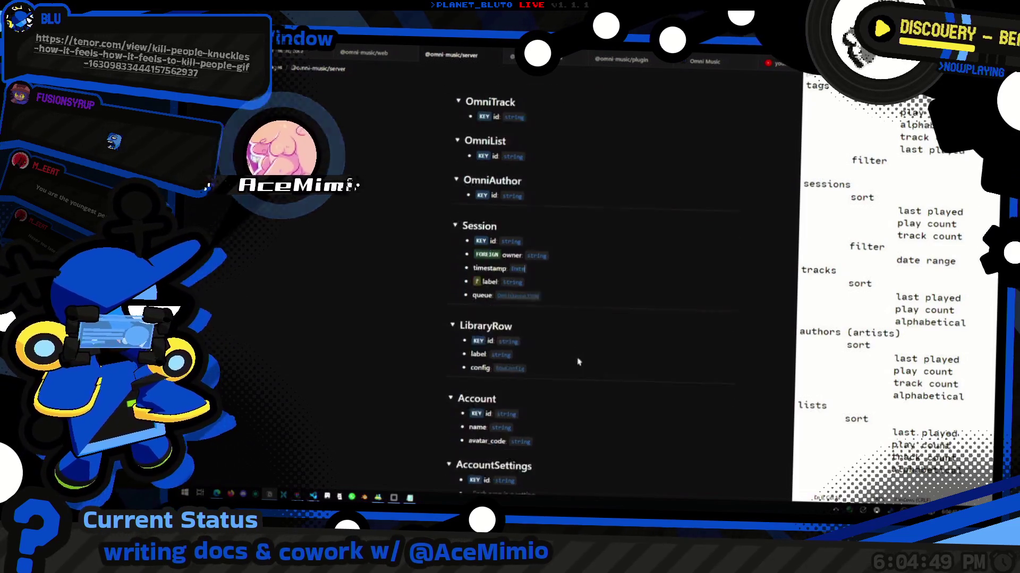
Copy the PlayCountSortOption name from its heading.
{"action": "left_click", "coordinate": [558, 231]}
{"action": "scroll", "coordinate": [553, 273], "scroll_direction": "down", "scroll_amount": 2}
{"action": "left_click", "coordinate": [562, 338]}
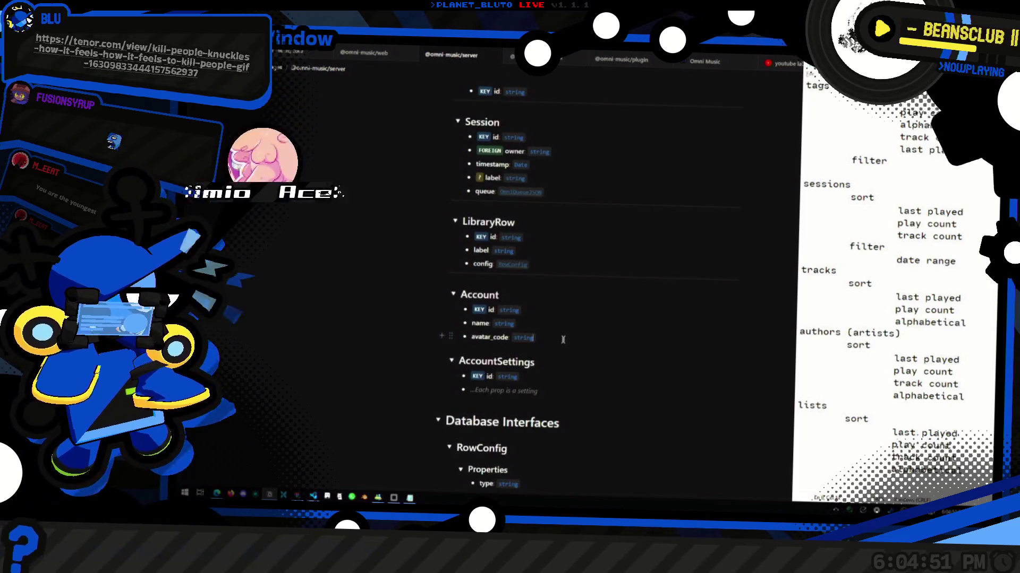
{"action": "scroll", "coordinate": [562, 336], "scroll_direction": "down", "scroll_amount": 4}
{"action": "scroll", "coordinate": [561, 336], "scroll_direction": "down", "scroll_amount": 7}
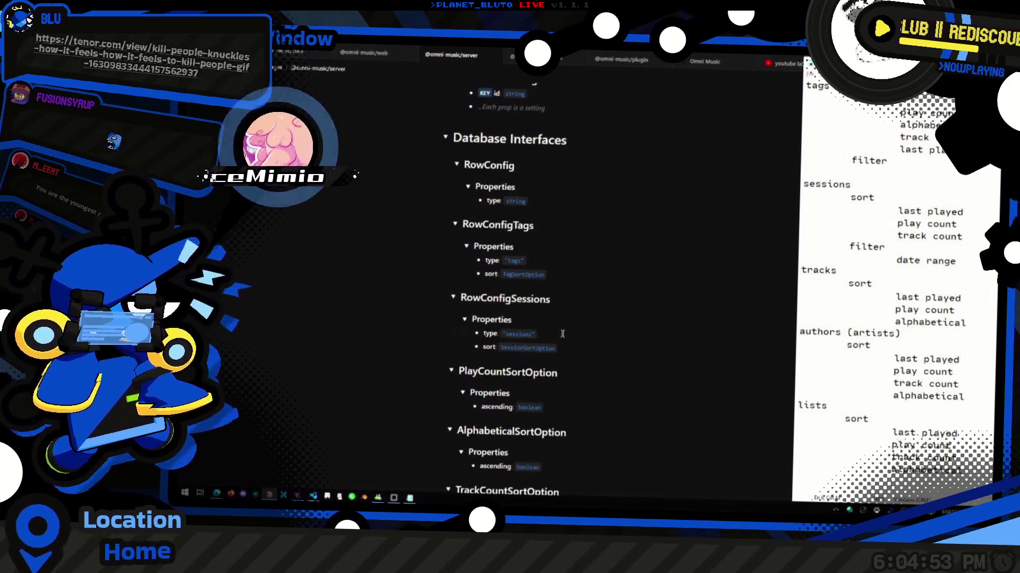
{"action": "left_click", "coordinate": [613, 317]}
{"action": "scroll", "coordinate": [578, 309], "scroll_direction": "up", "scroll_amount": 4}
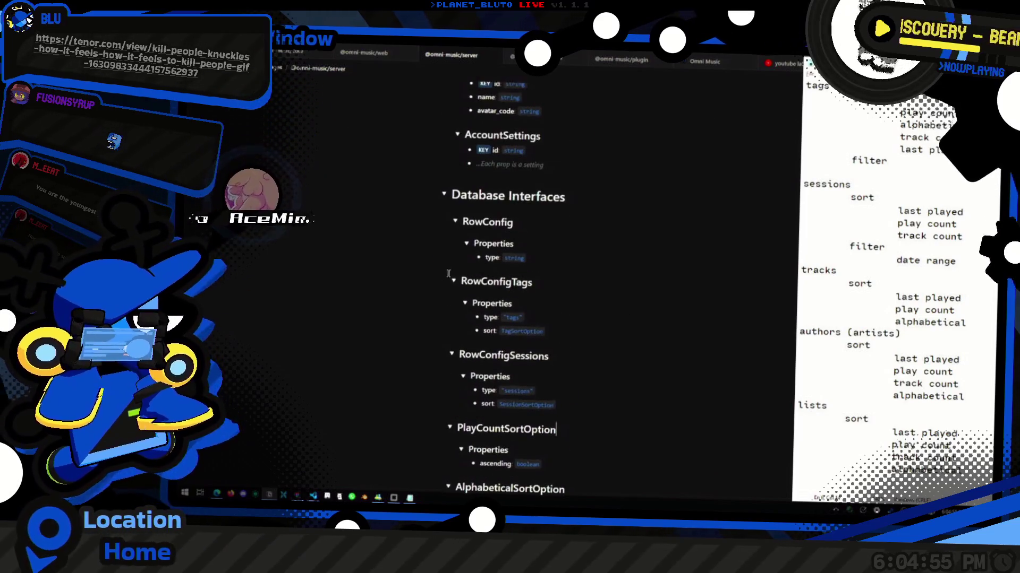
{"action": "left_click", "coordinate": [552, 332]}
{"action": "scroll", "coordinate": [550, 361], "scroll_direction": "down", "scroll_amount": 3}
{"action": "left_click", "coordinate": [595, 347]}
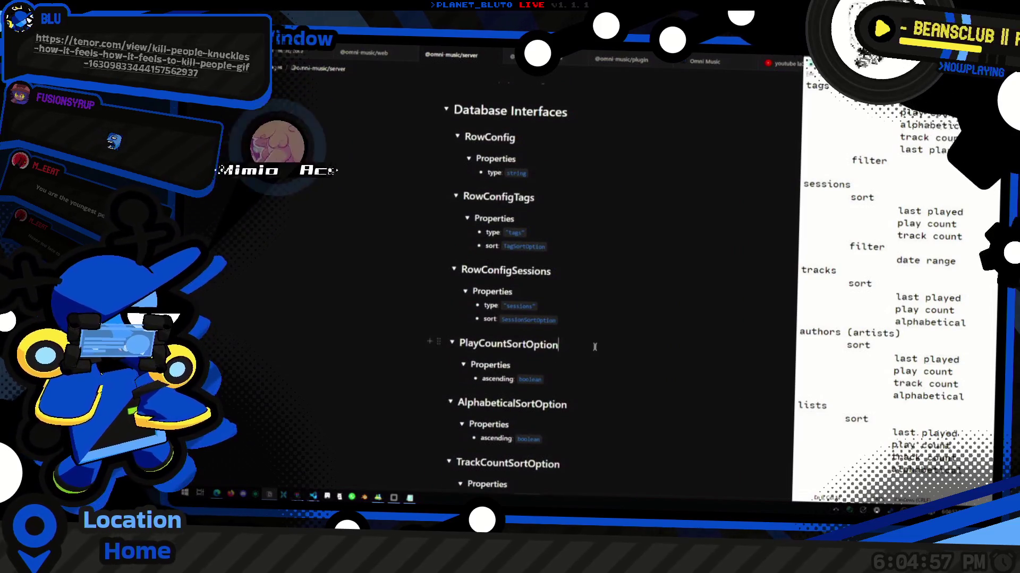
{"action": "key", "text": "shift+Home"}
{"action": "key", "text": "ctrl+c"}
{"action": "key", "text": "End"}
{"action": "key", "text": "Left"}
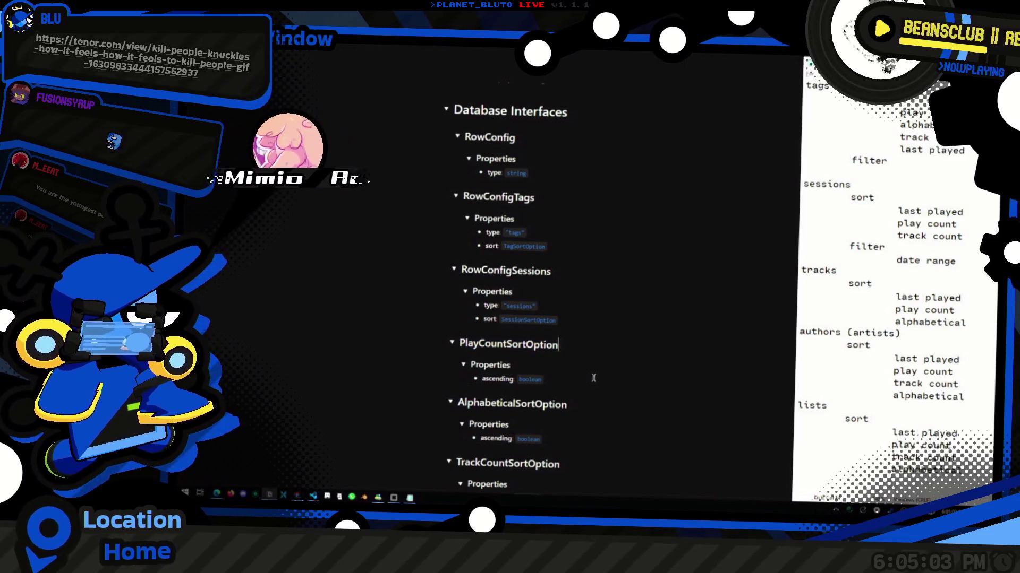
Start the RowConfigTags sort union with 'PlayCountSortOption |'.
{"action": "scroll", "coordinate": [593, 378], "scroll_direction": "down", "scroll_amount": 4}
{"action": "scroll", "coordinate": [575, 338], "scroll_direction": "up", "scroll_amount": 4}
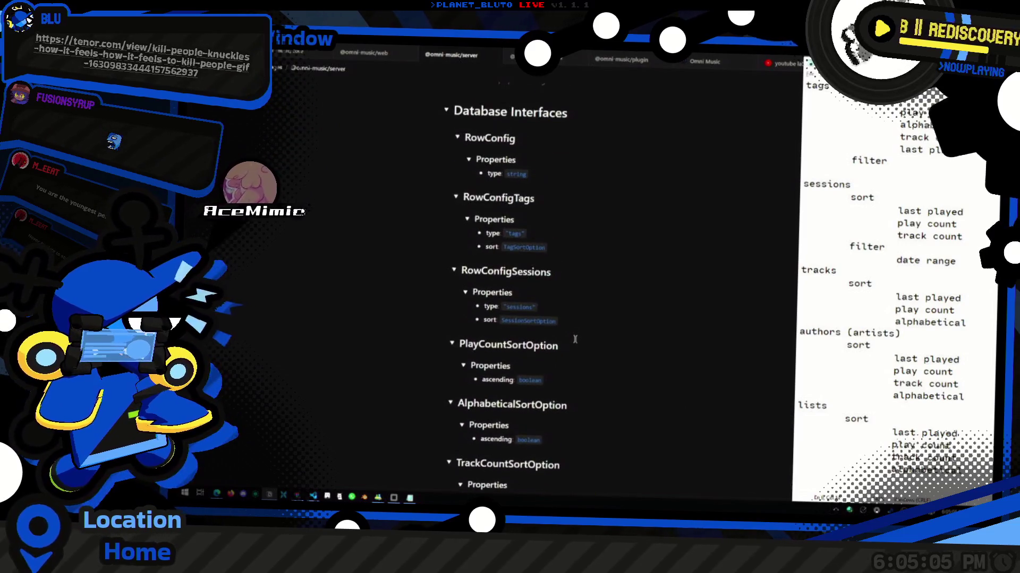
{"action": "scroll", "coordinate": [575, 339], "scroll_direction": "up", "scroll_amount": 1}
{"action": "left_click", "coordinate": [556, 350]}
{"action": "left_click_drag", "start_coordinate": [593, 378], "coordinate": [455, 375]}
{"action": "left_click", "coordinate": [437, 371]}
{"action": "left_click", "coordinate": [604, 416]}
{"action": "key", "text": "ctrl+BackSpace"}
{"action": "type", "text": "PlayCountSortOption | h"}
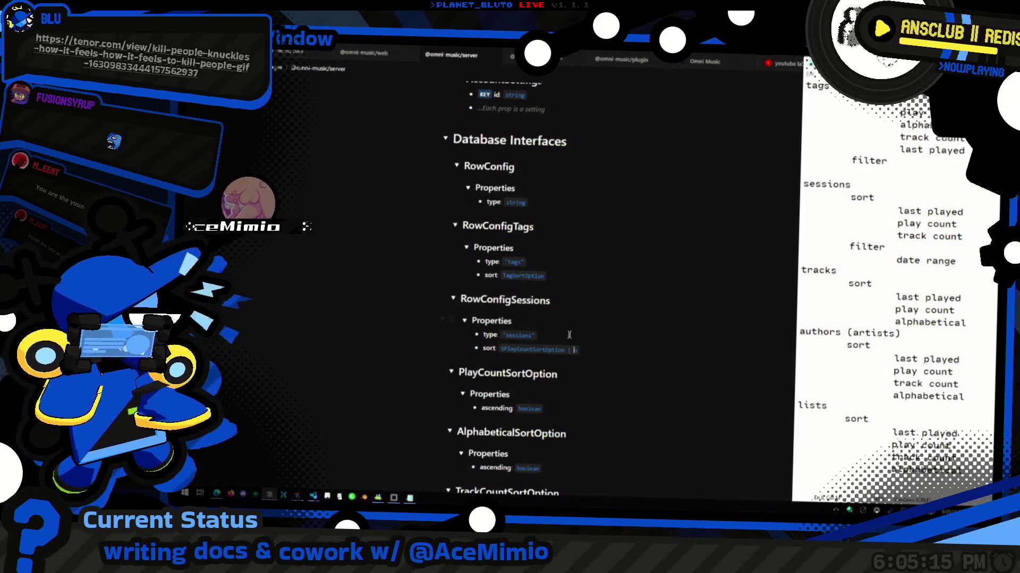
{"action": "key", "text": "ctrl+z"}
{"action": "key", "text": "ctrl+z"}
{"action": "key", "text": "ctrl+shift+z"}
{"action": "key", "text": "ctrl+shift+z"}
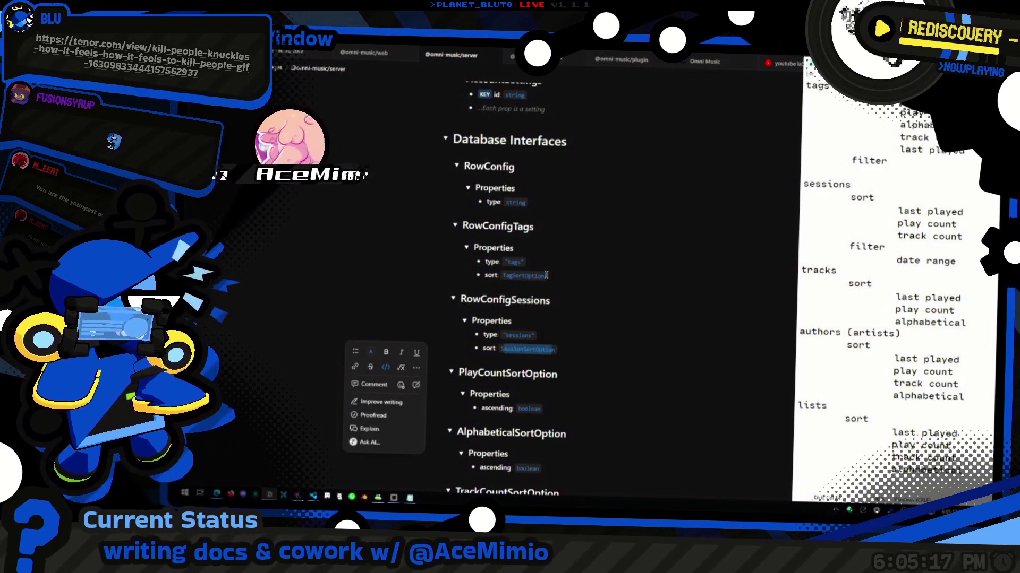
{"action": "key", "text": "ctrl+shift+z"}
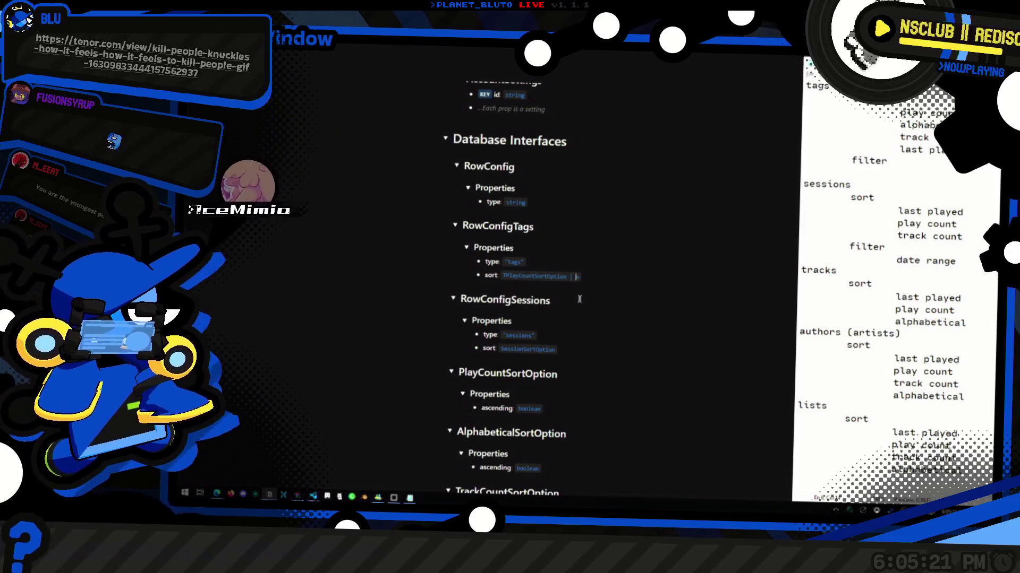
Append AlphabeticalSortOption twice to the RowConfigTags sort union.
{"action": "scroll", "coordinate": [448, 400], "scroll_direction": "down", "scroll_amount": 2}
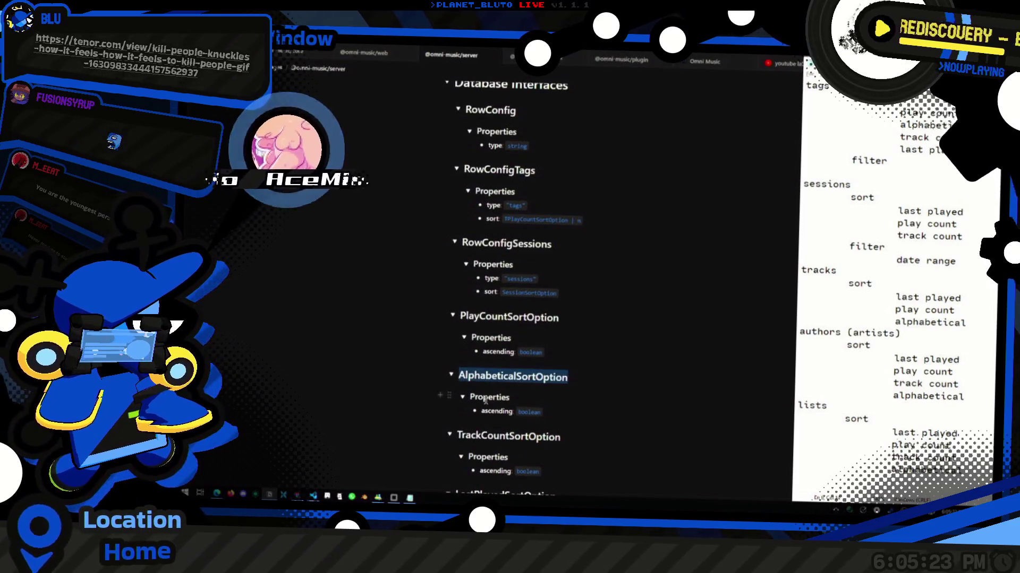
{"action": "double_click", "coordinate": [461, 376]}
{"action": "left_click", "coordinate": [575, 220]}
{"action": "key", "text": "ctrl+v"}
{"action": "key", "text": "ctrl+shift+Left"}
{"action": "key", "text": "ctrl+shift+Left"}
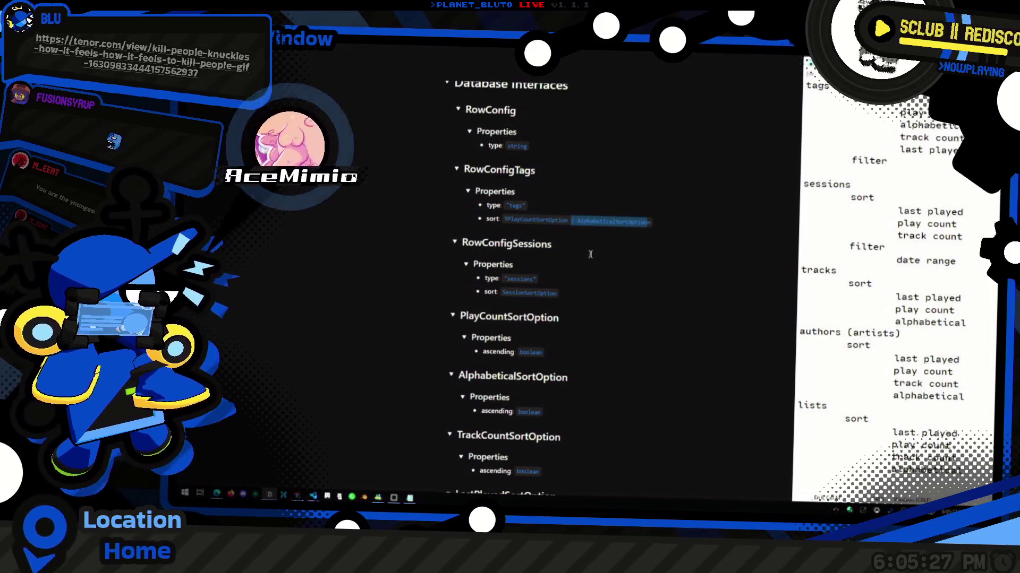
{"action": "key", "text": "ctrl+c"}
{"action": "key", "text": "End"}
{"action": "key", "text": "ctrl+v"}
{"action": "key", "text": "ctrl+v"}
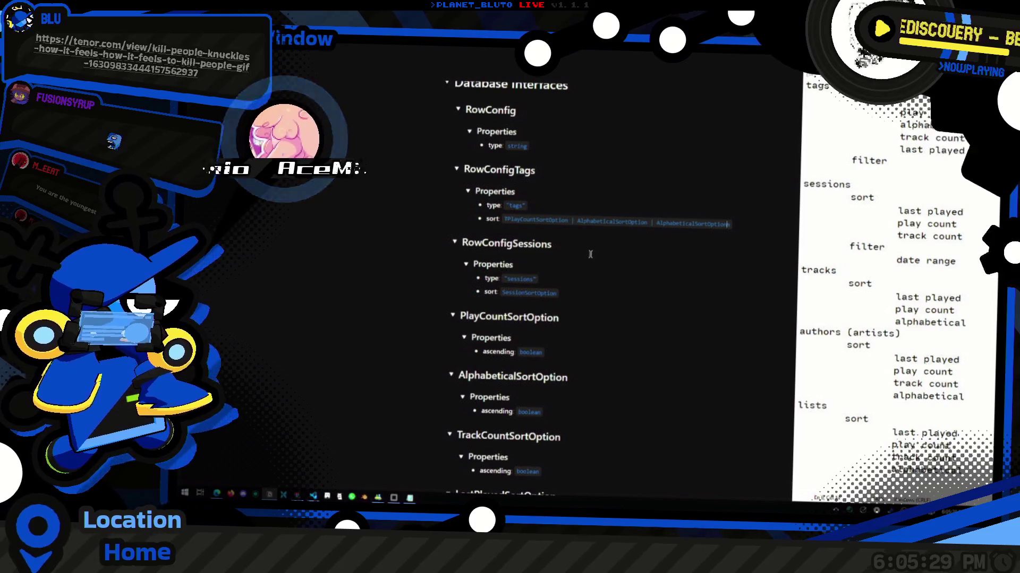
{"action": "key", "text": "Home"}
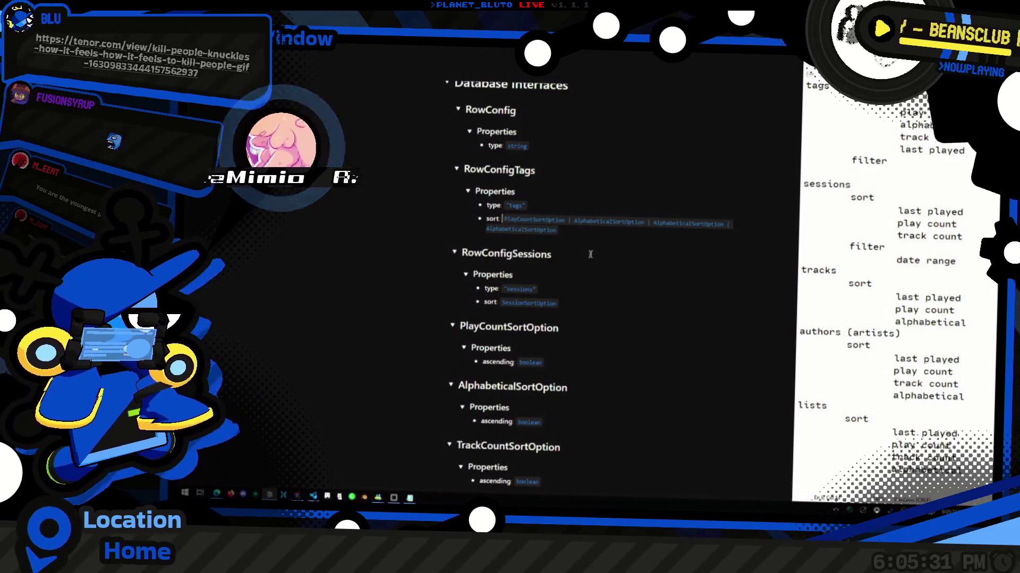
Replace the duplicate AlphabeticalSortOption entries in the sort union with TrackCountSortOption.
{"action": "double_click", "coordinate": [506, 327]}
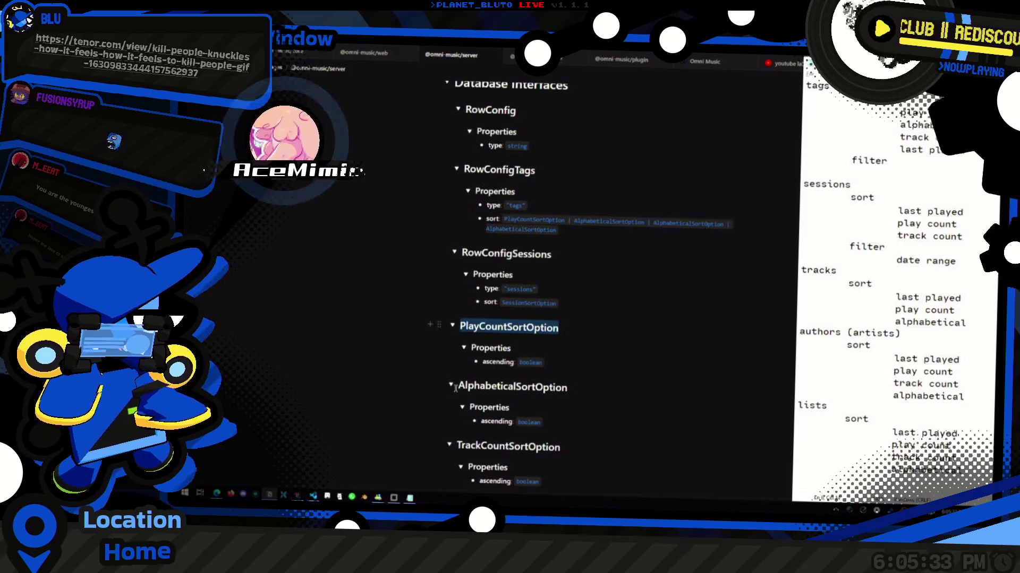
{"action": "double_click", "coordinate": [494, 447]}
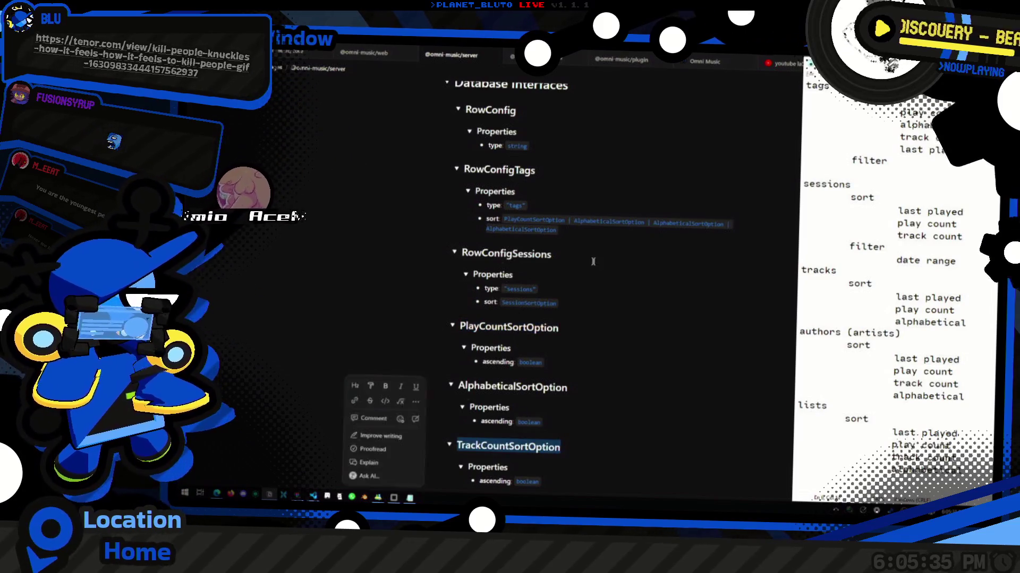
{"action": "key", "text": "ctrl+c"}
{"action": "double_click", "coordinate": [687, 224]}
{"action": "key", "text": "ctrl+v"}
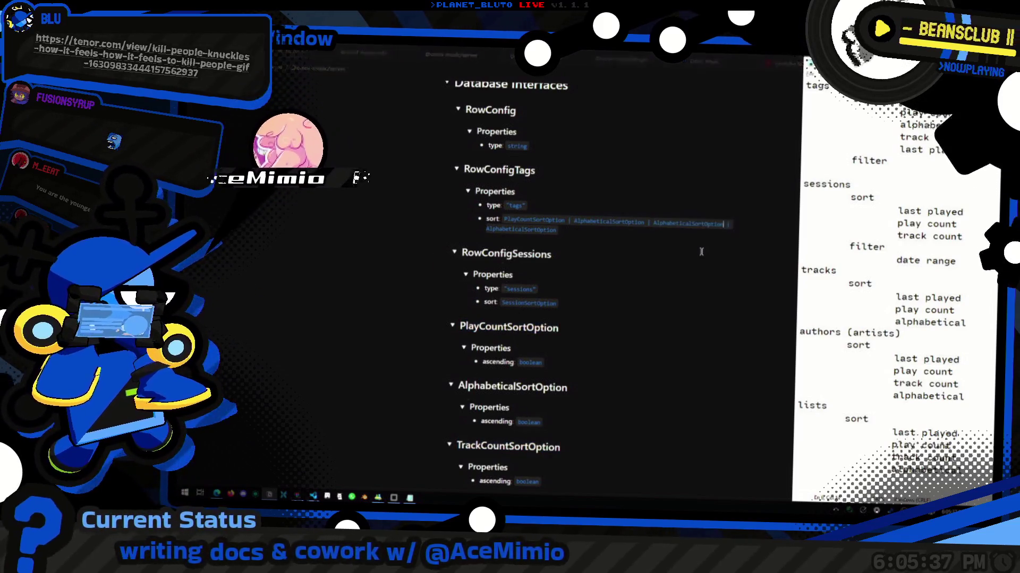
{"action": "double_click", "coordinate": [512, 448]}
{"action": "left_click", "coordinate": [435, 445]}
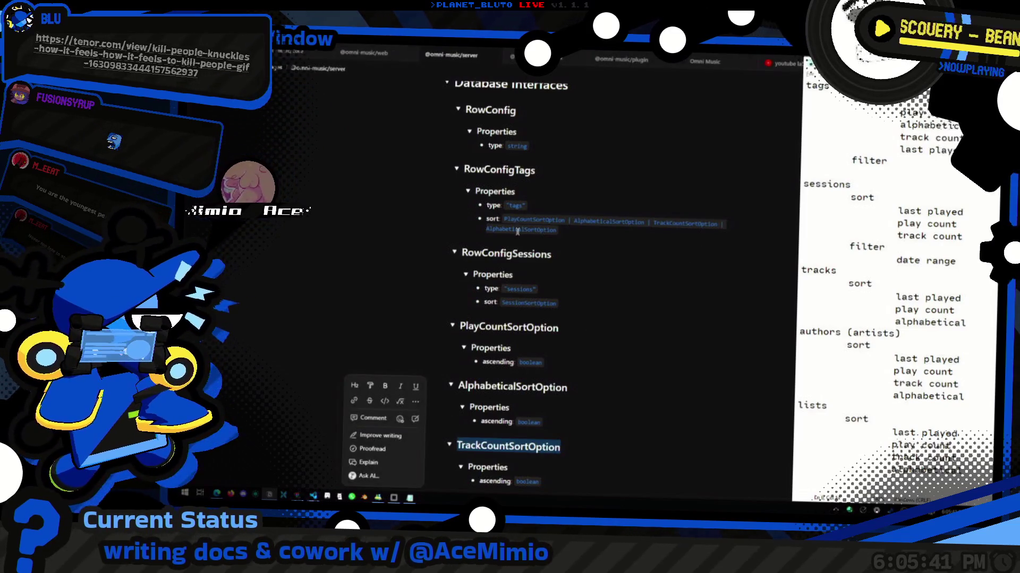
{"action": "double_click", "coordinate": [520, 230]}
{"action": "key", "text": "Right"}
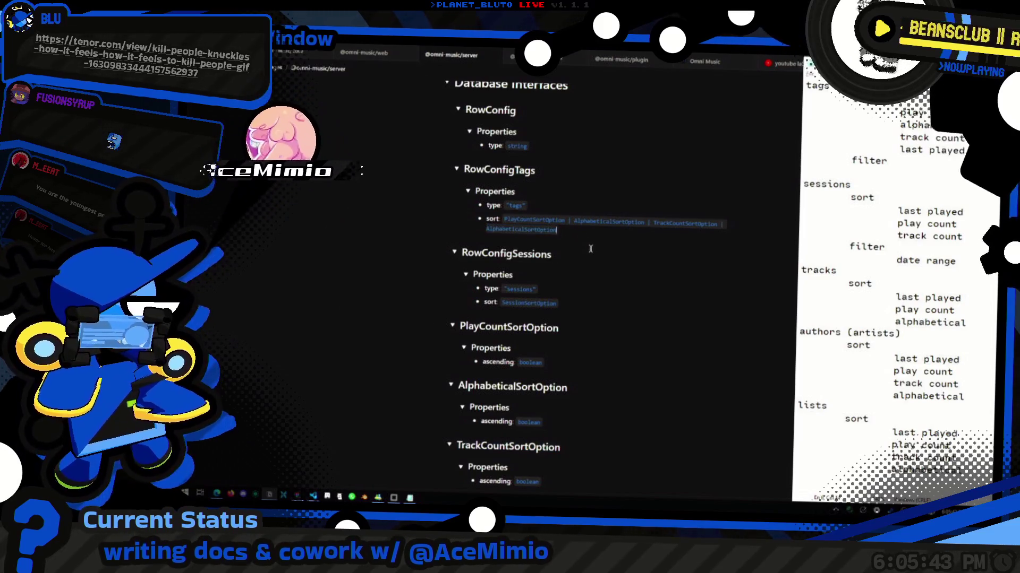
{"action": "key", "text": "ctrl+shift+Left"}
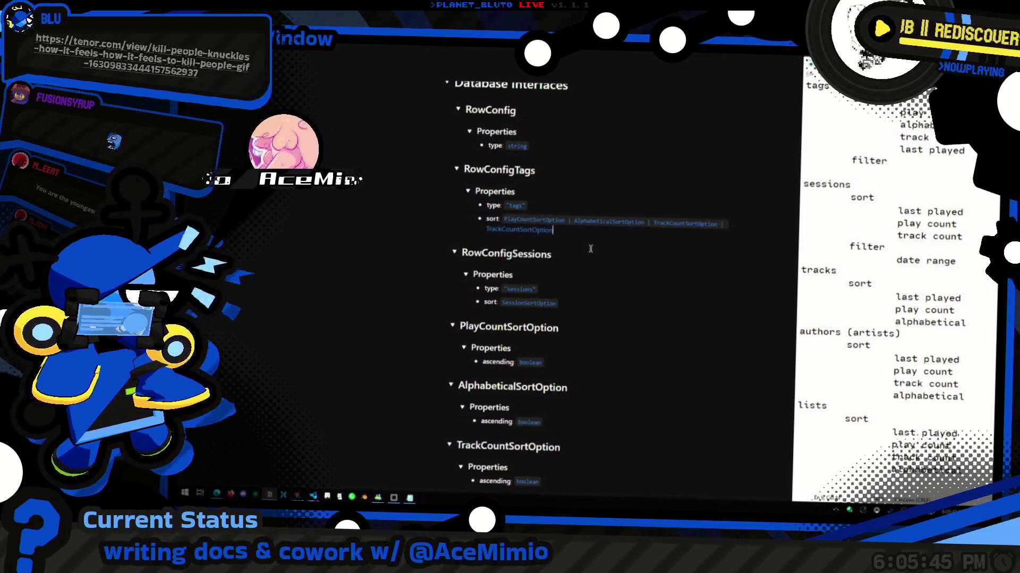
{"action": "key", "text": "ctrl+v"}
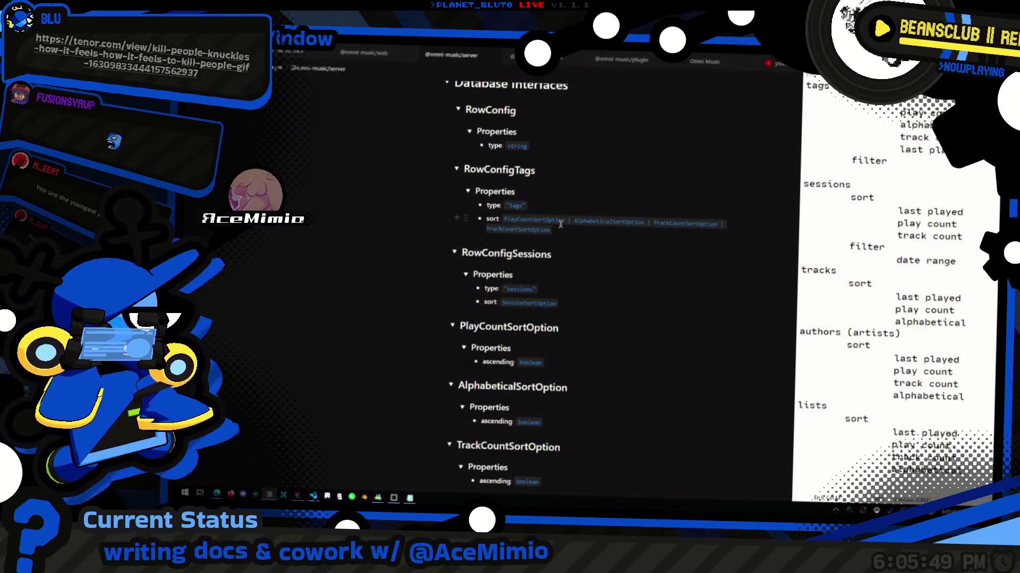
{"action": "left_click", "coordinate": [565, 204]}
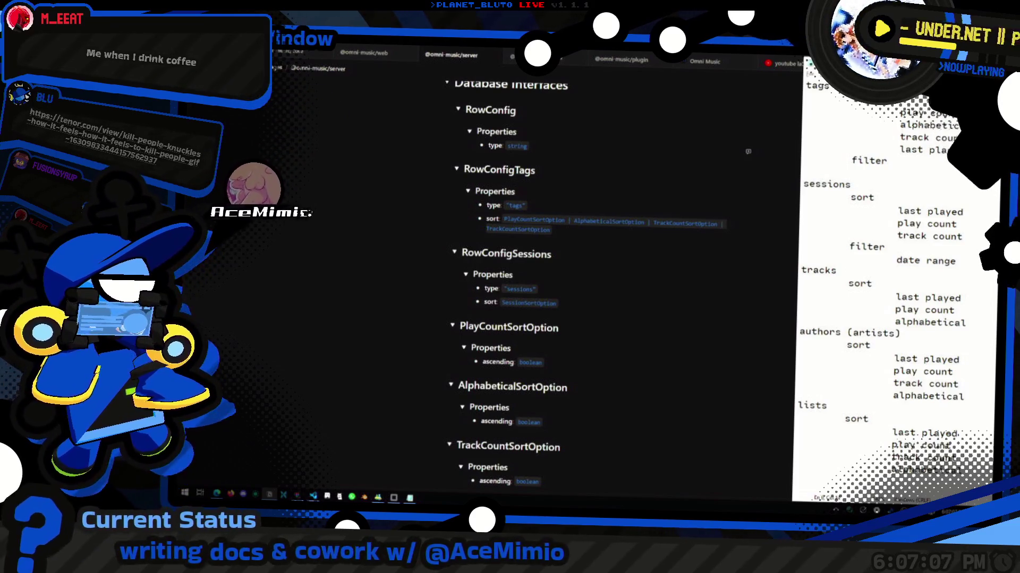
Switch from Notion to the browser showing the vxinstagram downloader page.
{"action": "key", "text": "alt+Tab"}
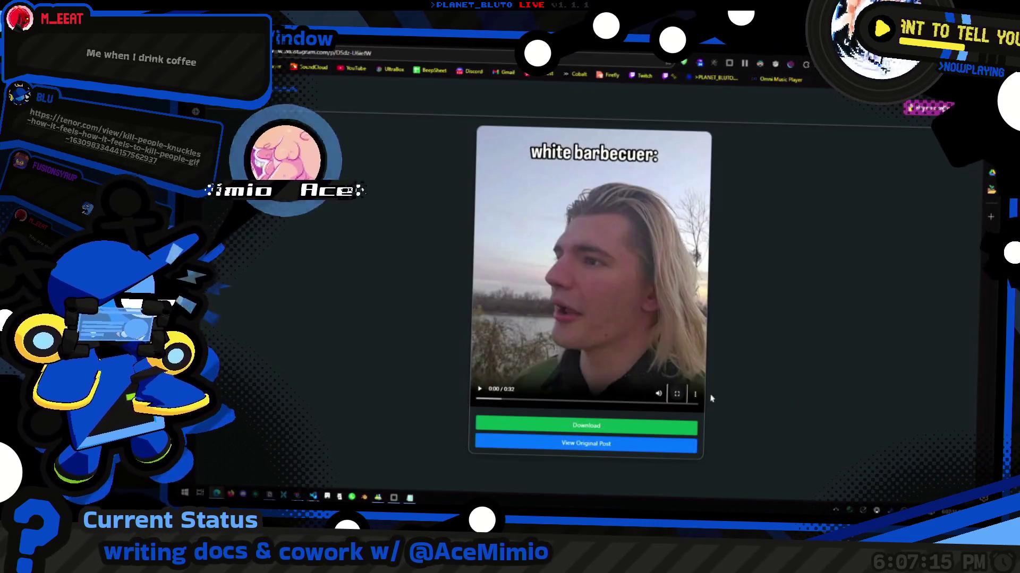
Watch the reel full screen, zoom the page in, then go back to Instagram's liked posts.
{"action": "left_click", "coordinate": [676, 394]}
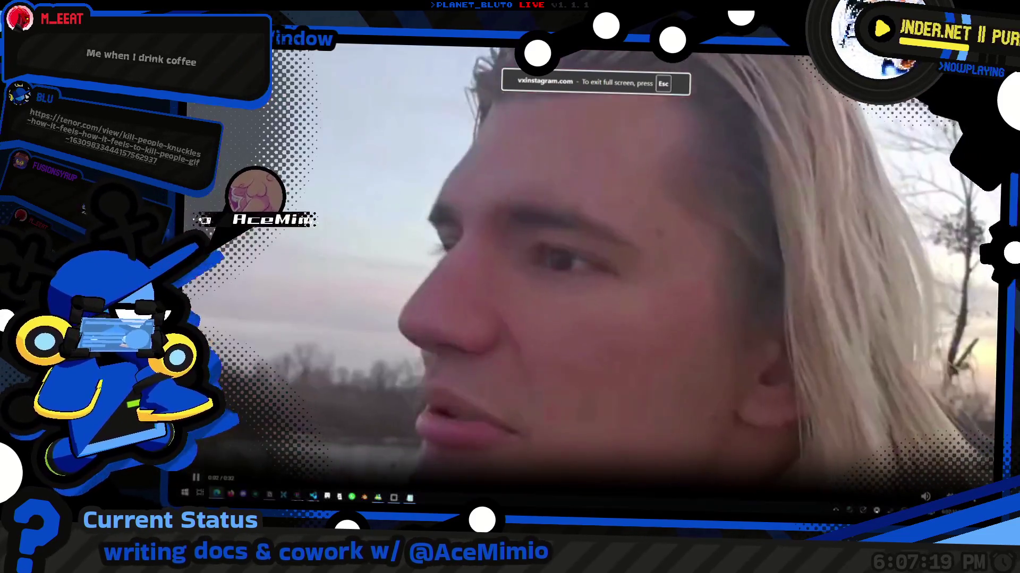
{"action": "key", "text": "Escape"}
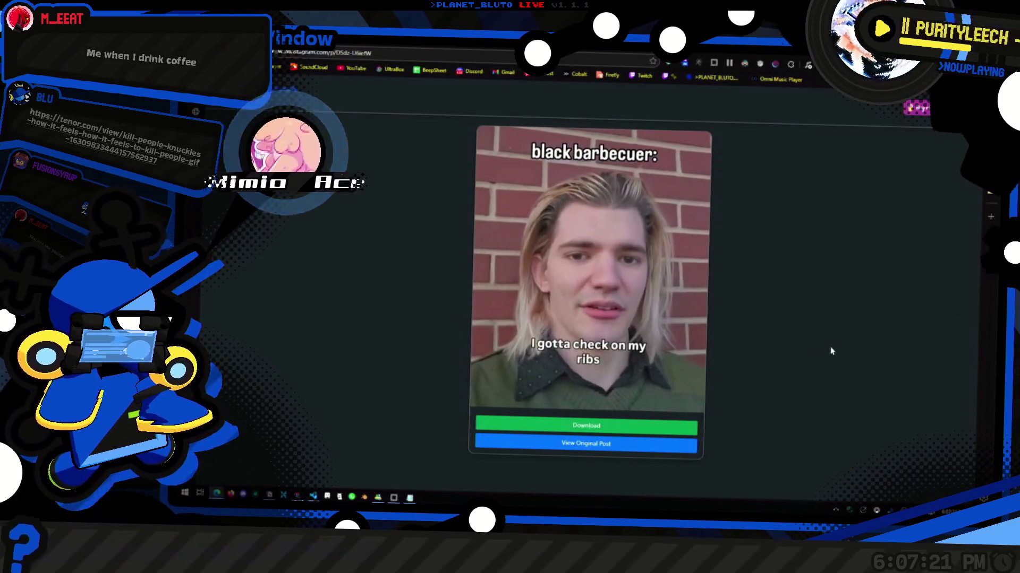
{"action": "key", "text": "ctrl+plus"}
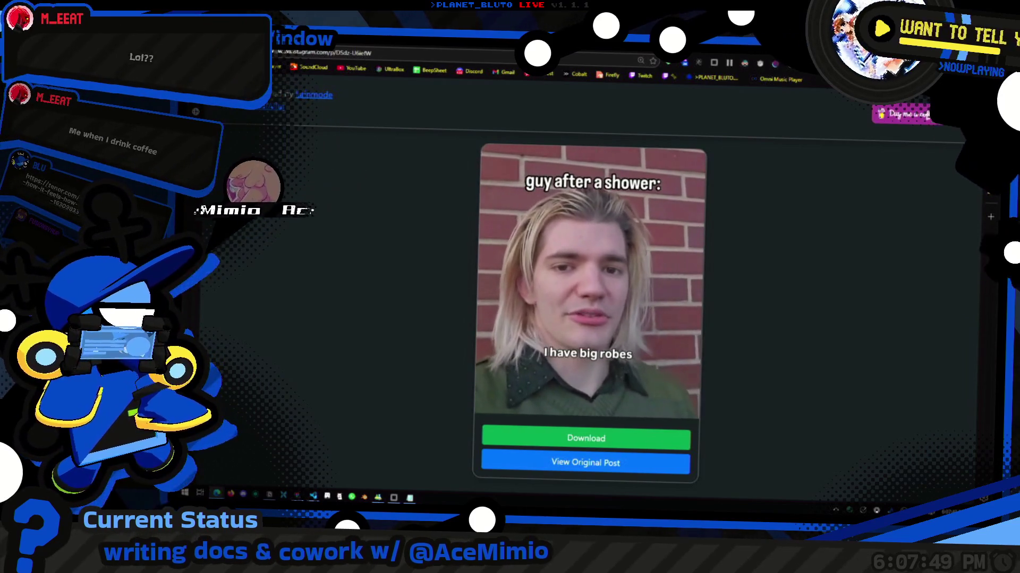
{"action": "key", "text": "alt+Left"}
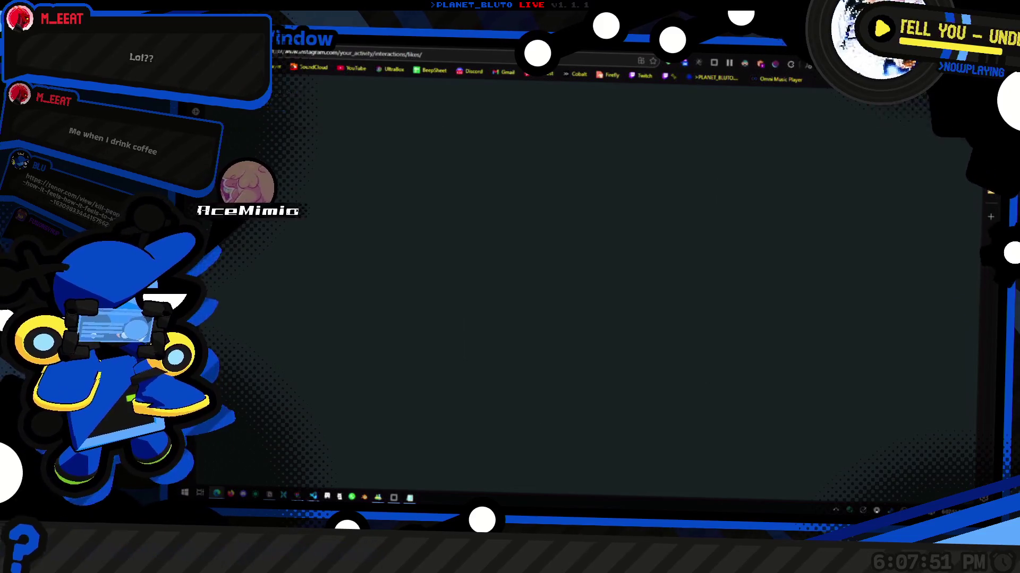
Scroll through the Instagram likes history and open the coffee-date meme reel.
{"action": "scroll", "coordinate": [676, 307], "scroll_direction": "down", "scroll_amount": 5}
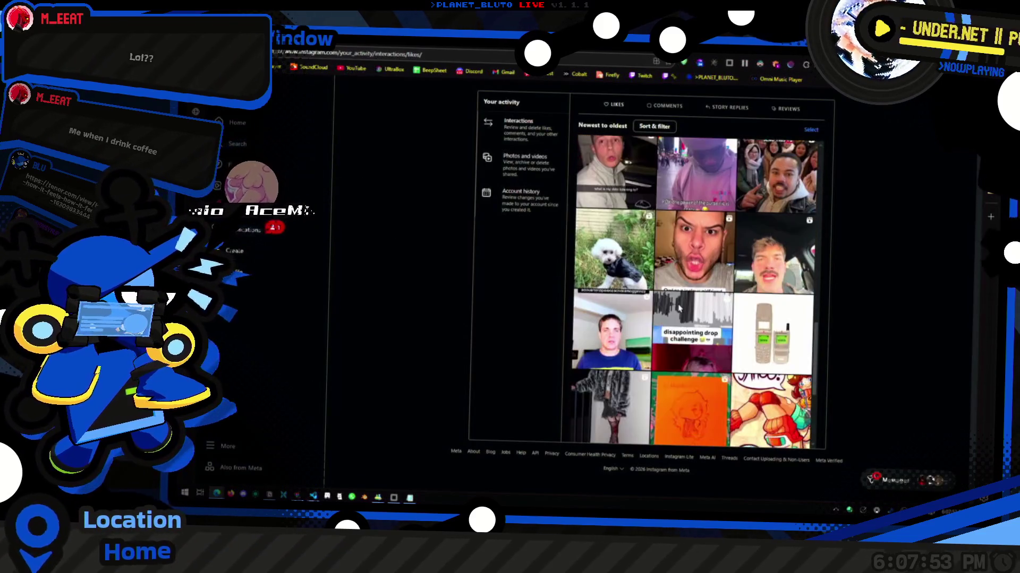
{"action": "scroll", "coordinate": [685, 305], "scroll_direction": "down", "scroll_amount": 5}
{"action": "scroll", "coordinate": [695, 304], "scroll_direction": "down", "scroll_amount": 5}
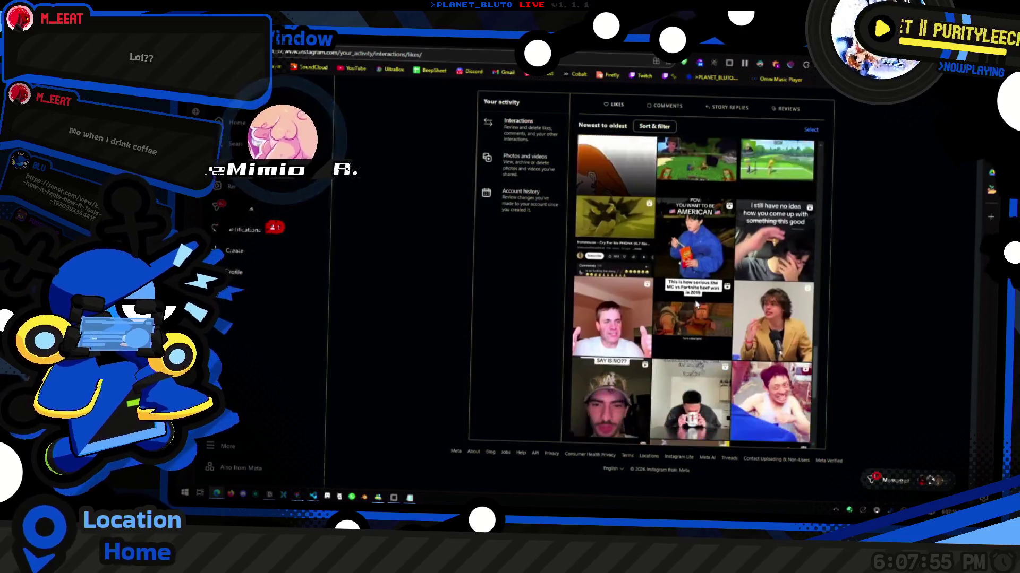
{"action": "scroll", "coordinate": [695, 304], "scroll_direction": "down", "scroll_amount": 5}
{"action": "scroll", "coordinate": [696, 304], "scroll_direction": "down", "scroll_amount": 10}
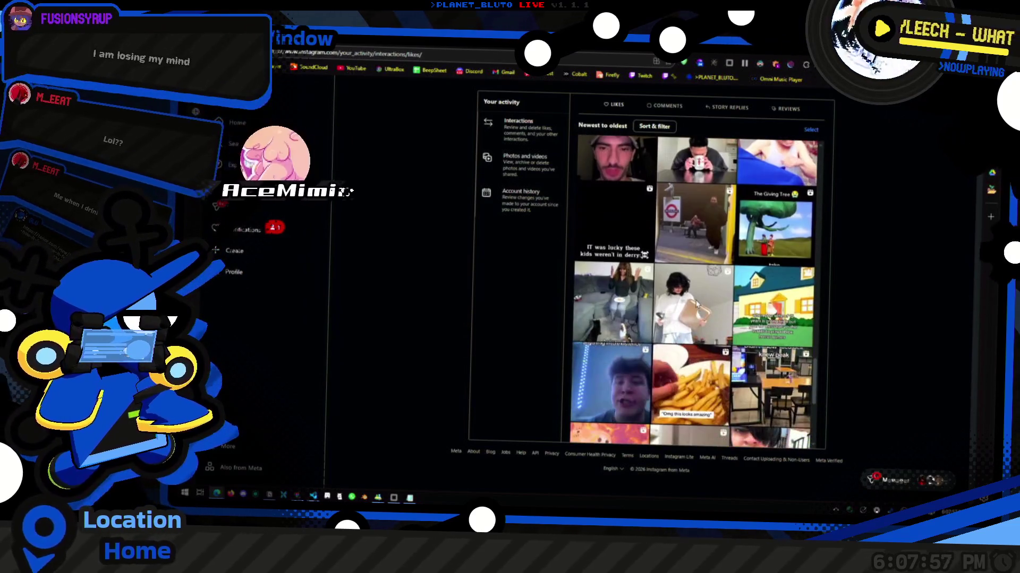
{"action": "scroll", "coordinate": [699, 291], "scroll_direction": "down", "scroll_amount": 5}
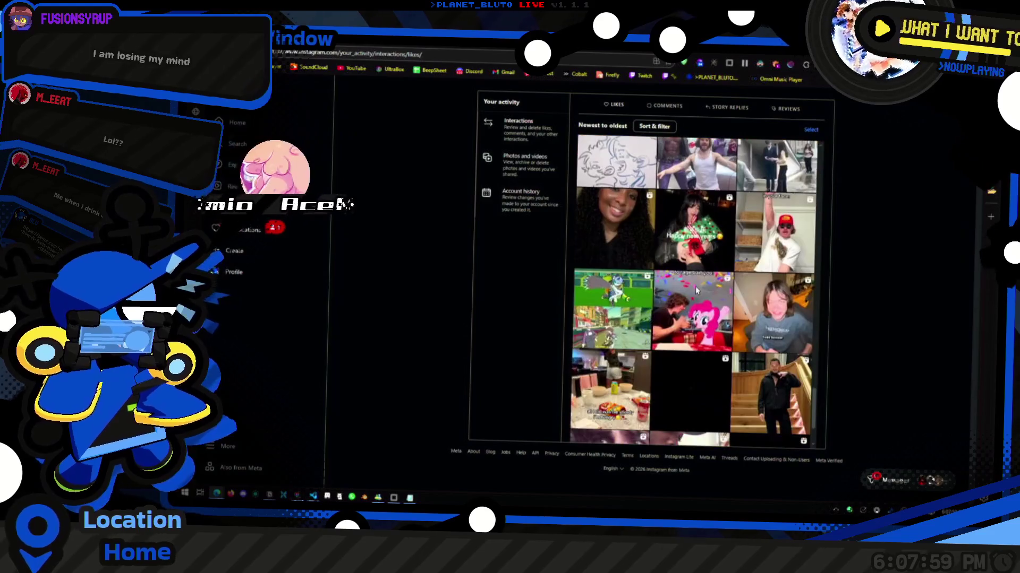
{"action": "scroll", "coordinate": [706, 281], "scroll_direction": "down", "scroll_amount": 5}
{"action": "scroll", "coordinate": [714, 271], "scroll_direction": "down", "scroll_amount": 5}
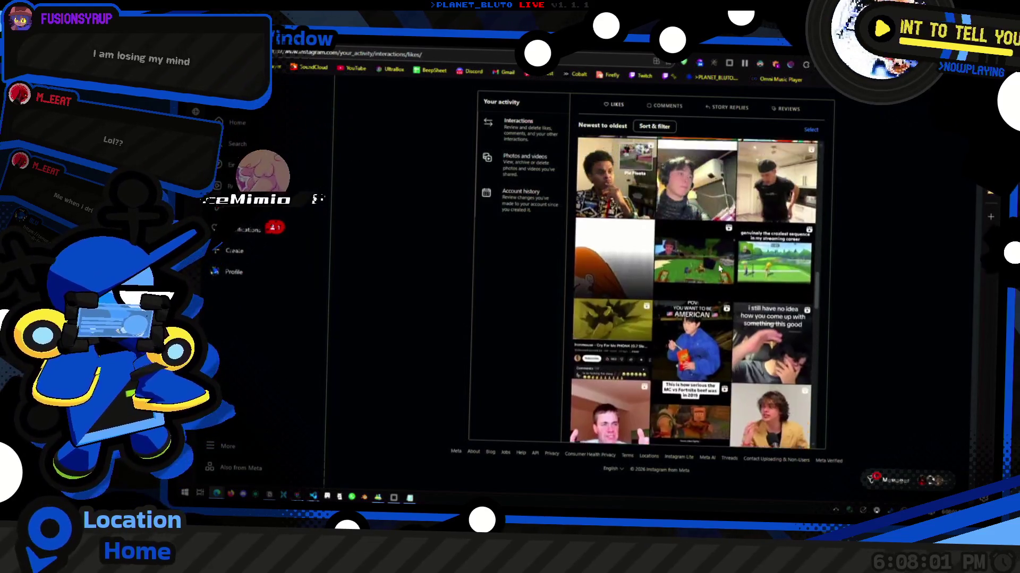
{"action": "scroll", "coordinate": [742, 271], "scroll_direction": "down", "scroll_amount": 5}
{"action": "scroll", "coordinate": [742, 271], "scroll_direction": "up", "scroll_amount": 5}
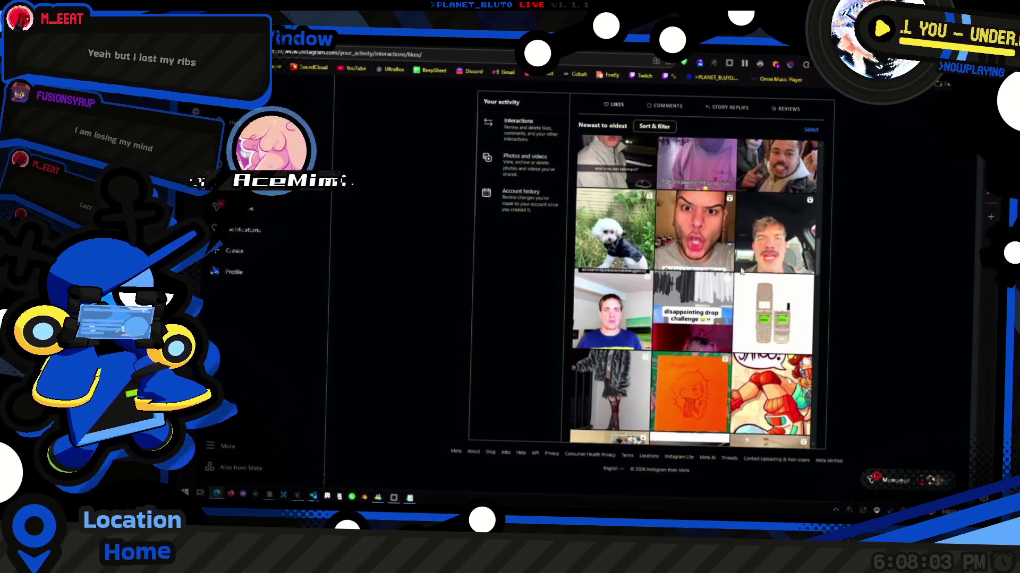
{"action": "scroll", "coordinate": [746, 271], "scroll_direction": "up", "scroll_amount": 5}
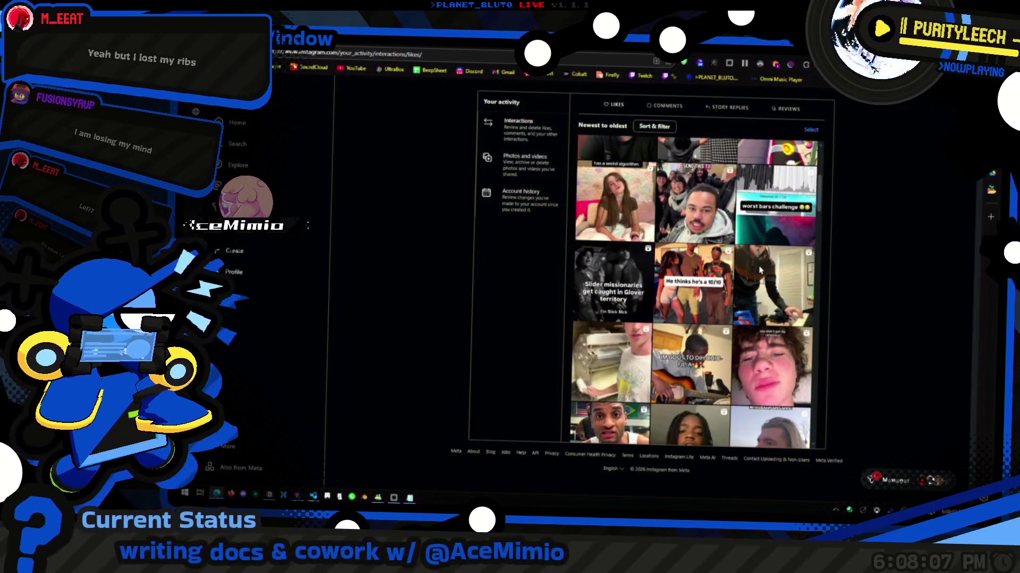
{"action": "scroll", "coordinate": [754, 268], "scroll_direction": "up", "scroll_amount": 5}
{"action": "scroll", "coordinate": [760, 271], "scroll_direction": "up", "scroll_amount": 1}
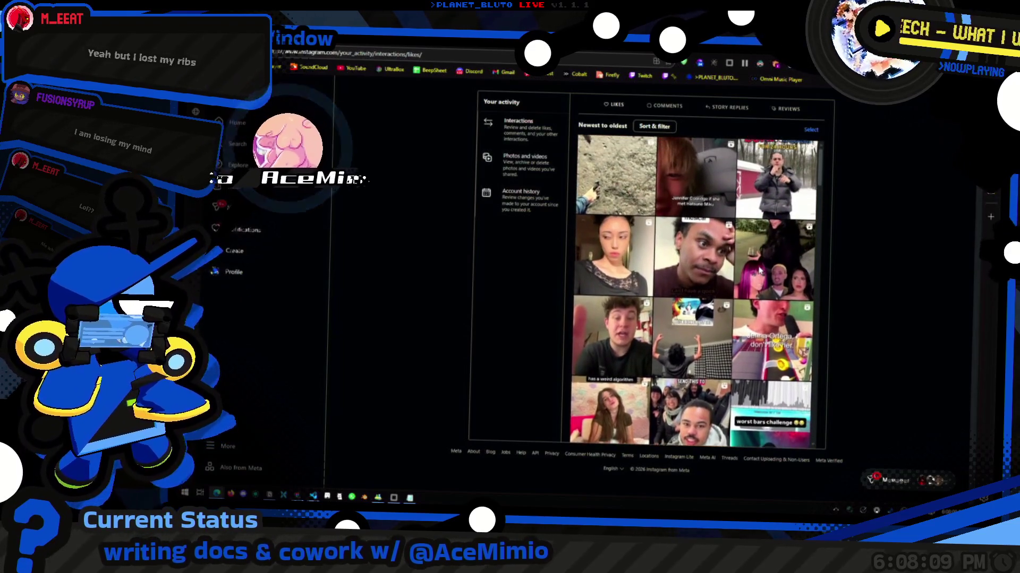
{"action": "scroll", "coordinate": [761, 271], "scroll_direction": "down", "scroll_amount": 9}
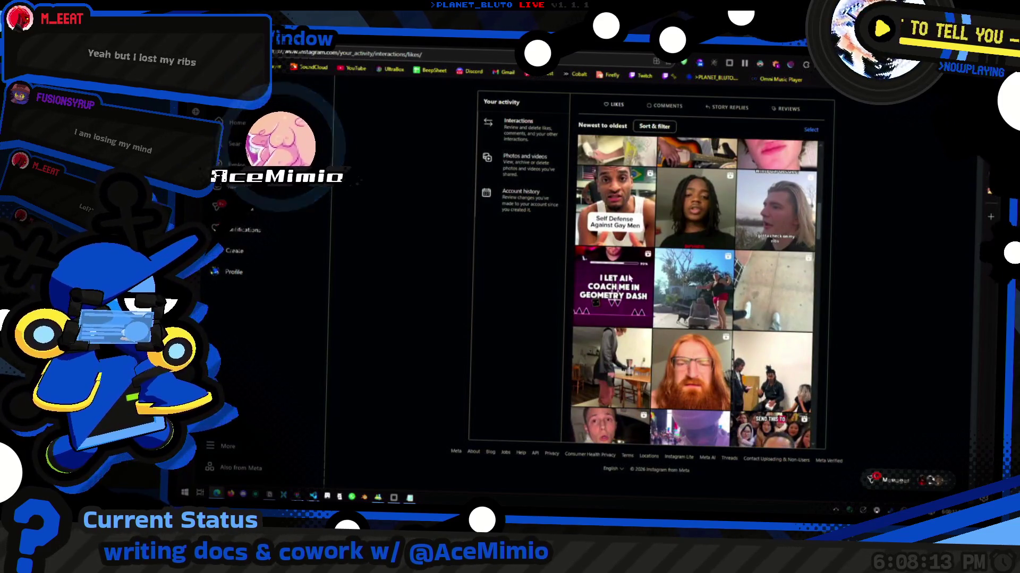
{"action": "scroll", "coordinate": [762, 271], "scroll_direction": "down", "scroll_amount": 3}
{"action": "scroll", "coordinate": [758, 276], "scroll_direction": "down", "scroll_amount": 5}
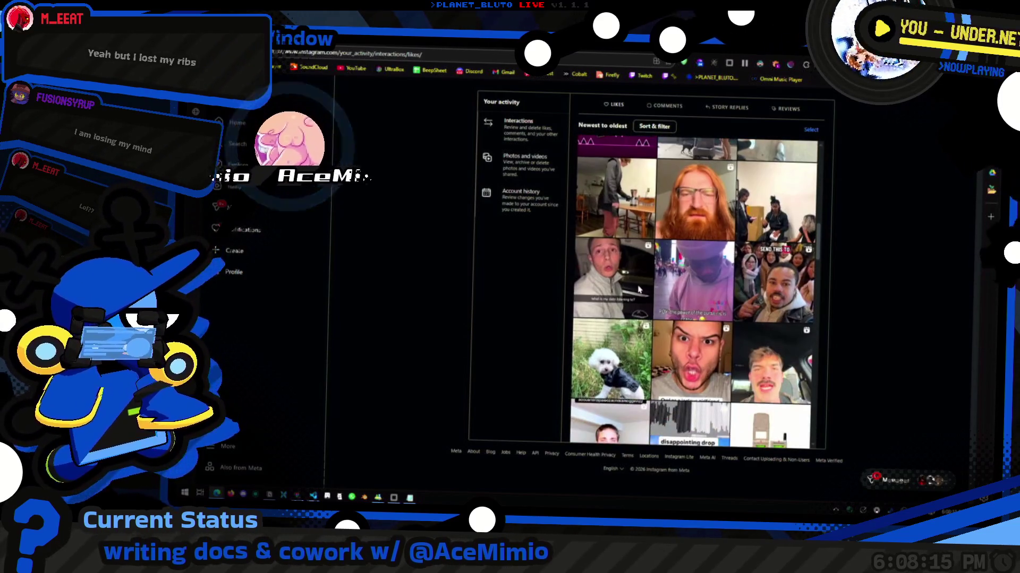
{"action": "scroll", "coordinate": [667, 302], "scroll_direction": "down", "scroll_amount": 6}
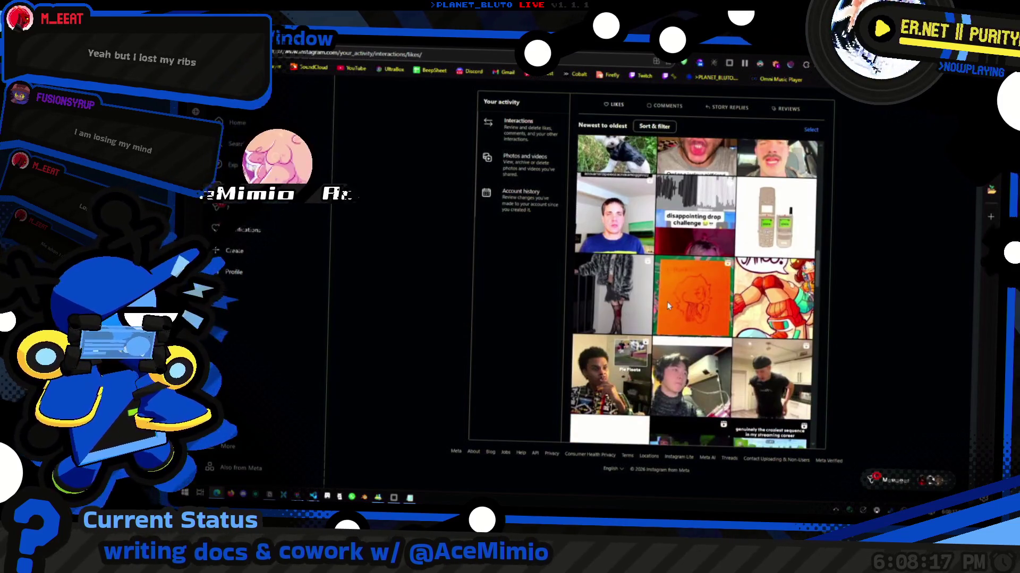
{"action": "scroll", "coordinate": [677, 303], "scroll_direction": "down", "scroll_amount": 6}
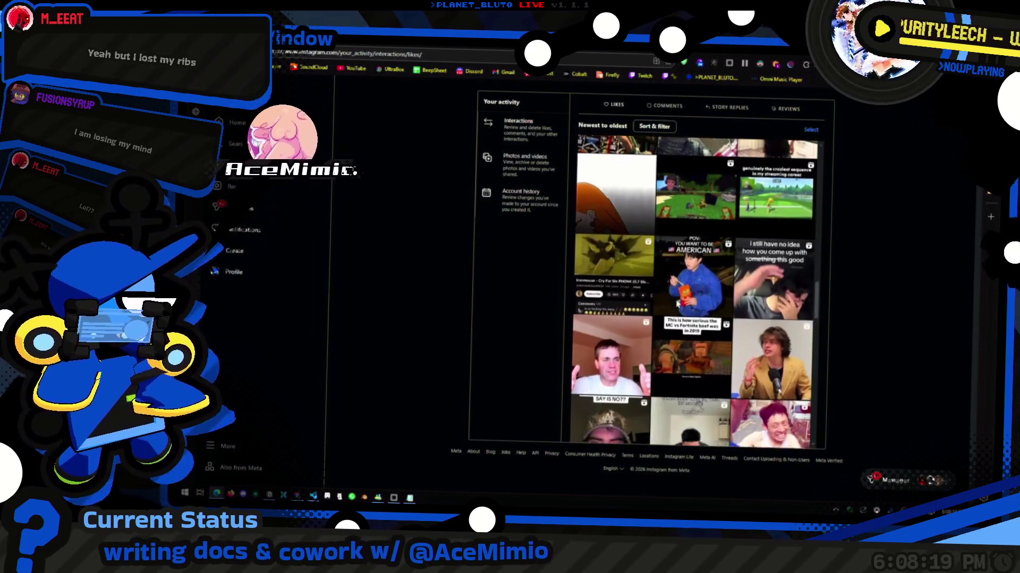
{"action": "scroll", "coordinate": [678, 303], "scroll_direction": "down", "scroll_amount": 6}
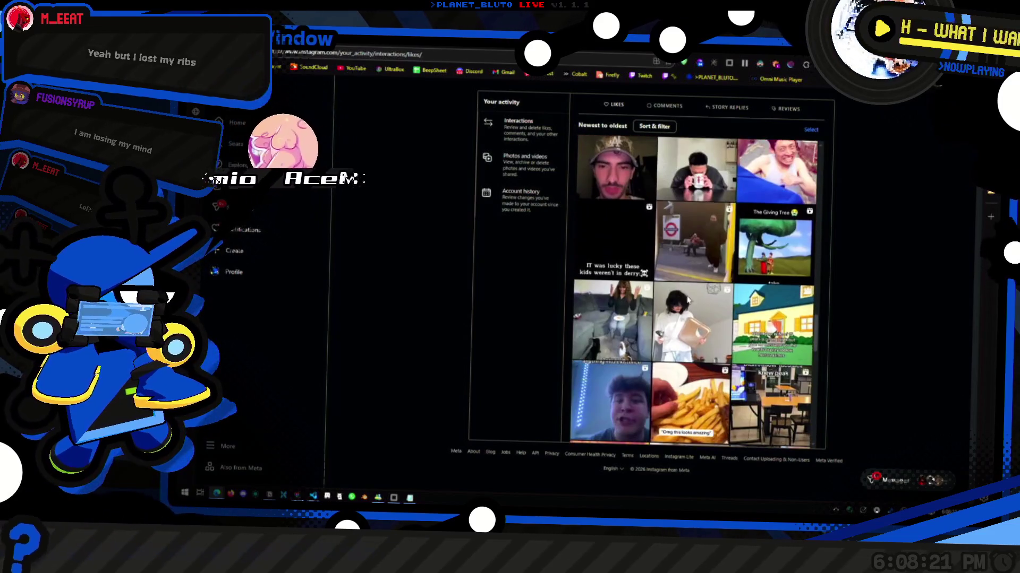
{"action": "scroll", "coordinate": [698, 301], "scroll_direction": "down", "scroll_amount": 5}
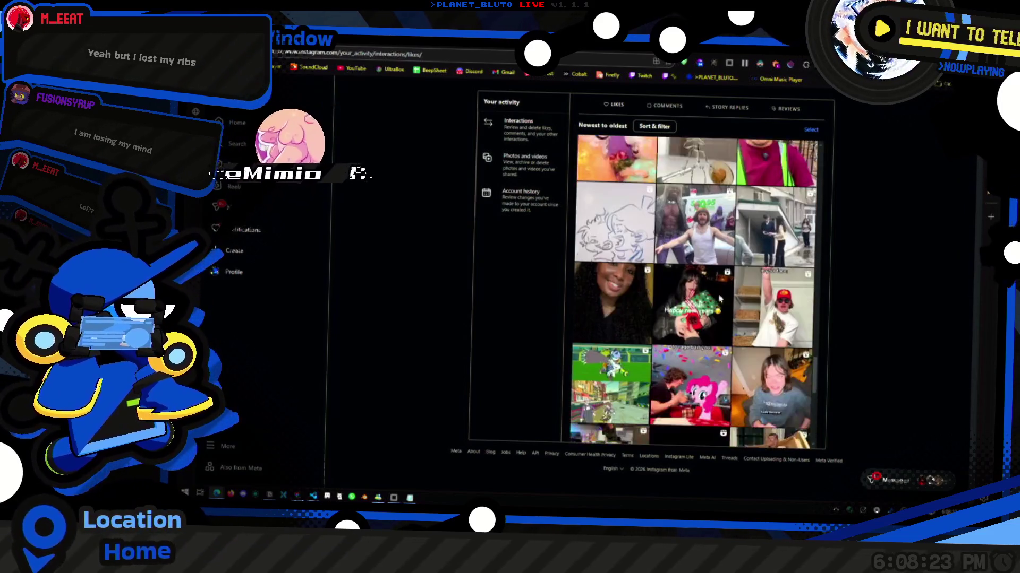
{"action": "scroll", "coordinate": [725, 298], "scroll_direction": "down", "scroll_amount": 6}
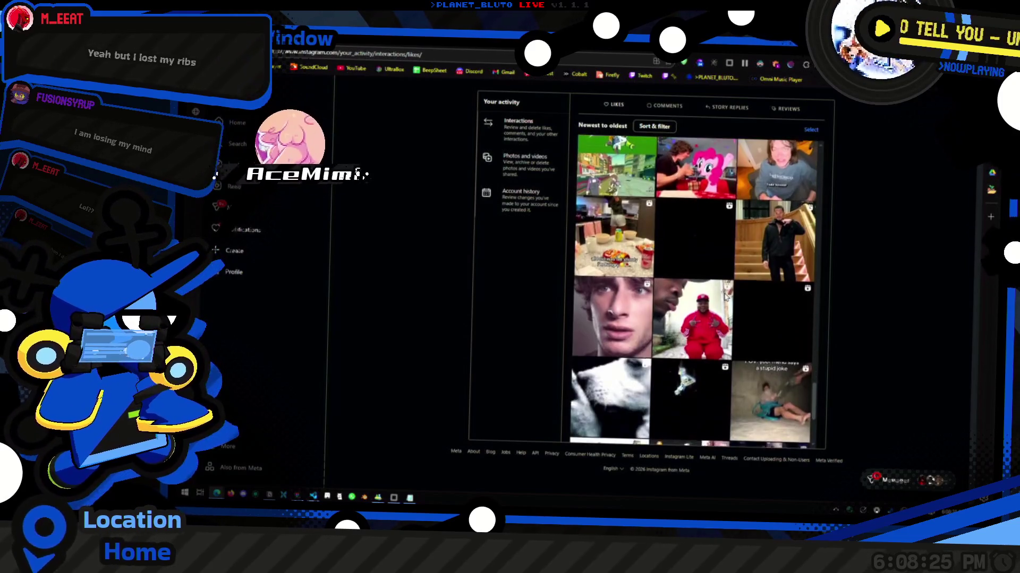
{"action": "scroll", "coordinate": [724, 299], "scroll_direction": "down", "scroll_amount": 6}
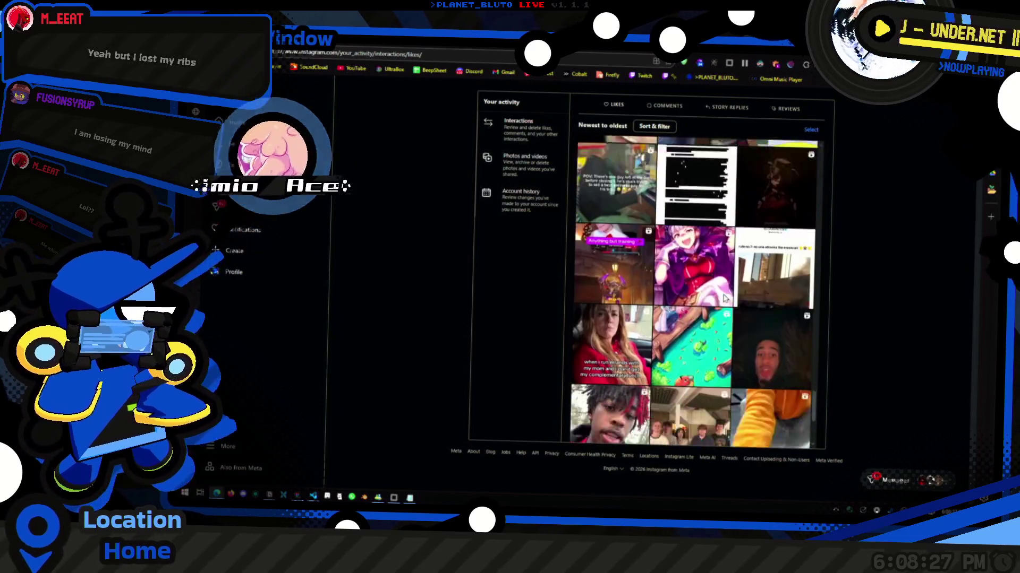
{"action": "scroll", "coordinate": [725, 298], "scroll_direction": "down", "scroll_amount": 8}
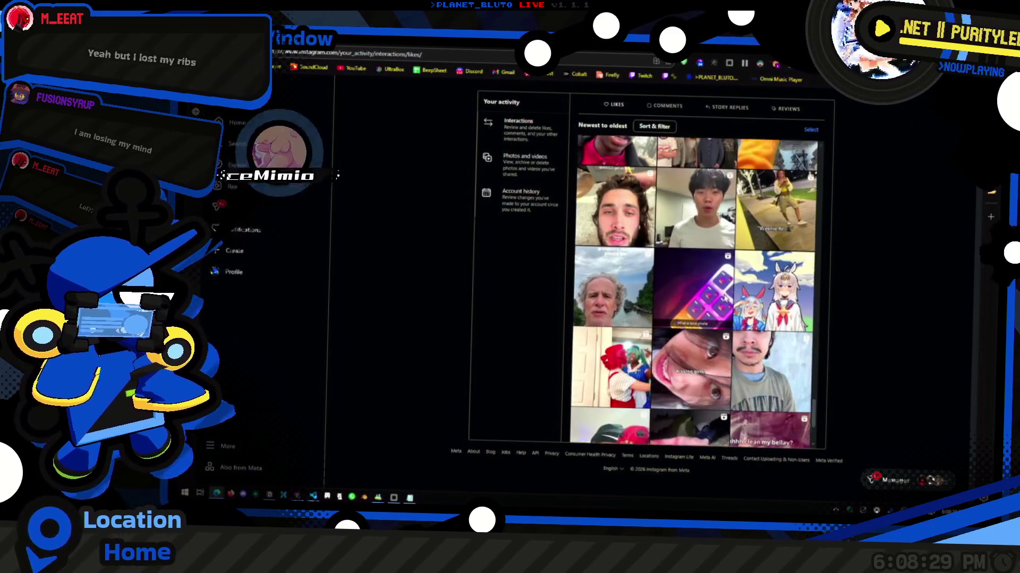
{"action": "scroll", "coordinate": [725, 298], "scroll_direction": "down", "scroll_amount": 8}
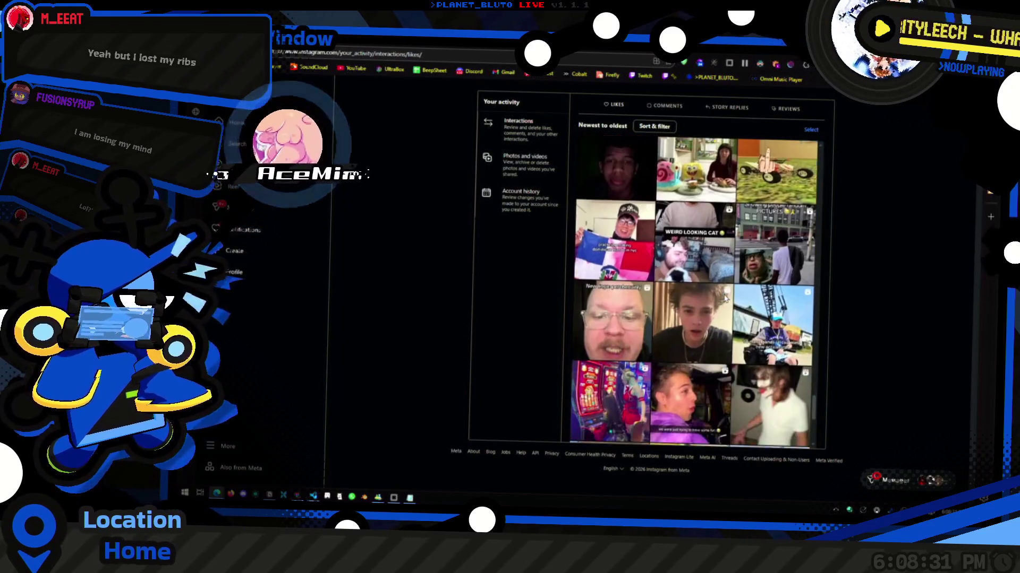
{"action": "scroll", "coordinate": [726, 299], "scroll_direction": "down", "scroll_amount": 8}
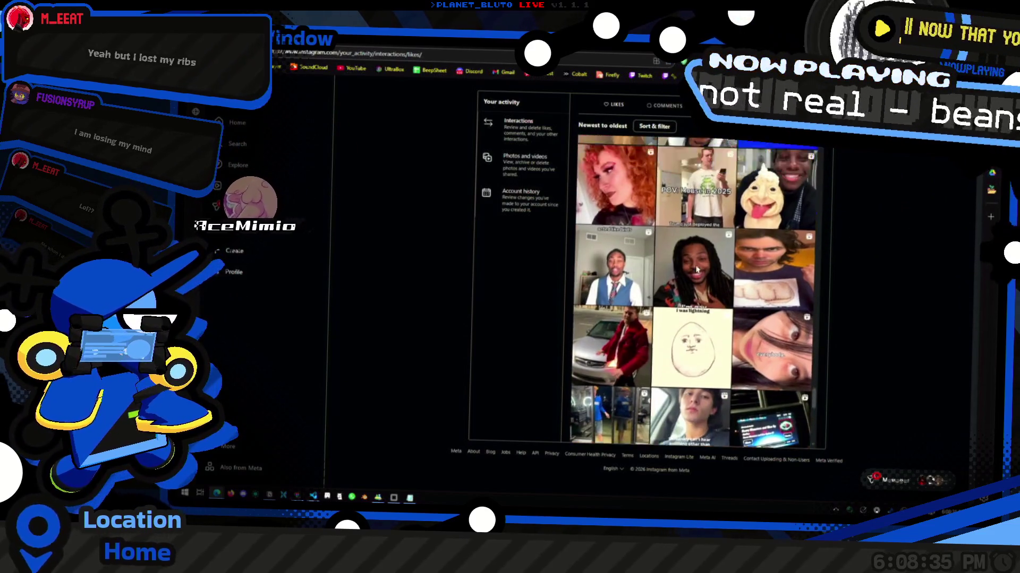
{"action": "scroll", "coordinate": [728, 301], "scroll_direction": "down", "scroll_amount": 10}
{"action": "scroll", "coordinate": [756, 320], "scroll_direction": "down", "scroll_amount": 10}
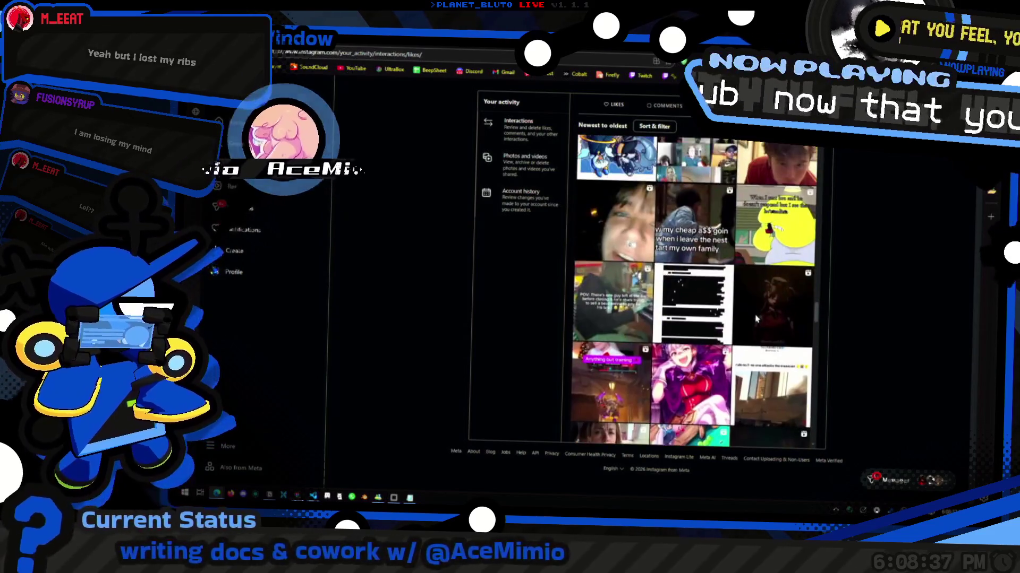
{"action": "scroll", "coordinate": [748, 307], "scroll_direction": "down", "scroll_amount": 10}
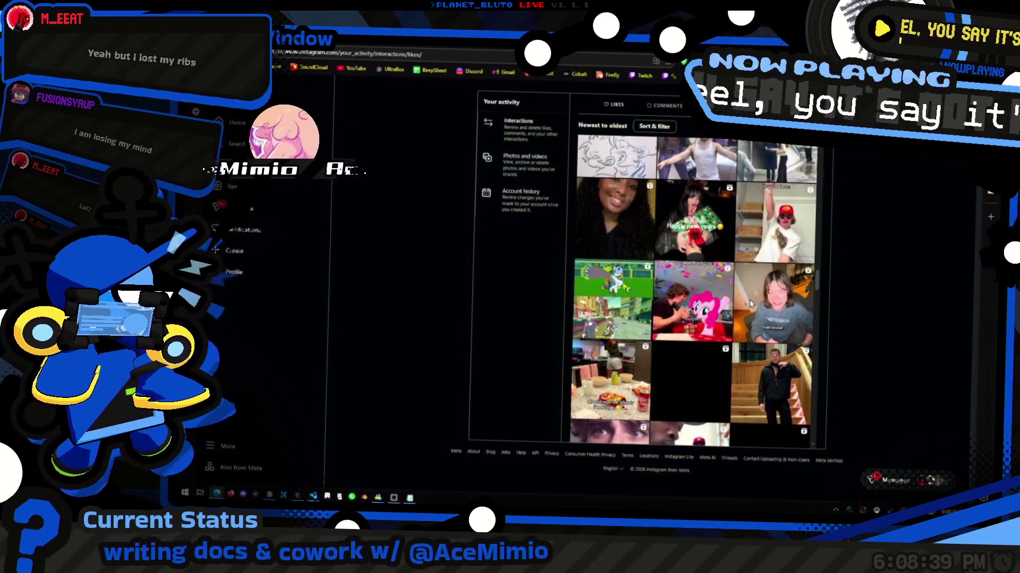
{"action": "scroll", "coordinate": [751, 302], "scroll_direction": "down", "scroll_amount": 5}
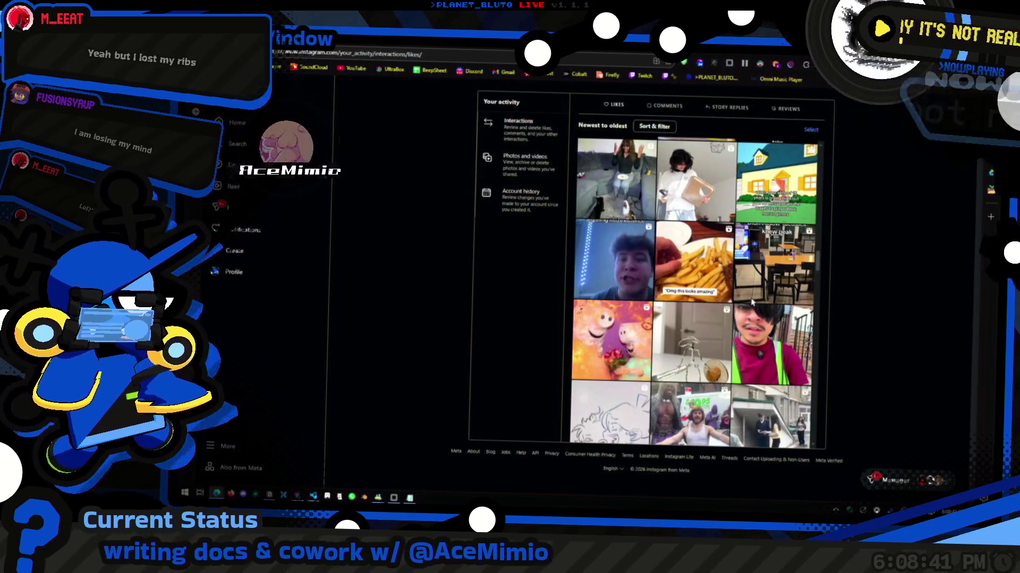
{"action": "scroll", "coordinate": [750, 303], "scroll_direction": "up", "scroll_amount": 3}
{"action": "scroll", "coordinate": [753, 301], "scroll_direction": "up", "scroll_amount": 5}
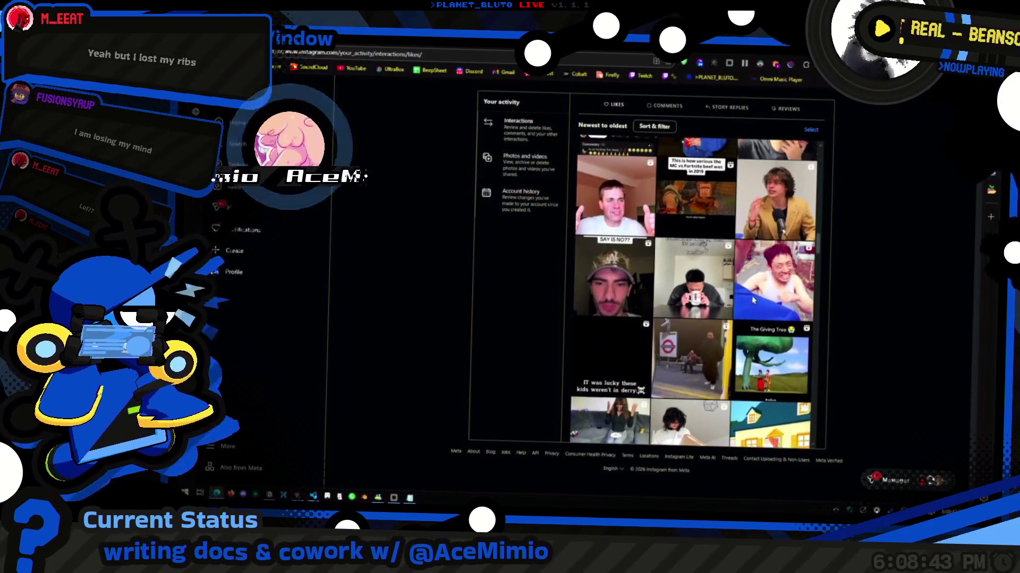
{"action": "left_click", "coordinate": [699, 295]}
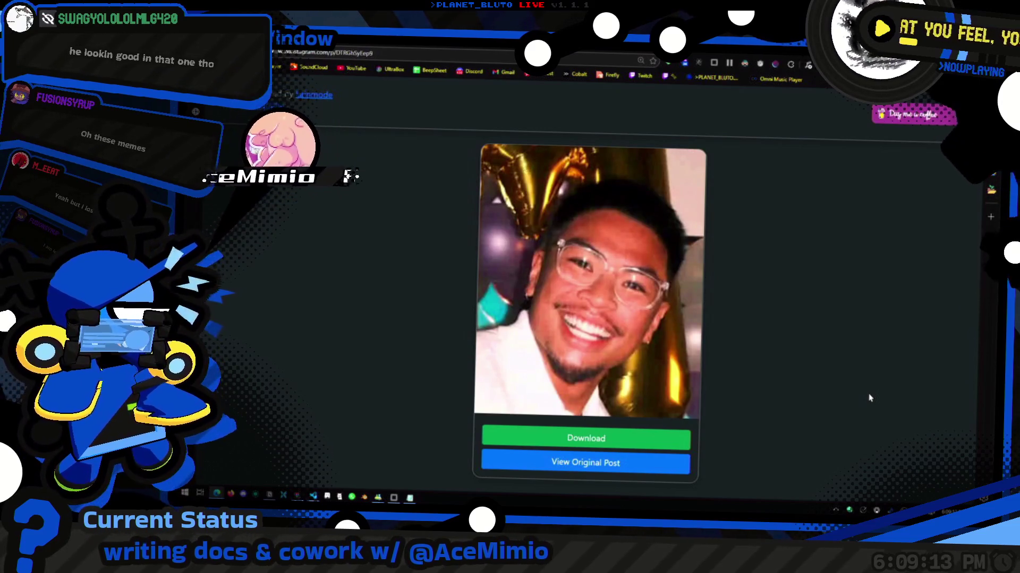
Watch the smiling man's video, then go back to the Instagram likes grid.
{"action": "mouse_move", "coordinate": [479, 396]}
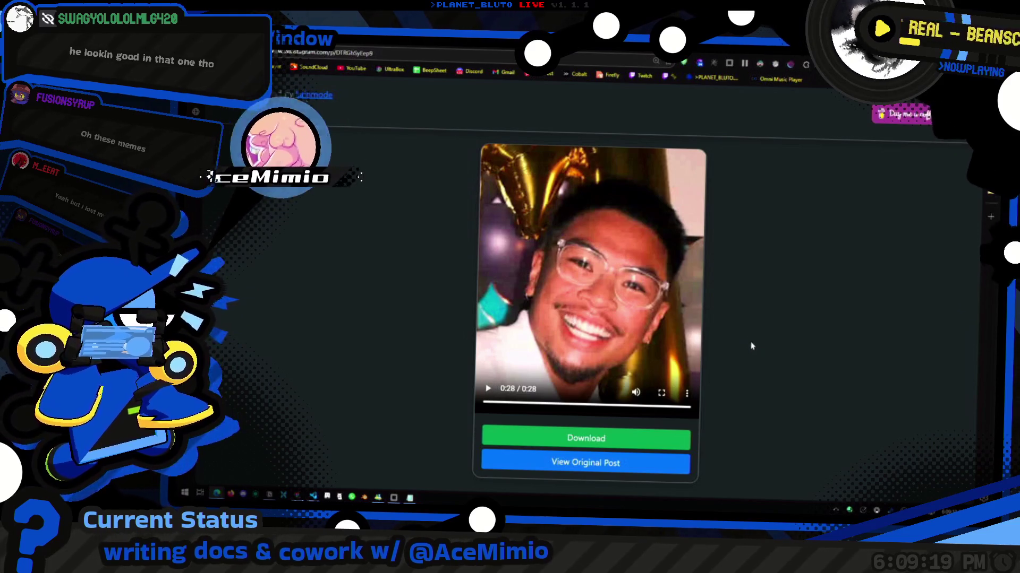
{"action": "key", "text": "alt+Left"}
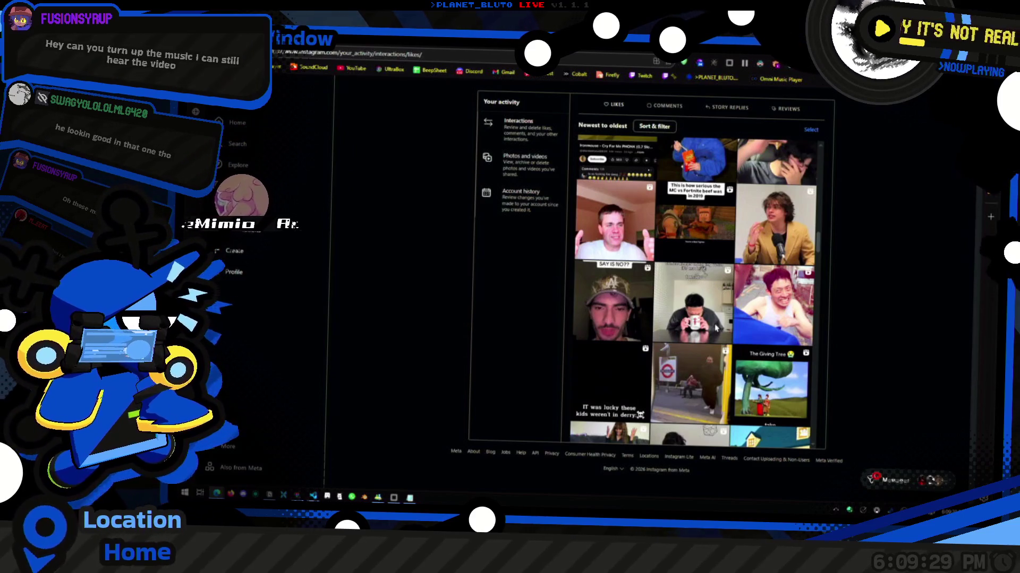
{"action": "scroll", "coordinate": [760, 338], "scroll_direction": "up", "scroll_amount": 5}
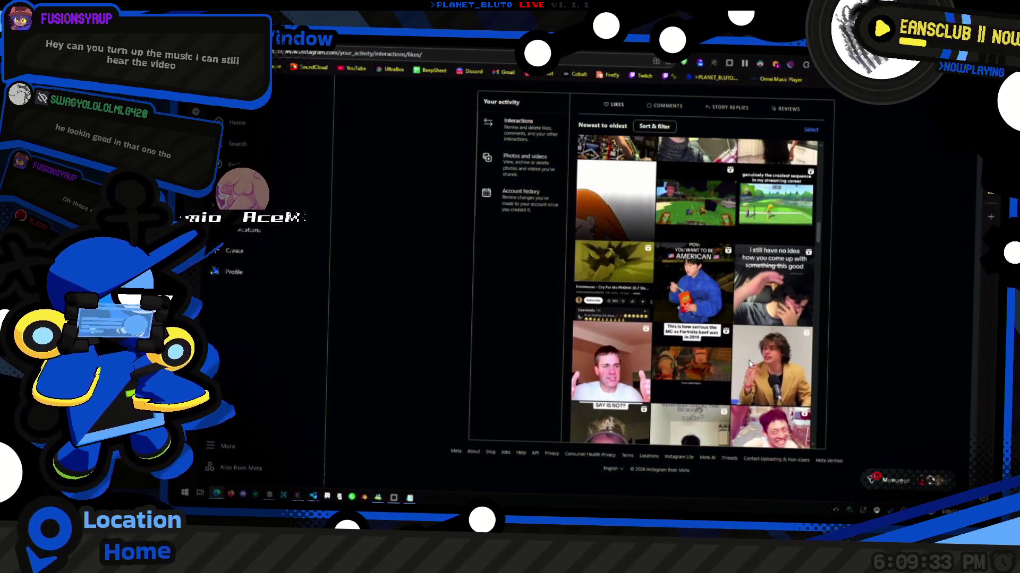
{"action": "scroll", "coordinate": [749, 363], "scroll_direction": "up", "scroll_amount": 5}
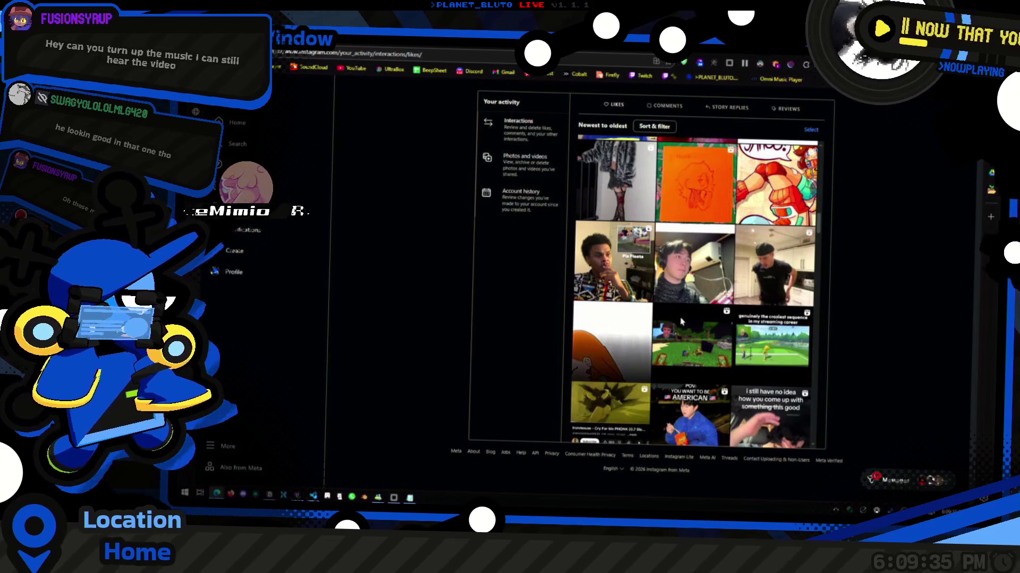
{"action": "scroll", "coordinate": [682, 321], "scroll_direction": "up", "scroll_amount": 5}
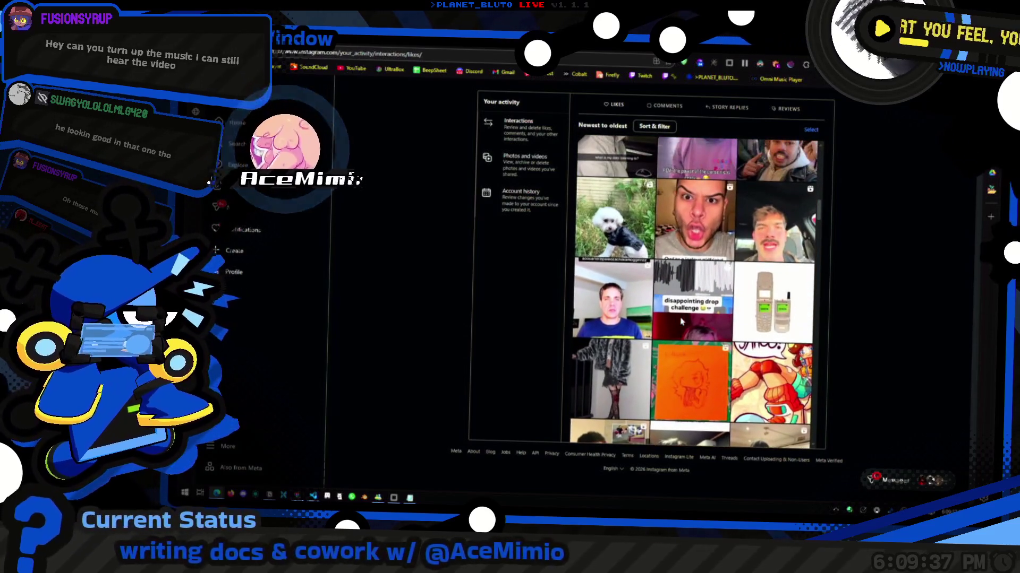
{"action": "scroll", "coordinate": [681, 322], "scroll_direction": "up", "scroll_amount": 3}
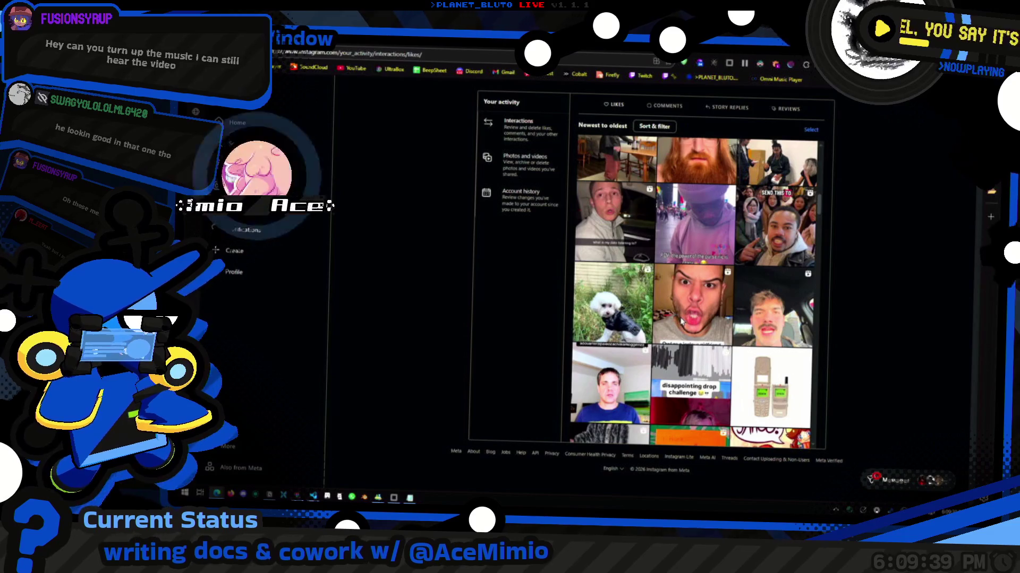
{"action": "scroll", "coordinate": [682, 321], "scroll_direction": "up", "scroll_amount": 8}
{"action": "scroll", "coordinate": [682, 321], "scroll_direction": "up", "scroll_amount": 6}
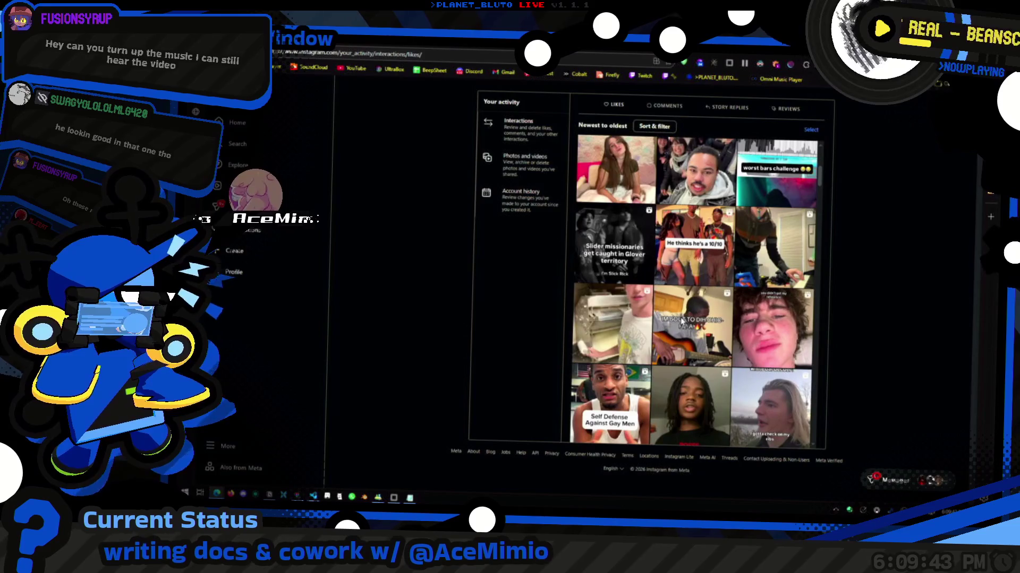
{"action": "scroll", "coordinate": [695, 319], "scroll_direction": "up", "scroll_amount": 2}
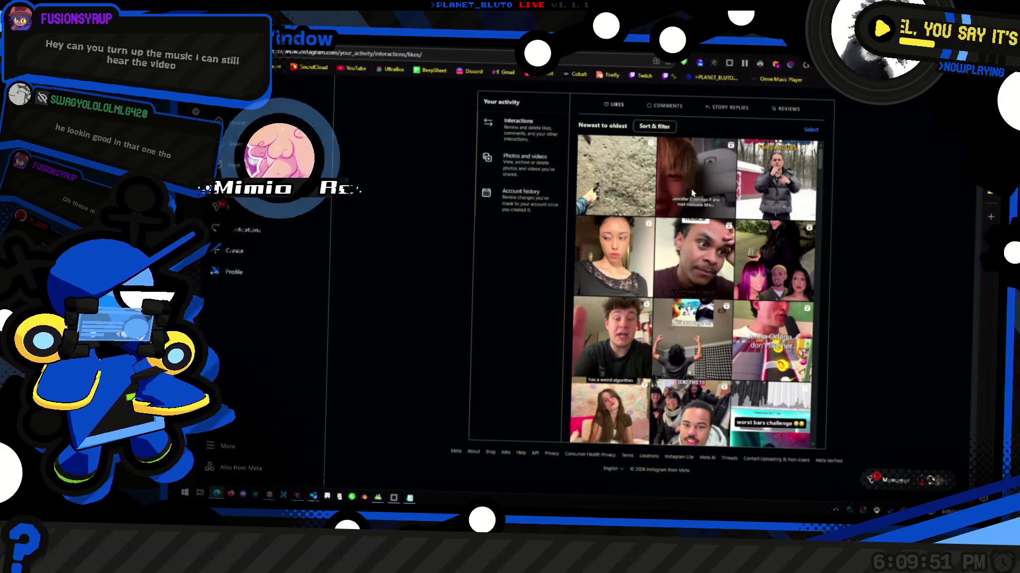
{"action": "scroll", "coordinate": [809, 187], "scroll_direction": "down", "scroll_amount": 10}
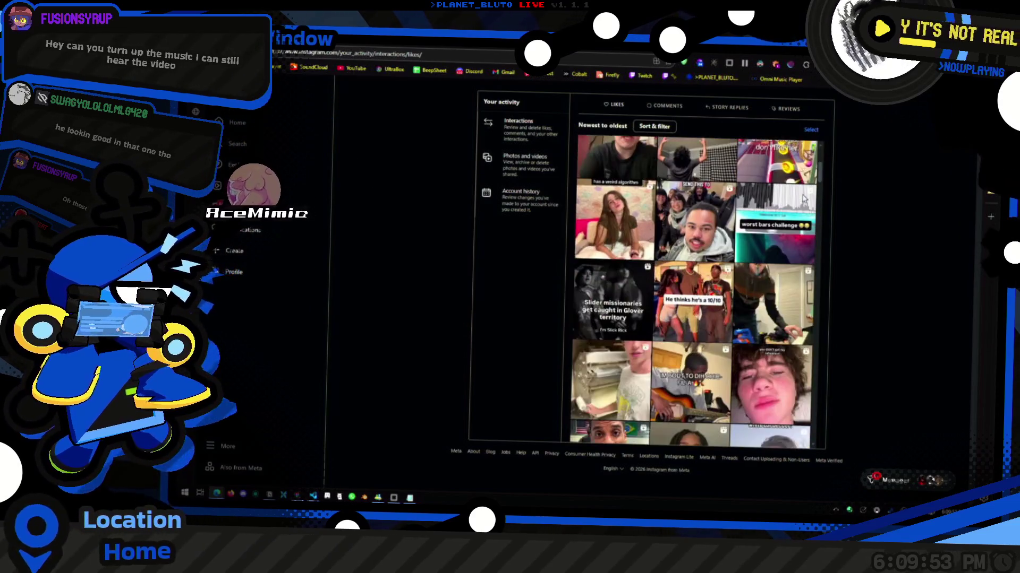
{"action": "scroll", "coordinate": [814, 208], "scroll_direction": "down", "scroll_amount": 10}
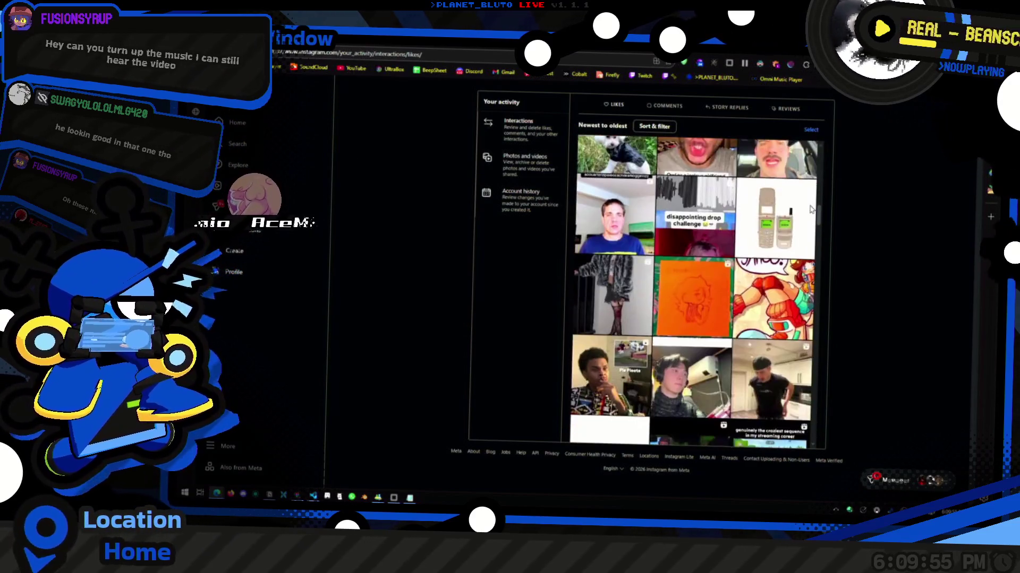
{"action": "scroll", "coordinate": [807, 312], "scroll_direction": "down", "scroll_amount": 10}
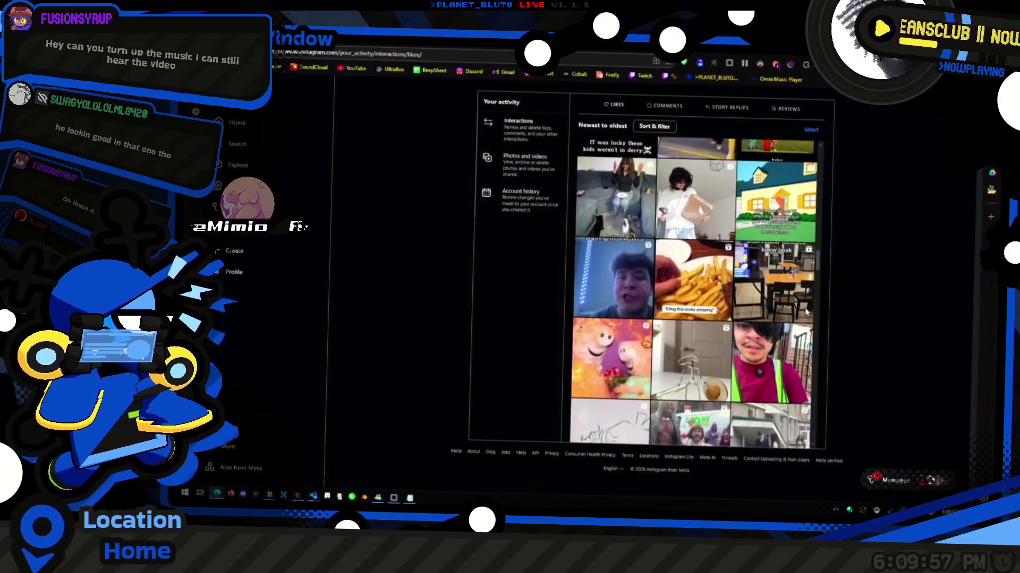
{"action": "scroll", "coordinate": [753, 299], "scroll_direction": "down", "scroll_amount": 10}
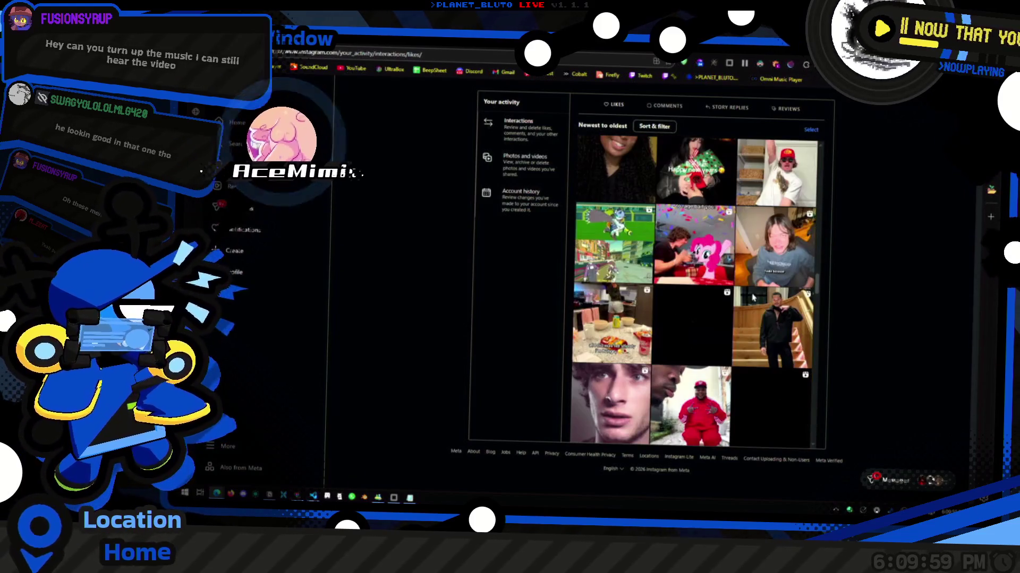
{"action": "scroll", "coordinate": [753, 299], "scroll_direction": "down", "scroll_amount": 10}
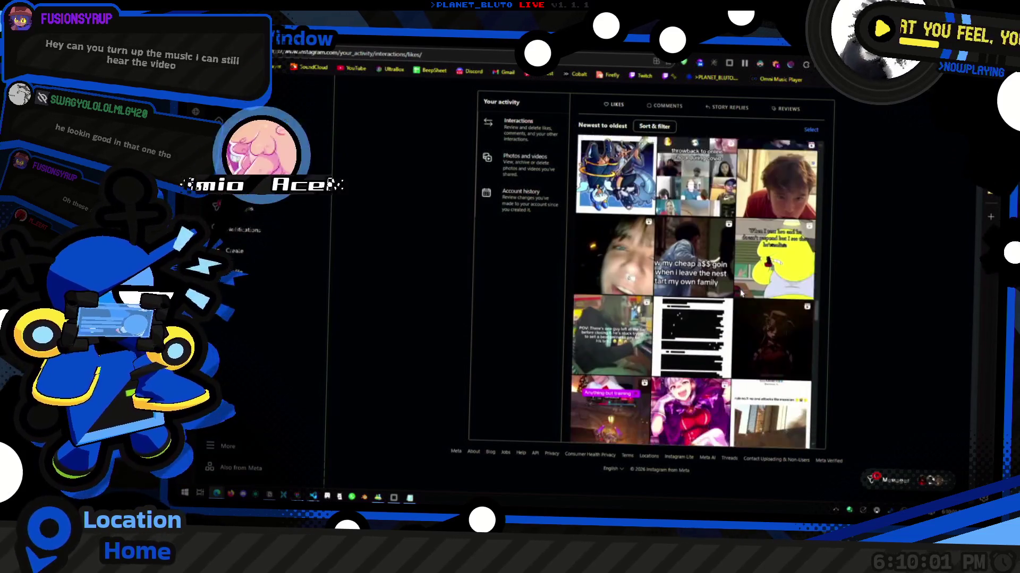
{"action": "scroll", "coordinate": [700, 296], "scroll_direction": "down", "scroll_amount": 10}
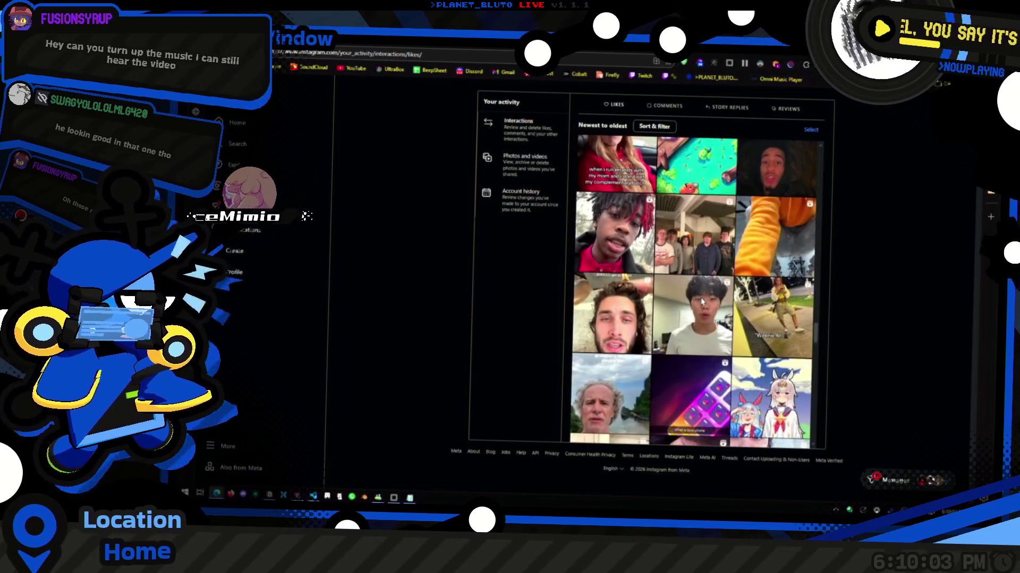
{"action": "scroll", "coordinate": [710, 307], "scroll_direction": "down", "scroll_amount": 2}
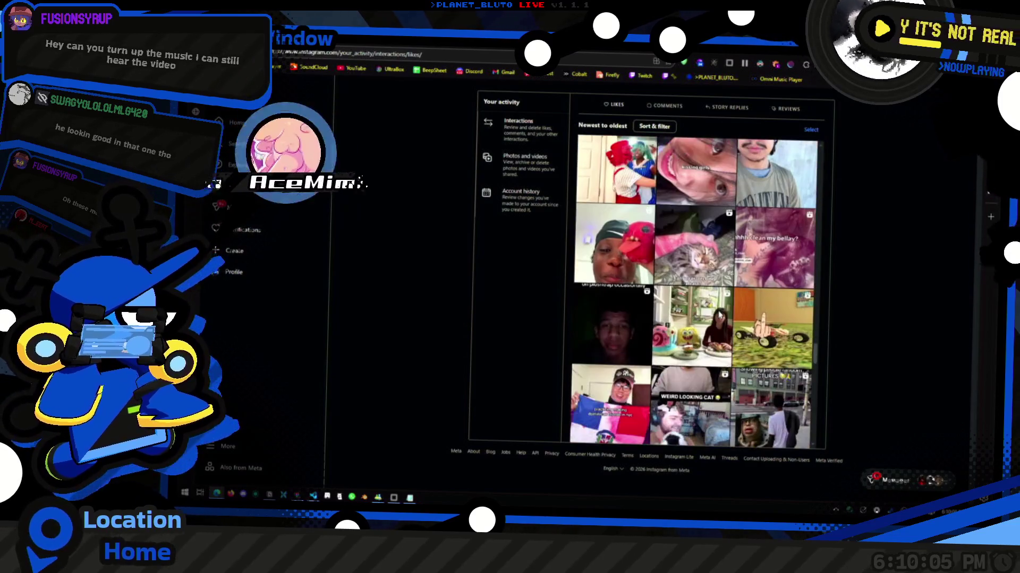
{"action": "scroll", "coordinate": [659, 315], "scroll_direction": "down", "scroll_amount": 3}
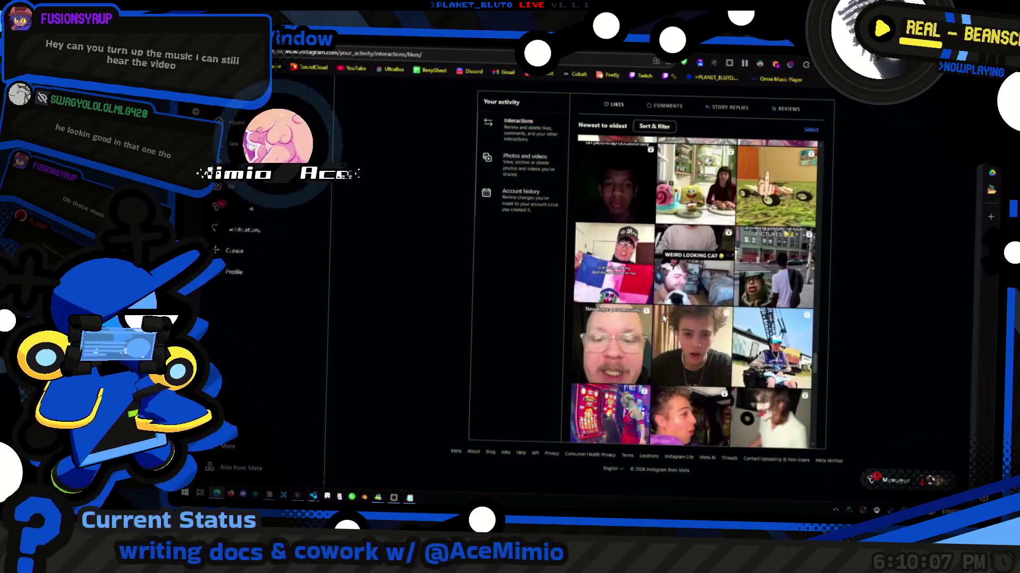
{"action": "scroll", "coordinate": [663, 318], "scroll_direction": "down", "scroll_amount": 7}
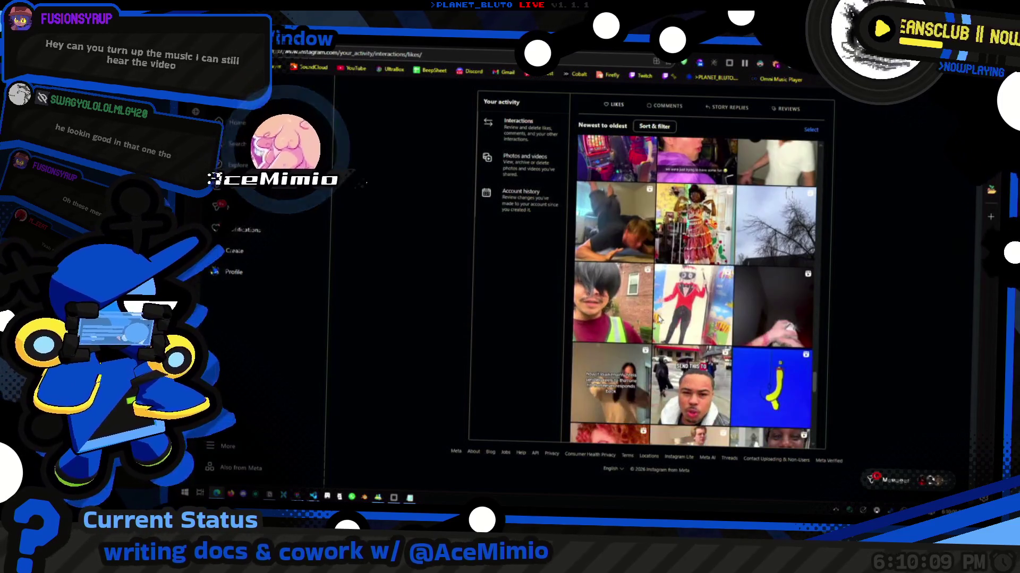
{"action": "scroll", "coordinate": [660, 343], "scroll_direction": "down", "scroll_amount": 3}
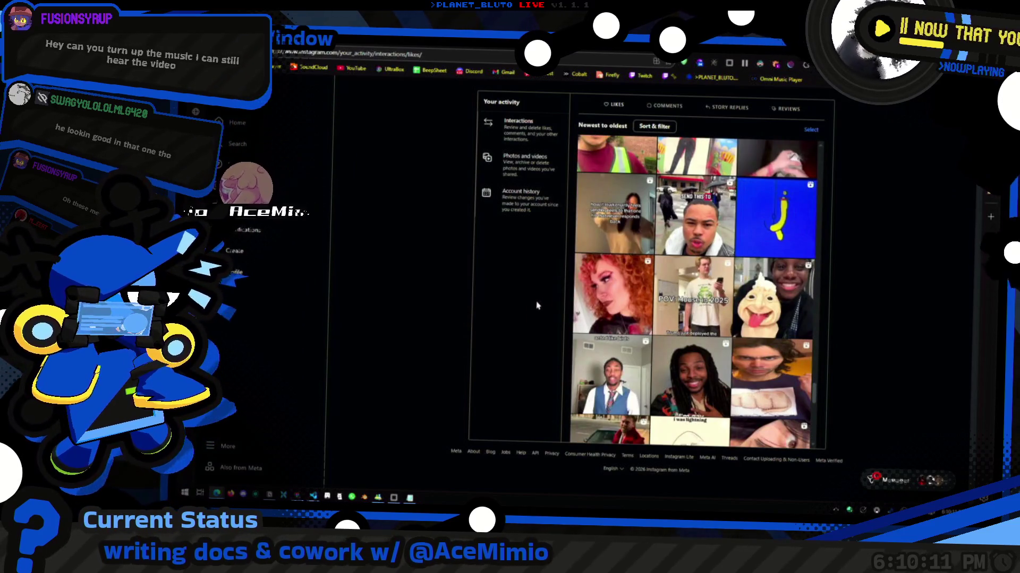
Cycle through the open browser tabs, then return to the Notion Database Interfaces docs.
{"action": "key", "text": "ctrl+Tab"}
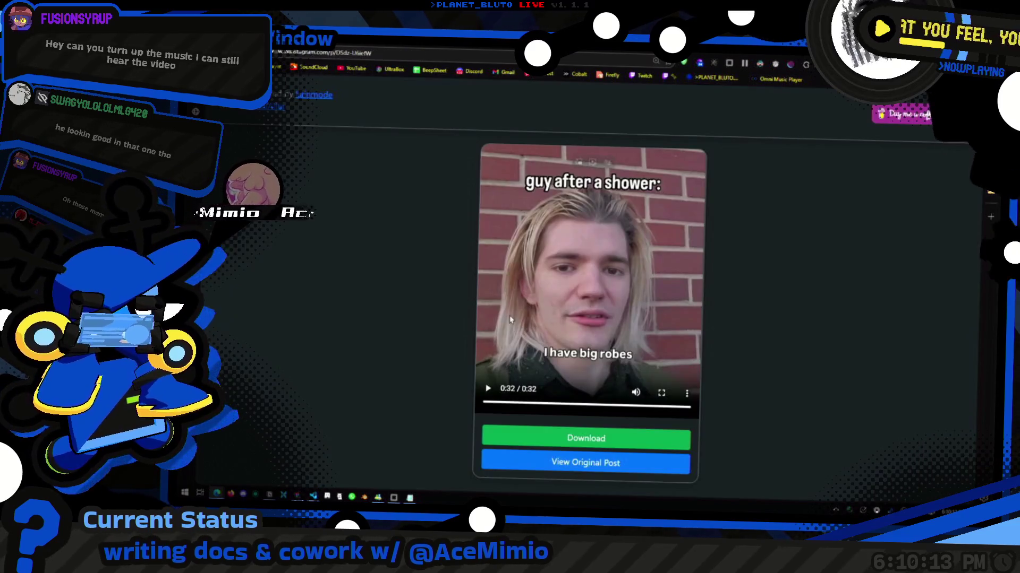
{"action": "key", "text": "ctrl+Tab"}
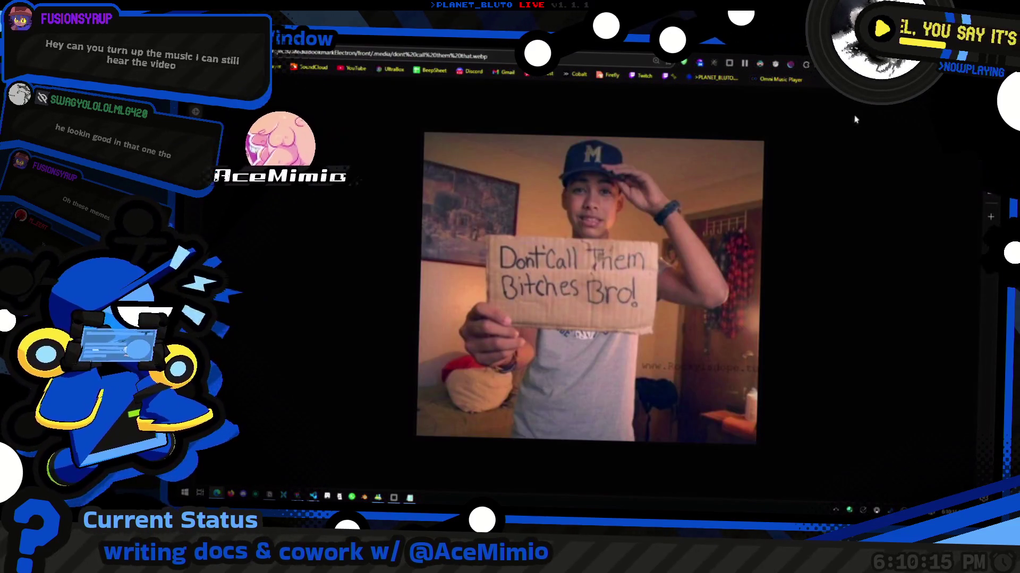
{"action": "key", "text": "alt+Tab"}
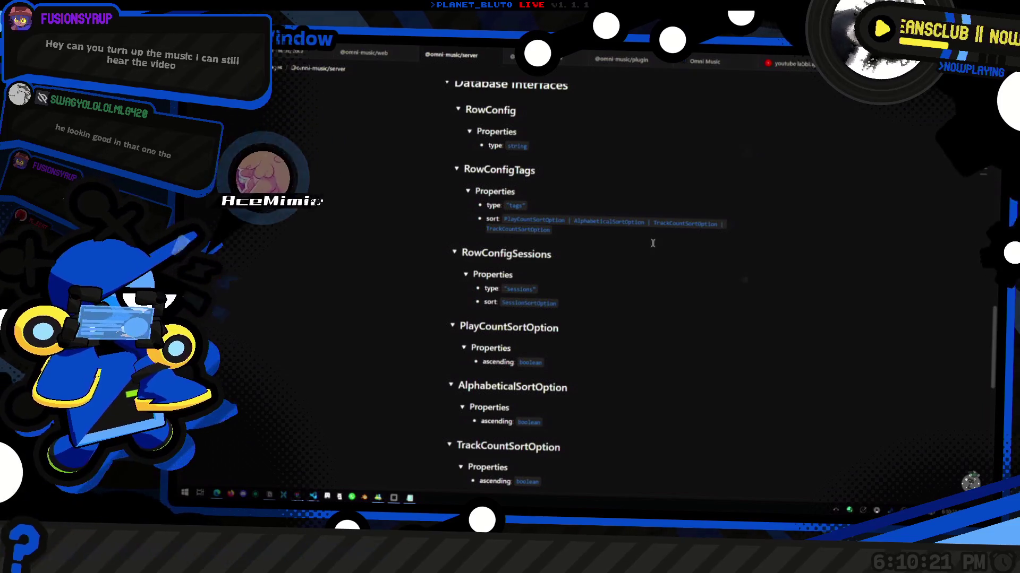
Replace SessionSortOption in the Sessions entry with the copied RowConfigTags sort union.
{"action": "scroll", "coordinate": [688, 305], "scroll_direction": "up", "scroll_amount": 5}
{"action": "key", "text": "alt+Tab"}
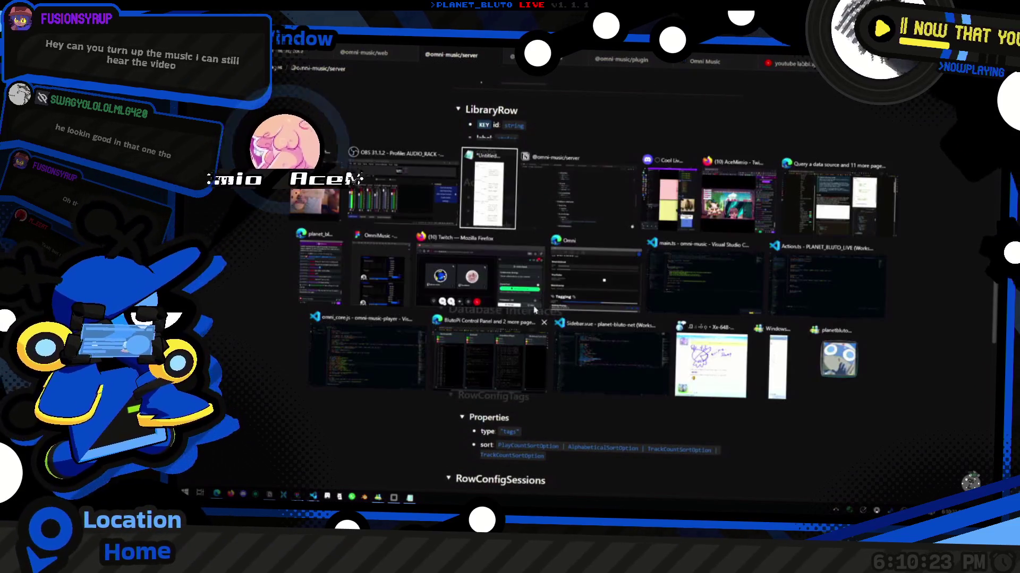
{"action": "scroll", "coordinate": [553, 338], "scroll_direction": "up", "scroll_amount": 1}
{"action": "scroll", "coordinate": [553, 339], "scroll_direction": "down", "scroll_amount": 3}
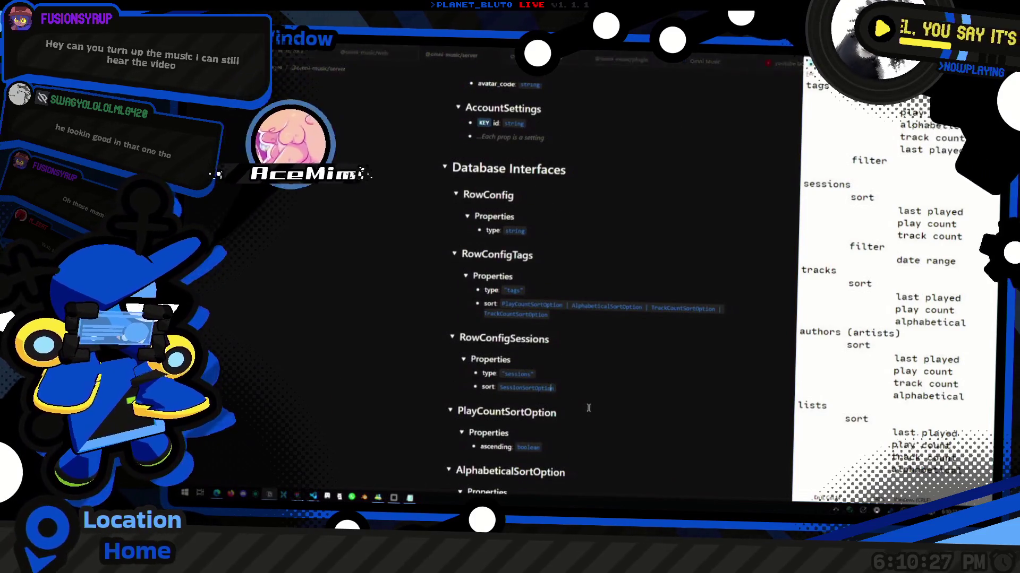
{"action": "double_click", "coordinate": [525, 388]}
{"action": "left_click", "coordinate": [561, 327]}
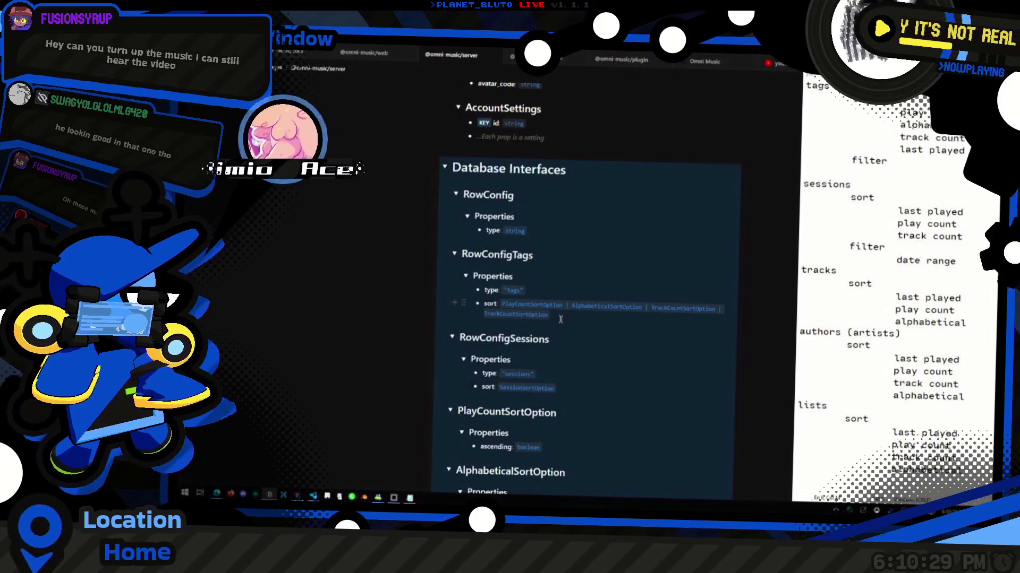
{"action": "left_click_drag", "start_coordinate": [548, 314], "coordinate": [504, 304]}
{"action": "key", "text": "ctrl+c"}
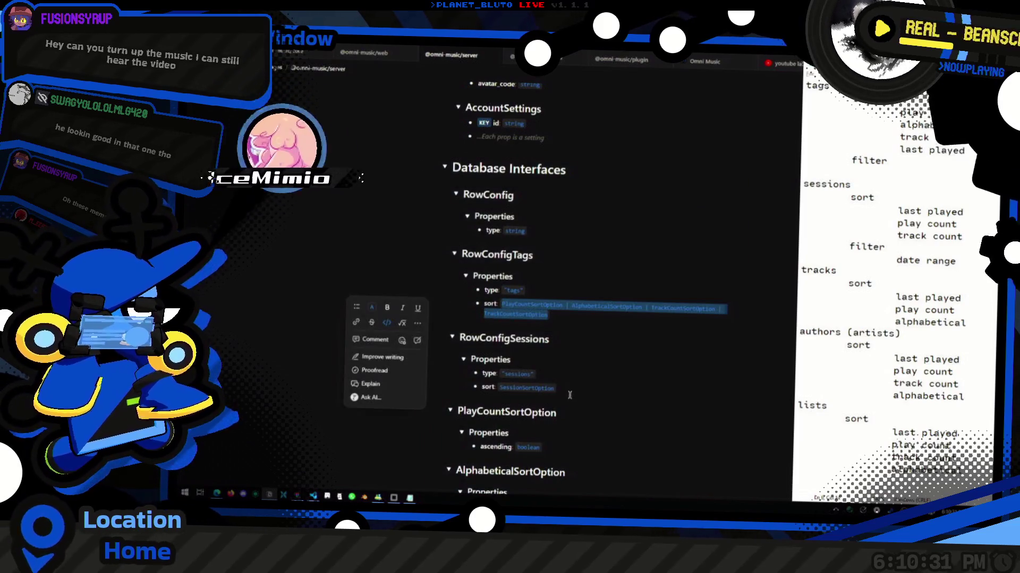
{"action": "double_click", "coordinate": [526, 388]}
{"action": "key", "text": "ctrl+v"}
{"action": "key", "text": "ctrl+z"}
{"action": "key", "text": "ctrl+v"}
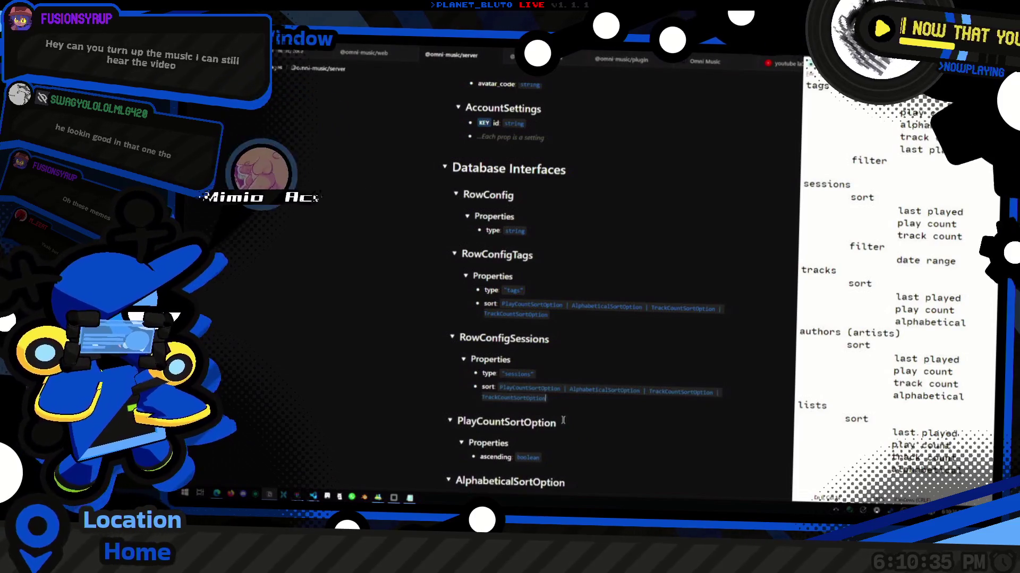
Delete AlphabeticalSortOption and its separator from the RowConfigSessions sort union.
{"action": "double_click", "coordinate": [539, 397]}
{"action": "scroll", "coordinate": [642, 296], "scroll_direction": "down", "scroll_amount": 2}
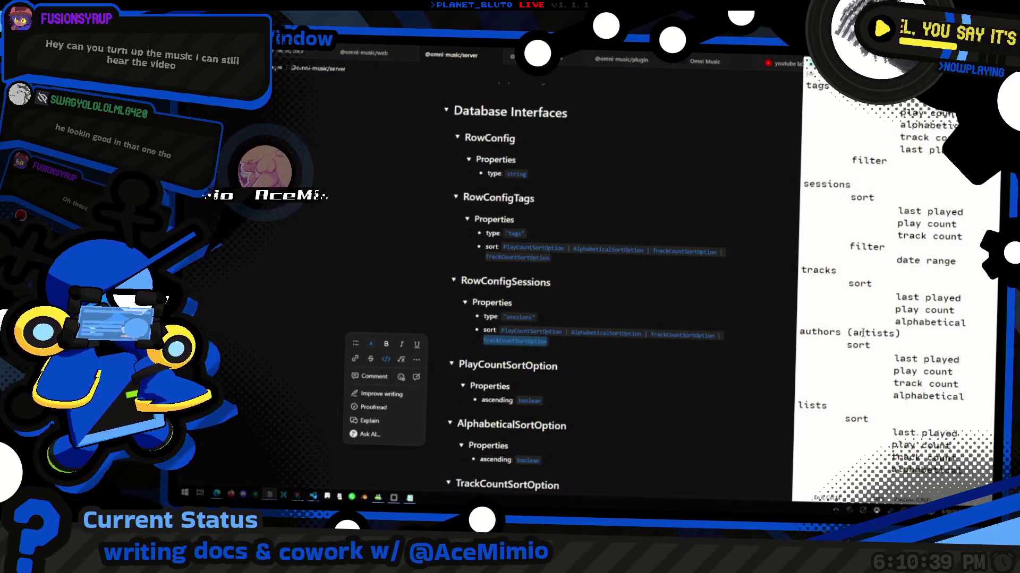
{"action": "key", "text": "Delete"}
{"action": "double_click", "coordinate": [620, 332]}
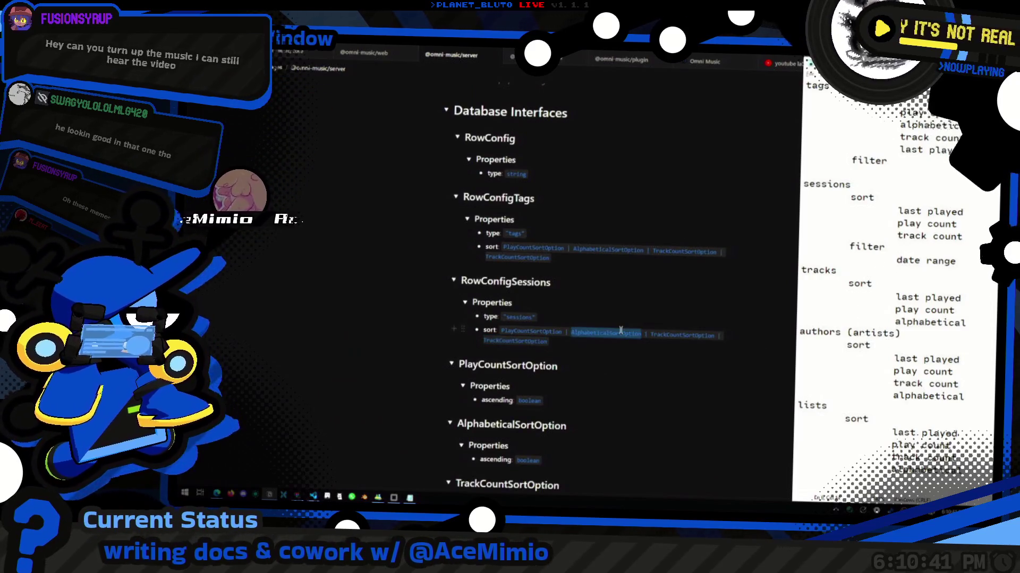
{"action": "key", "text": "BackSpace"}
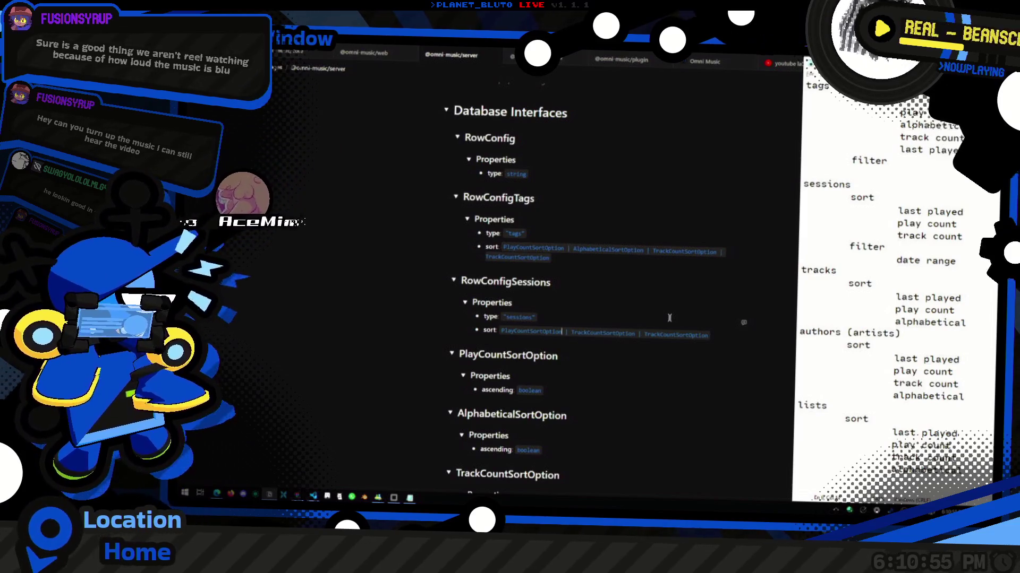
{"action": "scroll", "coordinate": [669, 318], "scroll_direction": "down", "scroll_amount": 3}
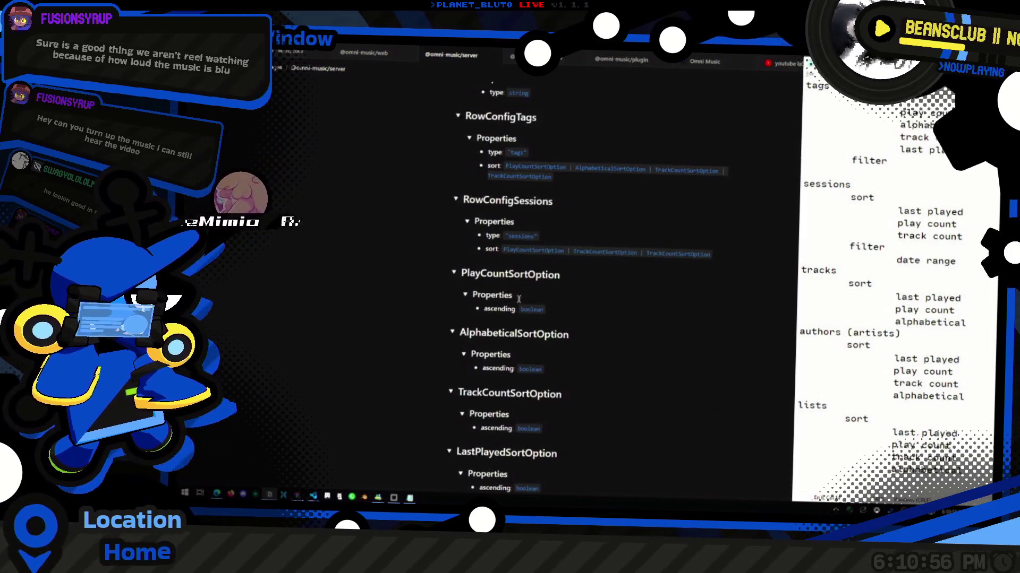
Collapse the four sort-option toggles plus the RowConfigSessions and RowConfigTags toggles.
{"action": "left_click", "coordinate": [453, 269]}
{"action": "left_click", "coordinate": [452, 295]}
{"action": "left_click", "coordinate": [451, 321]}
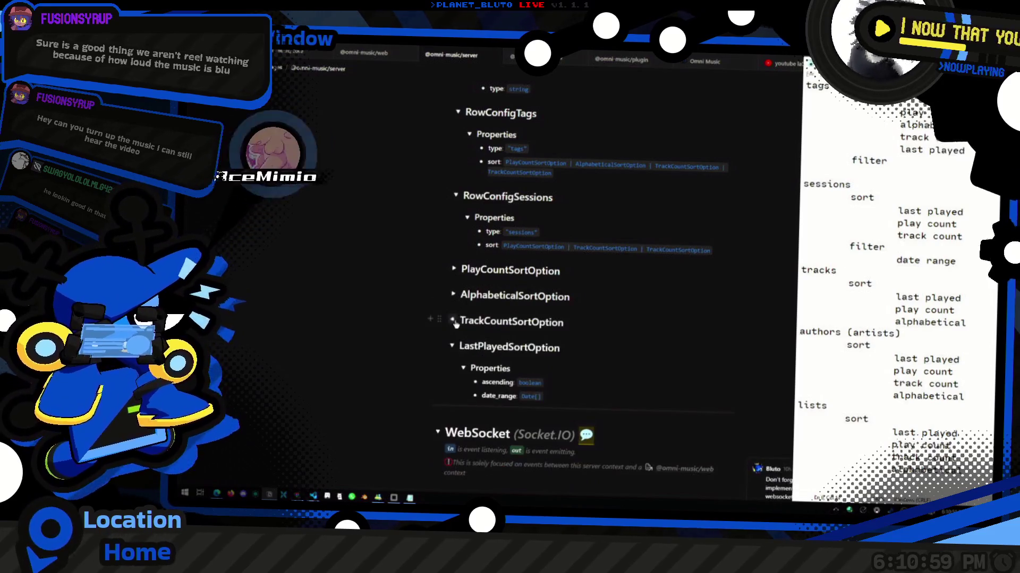
{"action": "left_click", "coordinate": [451, 346]}
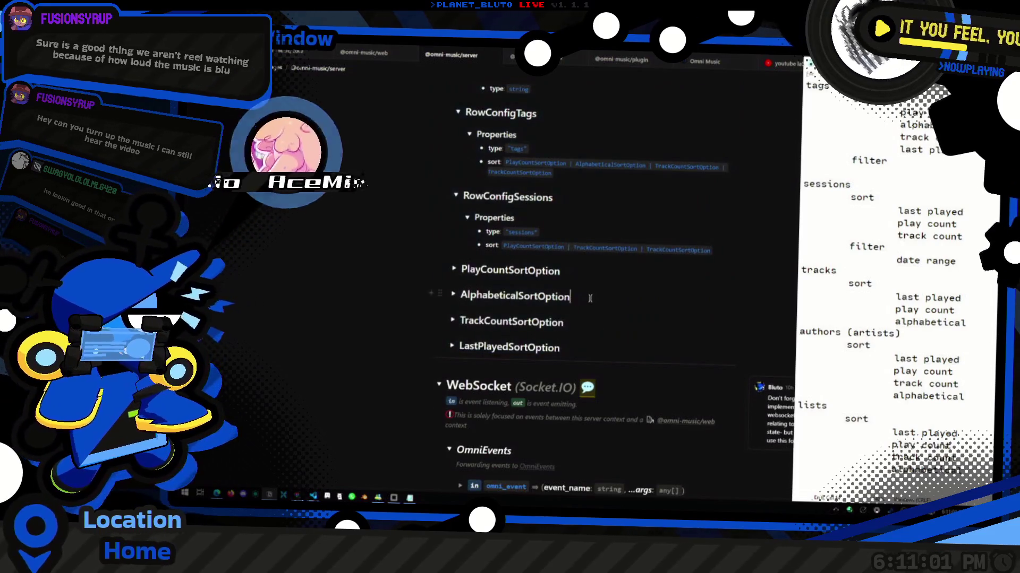
{"action": "scroll", "coordinate": [529, 290], "scroll_direction": "up", "scroll_amount": 2}
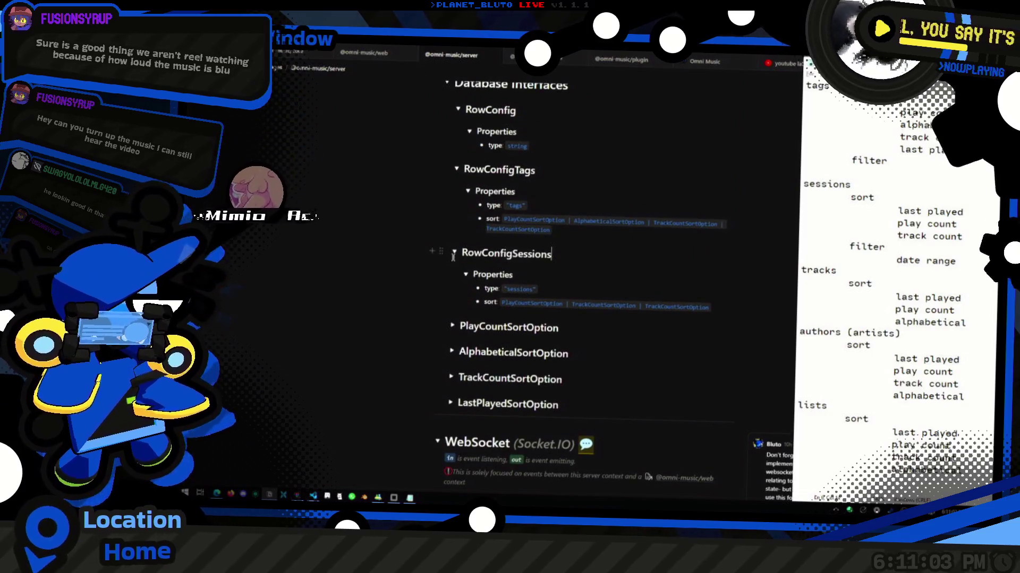
{"action": "left_click", "coordinate": [454, 253]}
{"action": "left_click", "coordinate": [456, 168]}
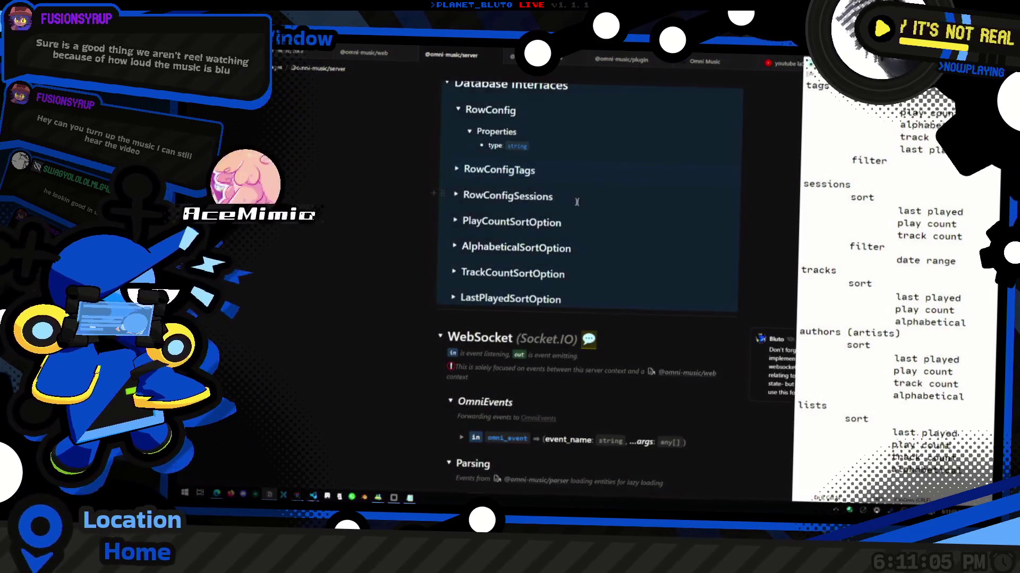
{"action": "scroll", "coordinate": [576, 202], "scroll_direction": "up", "scroll_amount": 3}
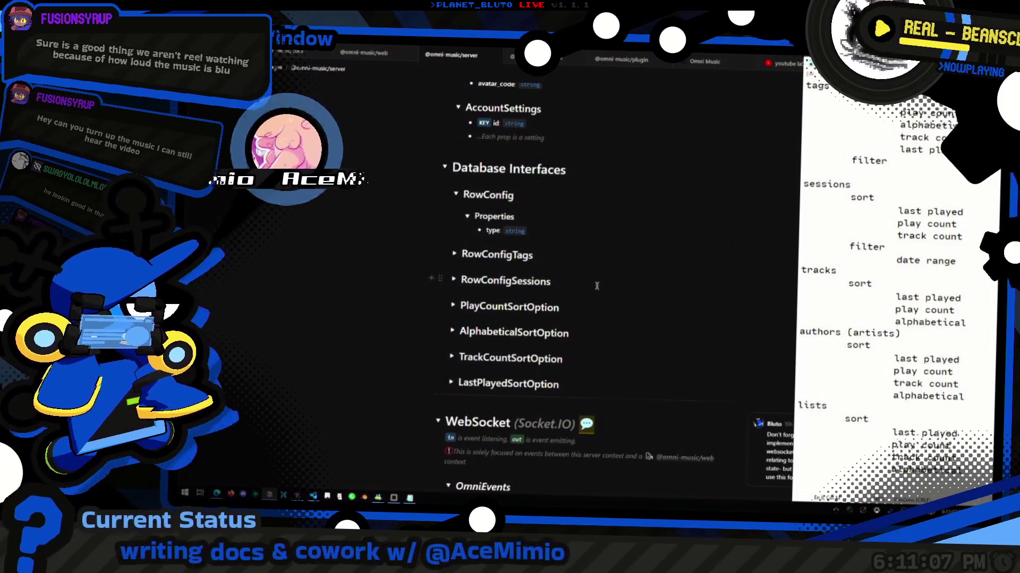
Insert a divider block directly below RowConfigSessions using /div.
{"action": "left_click", "coordinate": [597, 286]}
{"action": "key", "text": "Return"}
{"action": "type", "text": "/div"}
{"action": "key", "text": "Return"}
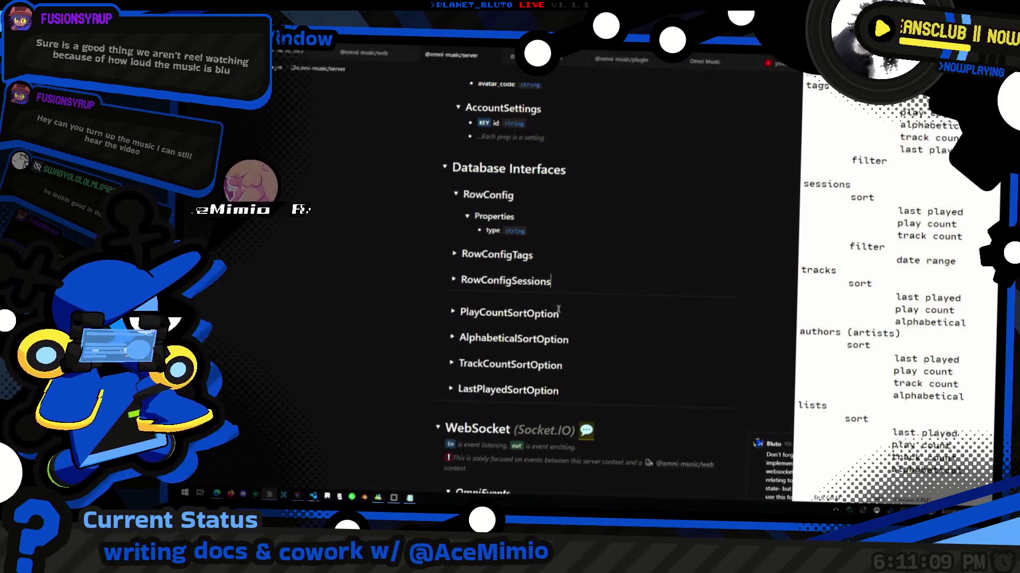
Duplicate the RowConfigSessions block with Ctrl+D.
{"action": "left_click", "coordinate": [535, 246]}
{"action": "scroll", "coordinate": [535, 246], "scroll_direction": "up", "scroll_amount": 2}
{"action": "scroll", "coordinate": [620, 247], "scroll_direction": "down", "scroll_amount": 2}
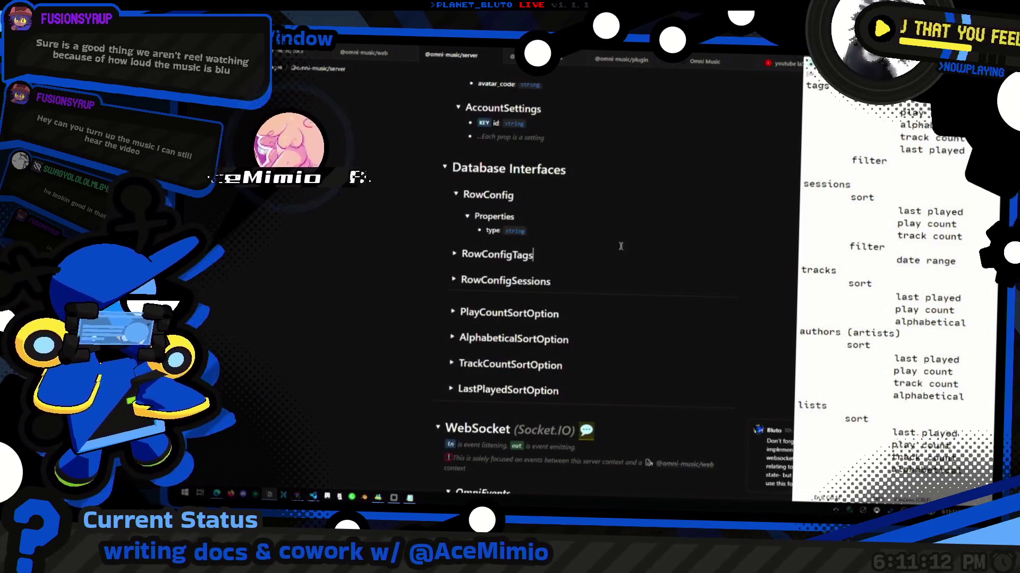
{"action": "left_click", "coordinate": [590, 286]}
{"action": "key", "text": "ctrl+d"}
Move the copy below RowConfigSessions, rename it RowConfigTracks, and duplicate it.
{"action": "mouse_move", "coordinate": [440, 305]}
{"action": "left_mouse_down"}
{"action": "mouse_move", "coordinate": [446, 248]}
{"action": "mouse_move", "coordinate": [450, 301]}
{"action": "mouse_move", "coordinate": [520, 307]}
{"action": "left_mouse_up"}
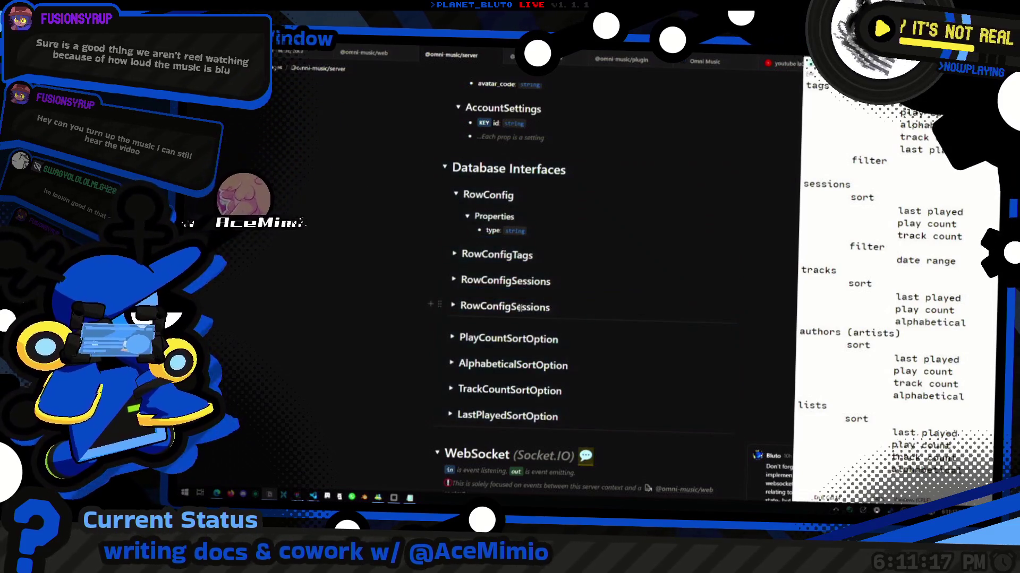
{"action": "key", "text": "ctrl+Delete"}
{"action": "type", "text": "Track s"}
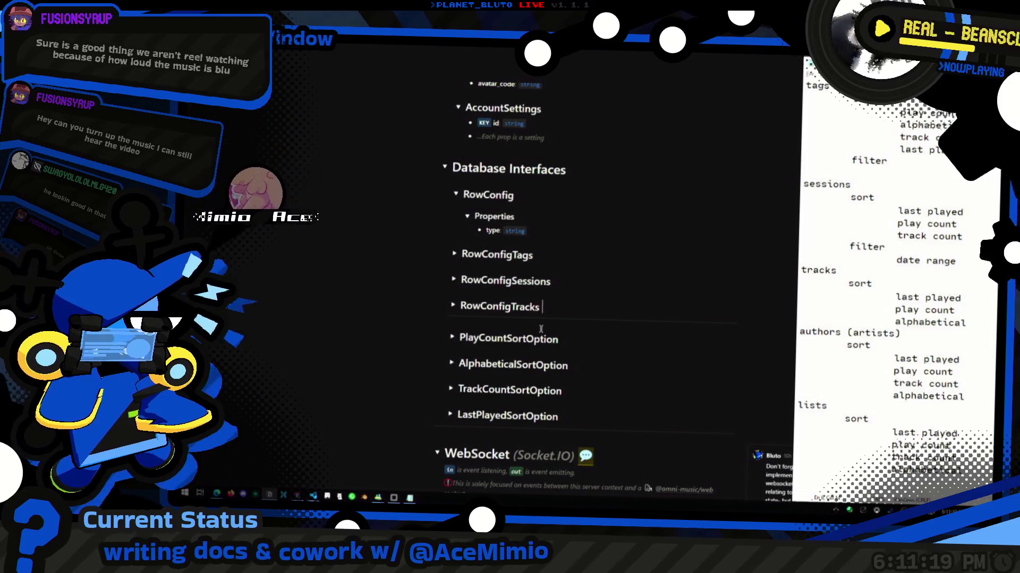
{"action": "key", "text": "ctrl+d"}
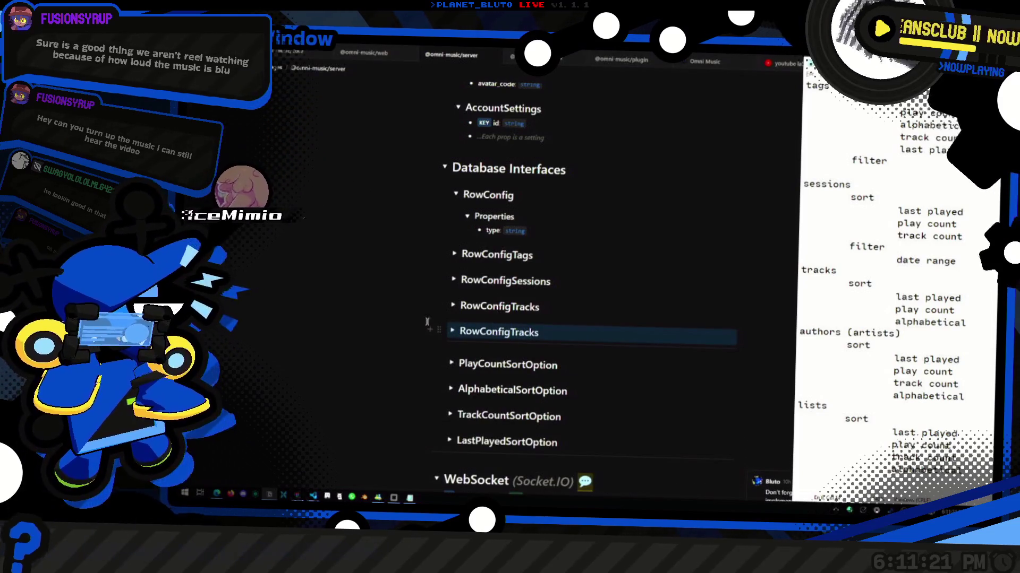
Change the last sort option of the first RowConfigTracks to AlphabeticalSortOption.
{"action": "left_click", "coordinate": [453, 306]}
{"action": "left_click", "coordinate": [464, 327]}
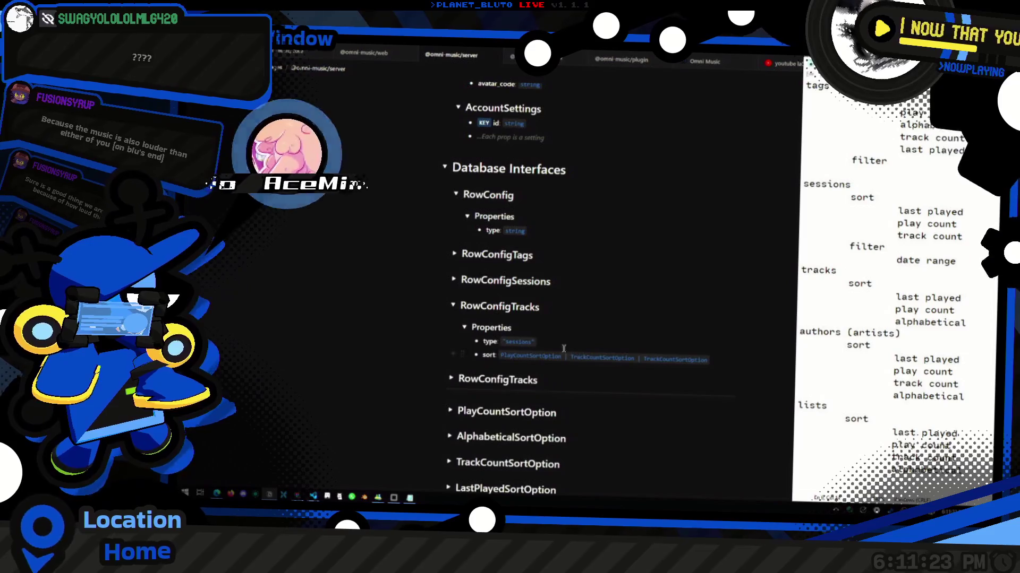
{"action": "key", "text": "shift+End"}
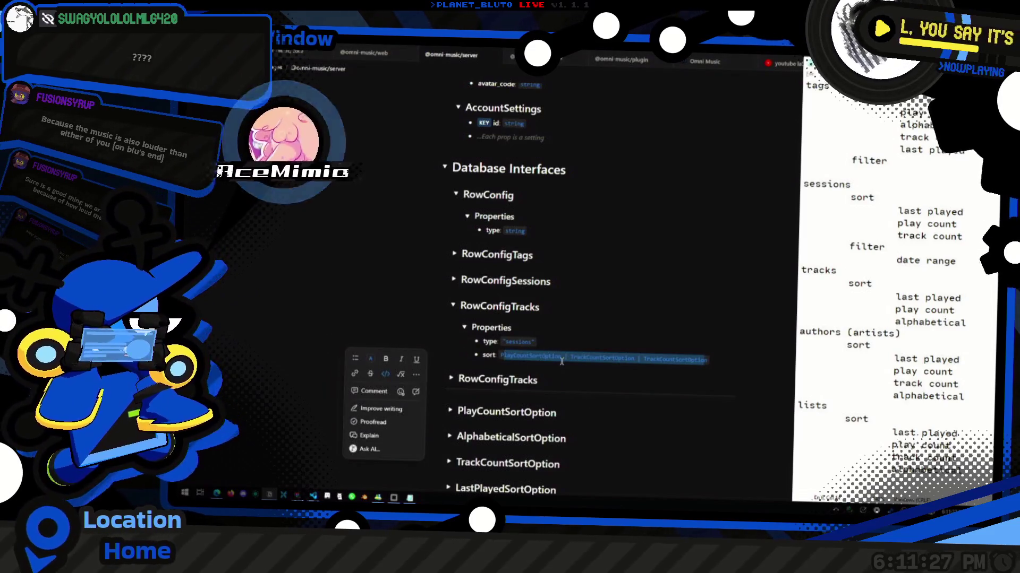
{"action": "key", "text": "Right"}
{"action": "key", "text": "ctrl+shift+Left"}
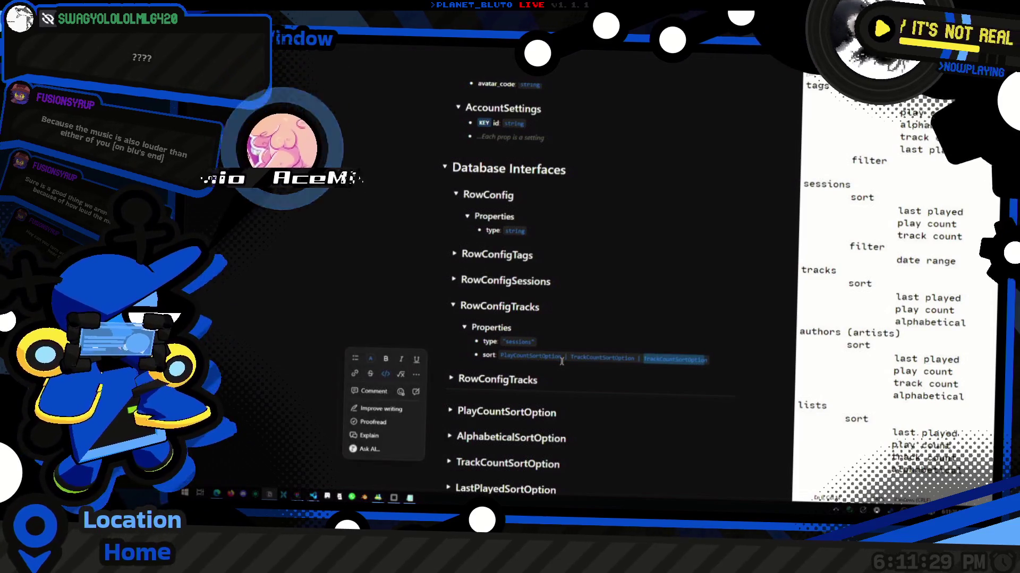
{"action": "key", "text": "Left"}
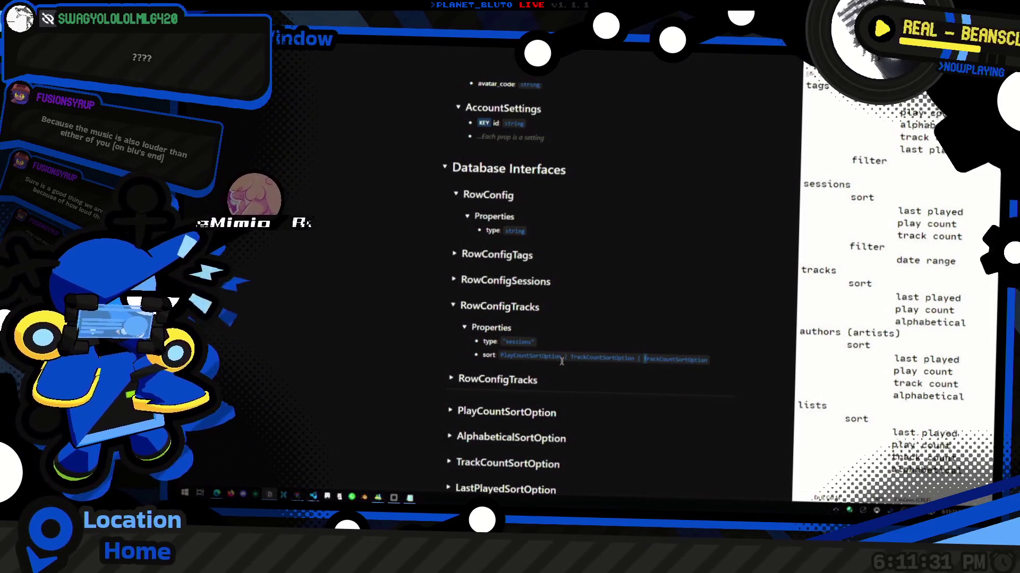
{"action": "key", "text": "shift+Right"}
{"action": "key", "text": "shift+Right"}
{"action": "key", "text": "shift+Right"}
{"action": "type", "text": "Alpha"}
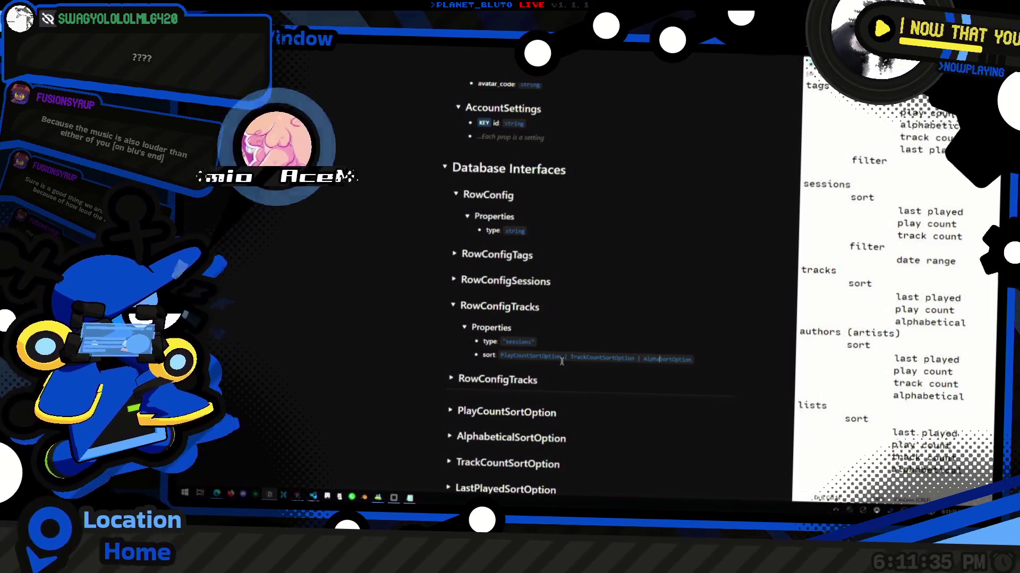
{"action": "type", "text": "betical"}
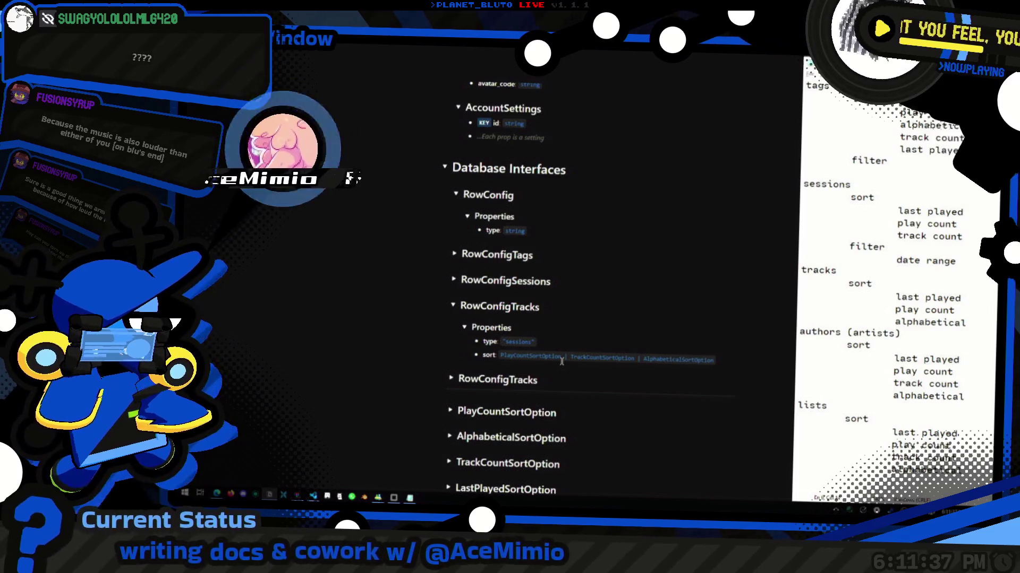
Review the RowConfigTracks sort line PlayCount | TrackCount | AlphabeticalSortOption.
{"action": "scroll", "coordinate": [573, 399], "scroll_direction": "down", "scroll_amount": 1}
{"action": "key", "text": "alt+shift+l"}
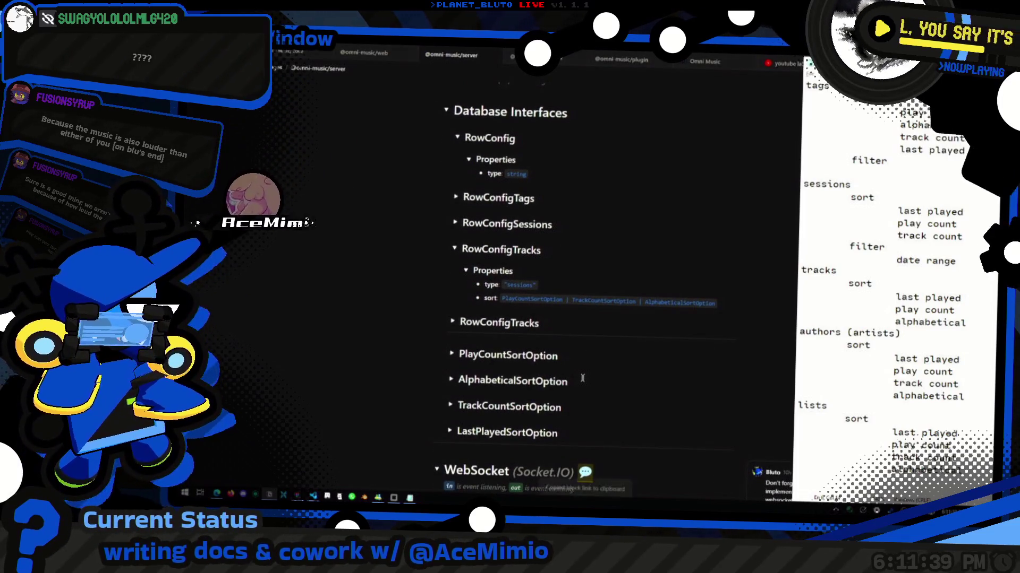
{"action": "left_click", "coordinate": [689, 304]}
{"action": "key", "text": "ctrl+shift+Left"}
{"action": "key", "text": "Left"}
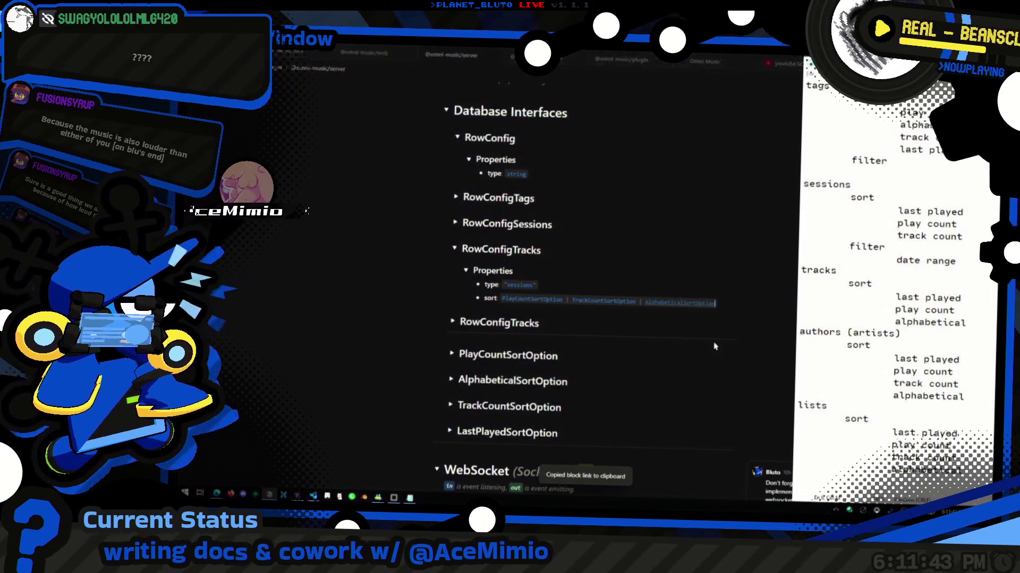
{"action": "key", "text": "Escape"}
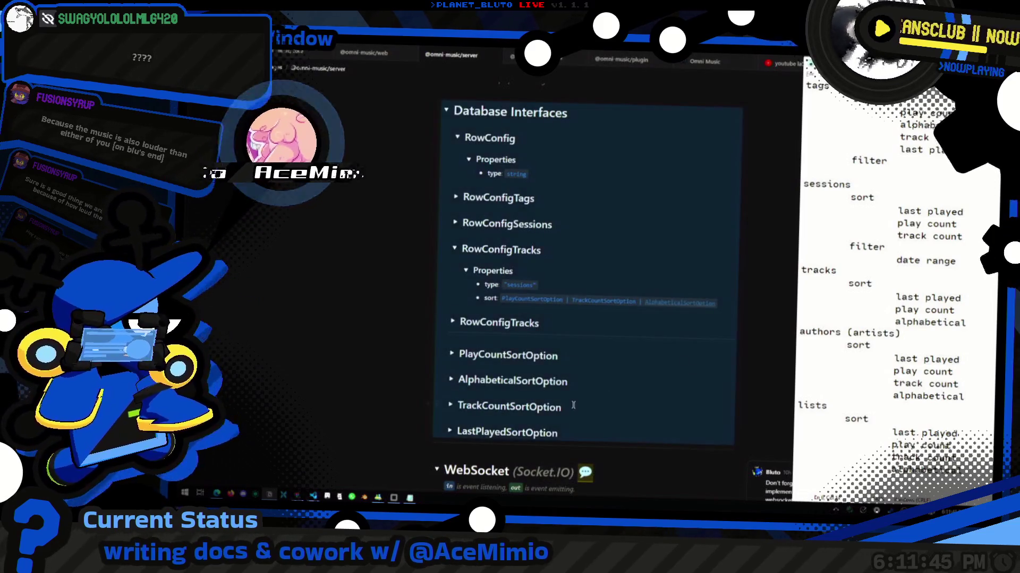
{"action": "left_click", "coordinate": [635, 301]}
{"action": "left_click", "coordinate": [578, 428]}
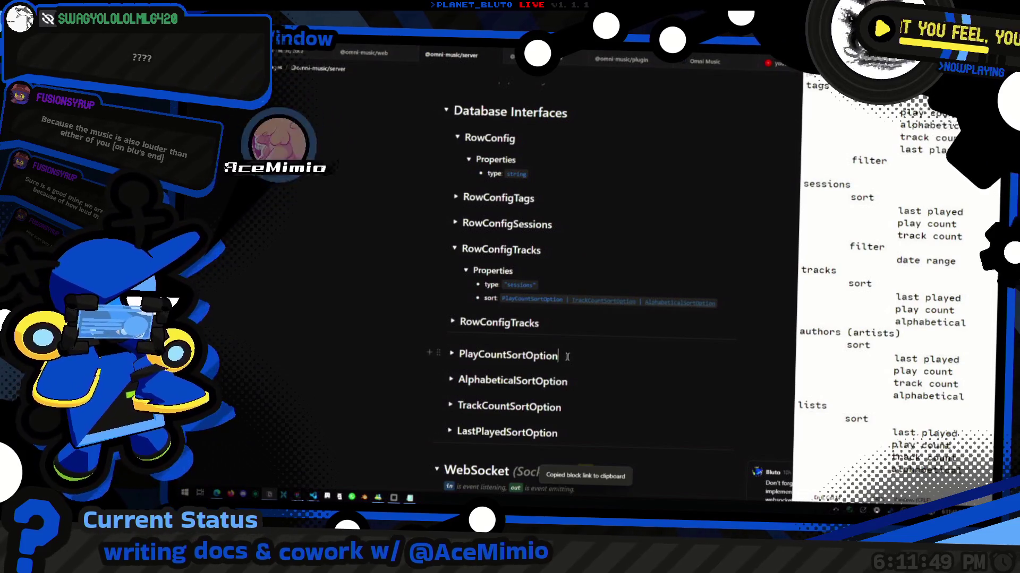
{"action": "double_click", "coordinate": [557, 299]}
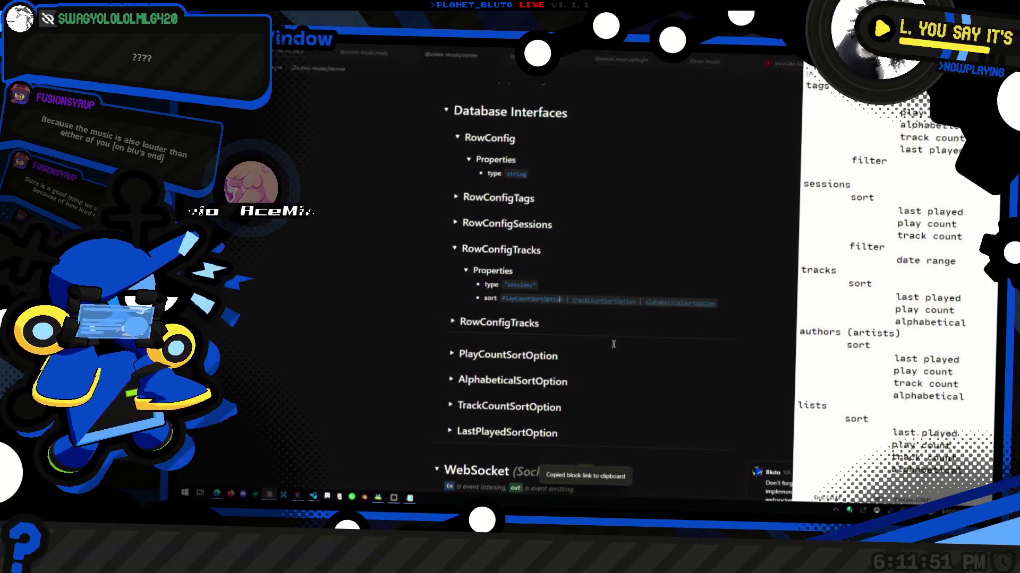
{"action": "left_click", "coordinate": [614, 344]}
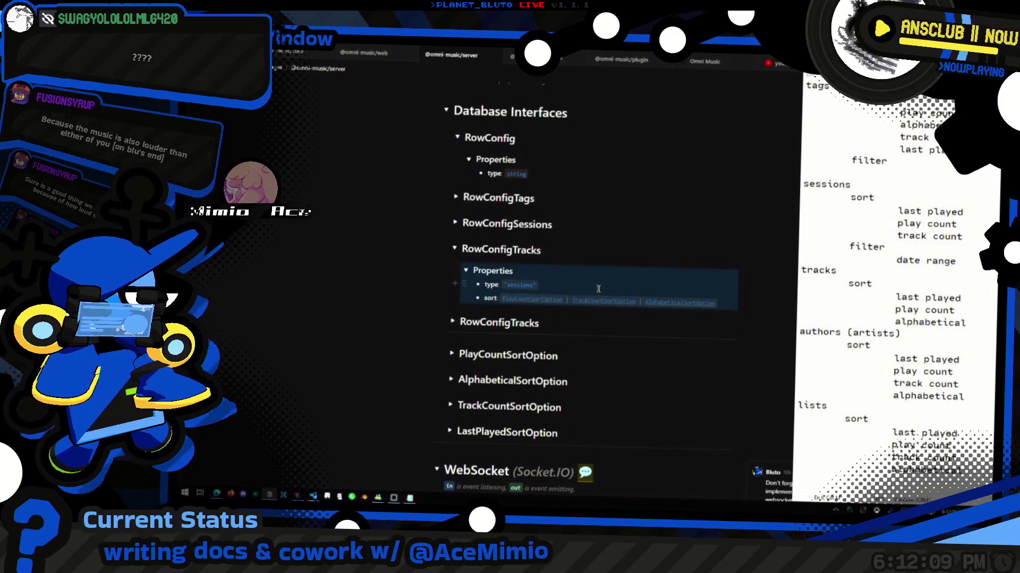
Expand RowConfigSessions and locate the duplicate TrackCountSortOption in its sort line.
{"action": "left_click", "coordinate": [733, 303]}
{"action": "left_click", "coordinate": [455, 224]}
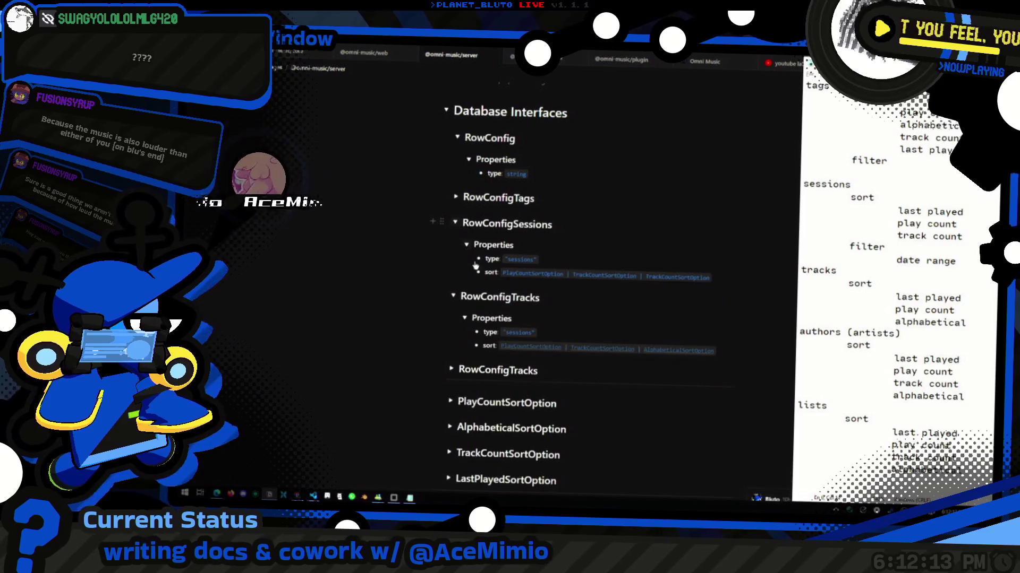
{"action": "left_click", "coordinate": [590, 396]}
{"action": "key", "text": "ctrl+l"}
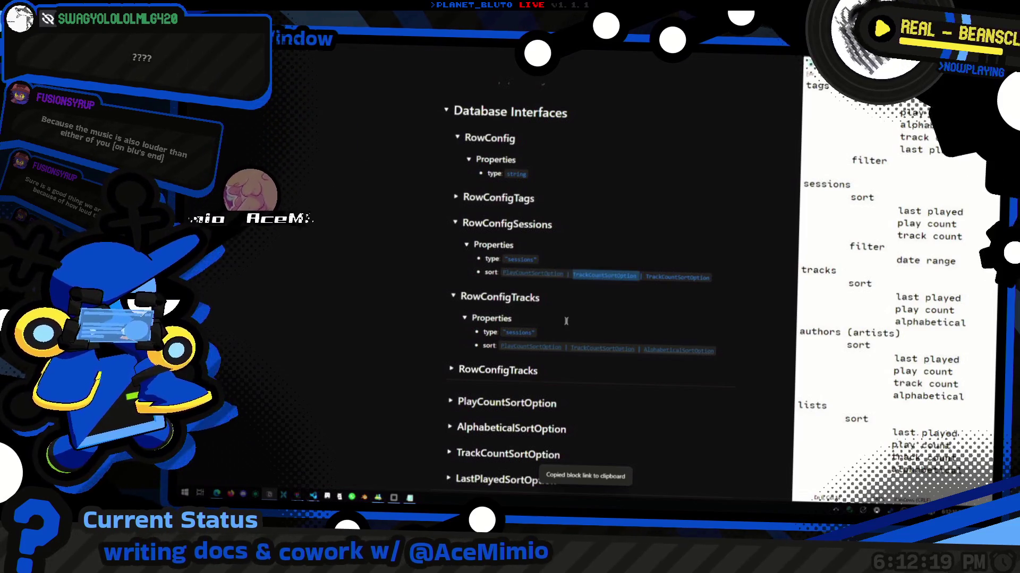
{"action": "key", "text": "ctrl+slash"}
{"action": "key", "text": "Escape"}
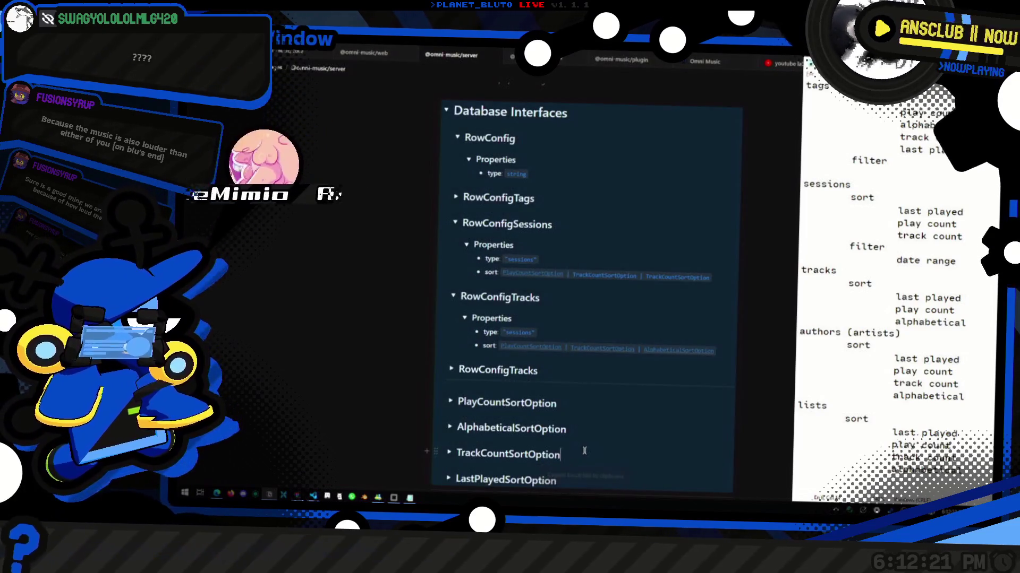
{"action": "left_click", "coordinate": [601, 268]}
{"action": "left_click", "coordinate": [601, 275]}
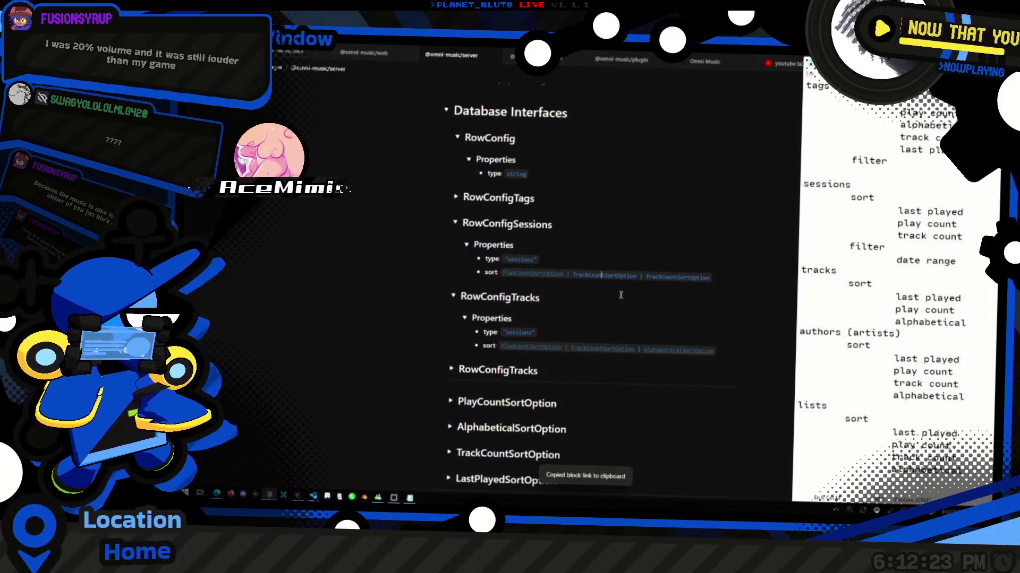
{"action": "scroll", "coordinate": [620, 295], "scroll_direction": "down", "scroll_amount": 1}
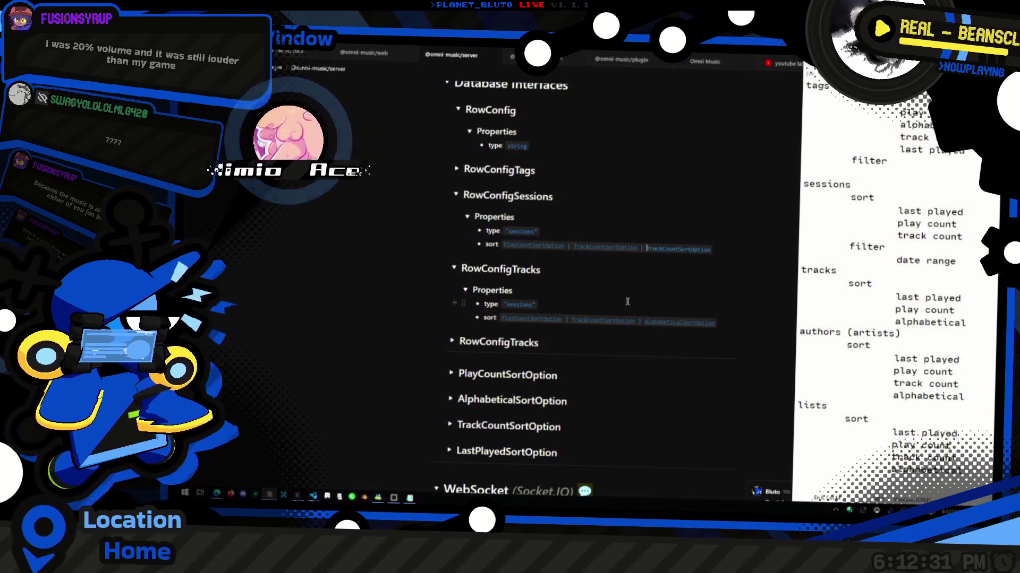
Replace the duplicate TrackCountSortOption in the Sessions sort with LastPlayedSortOption.
{"action": "key", "text": "Escape"}
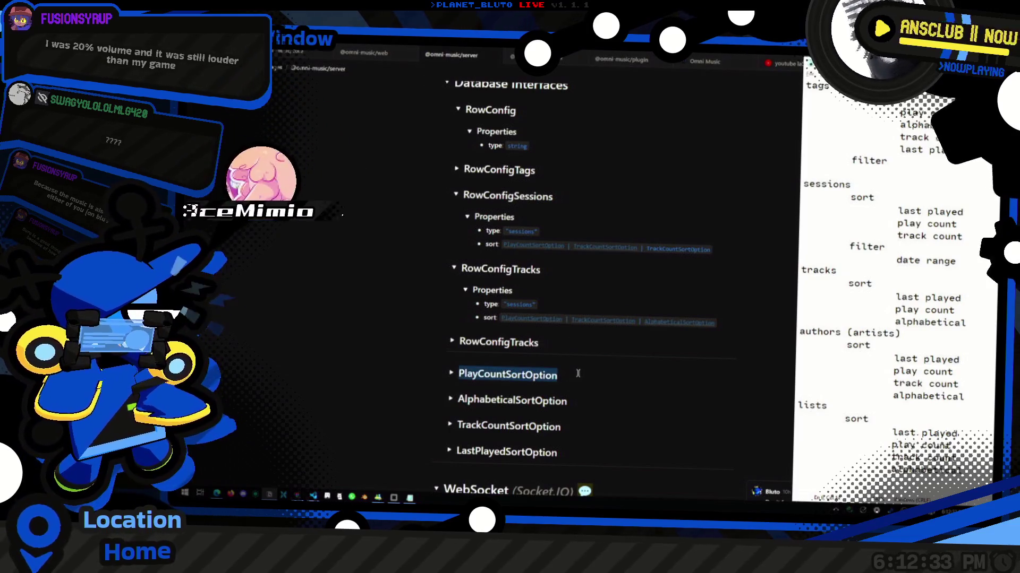
{"action": "key", "text": "ctrl+slash"}
{"action": "left_click", "coordinate": [584, 457]}
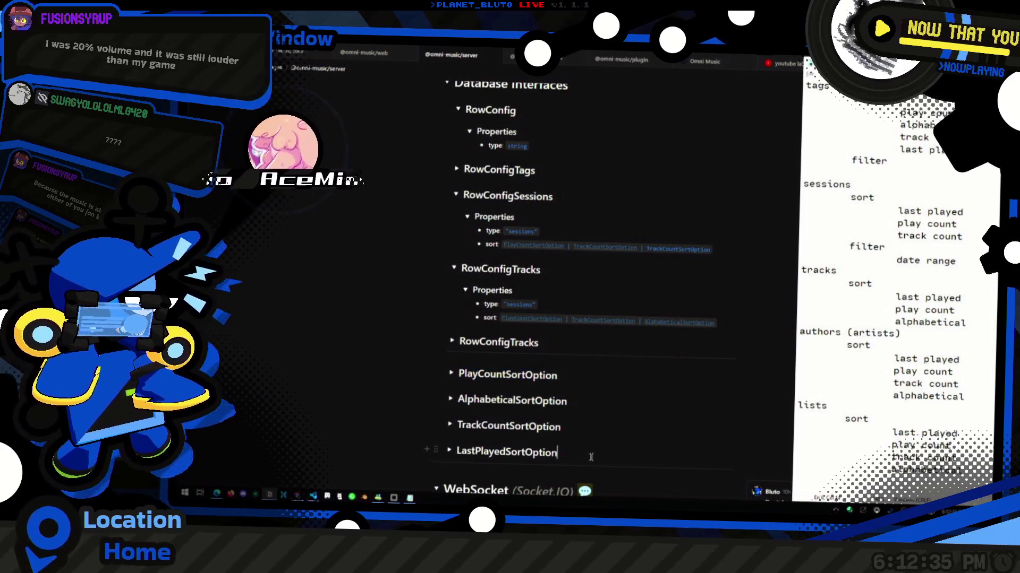
{"action": "double_click", "coordinate": [595, 453]}
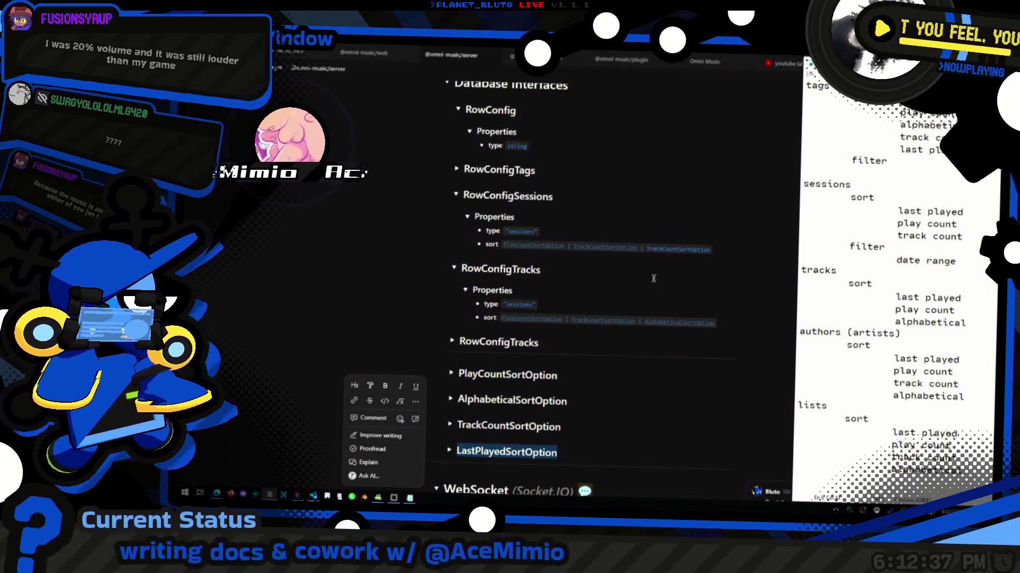
{"action": "left_click", "coordinate": [642, 250]}
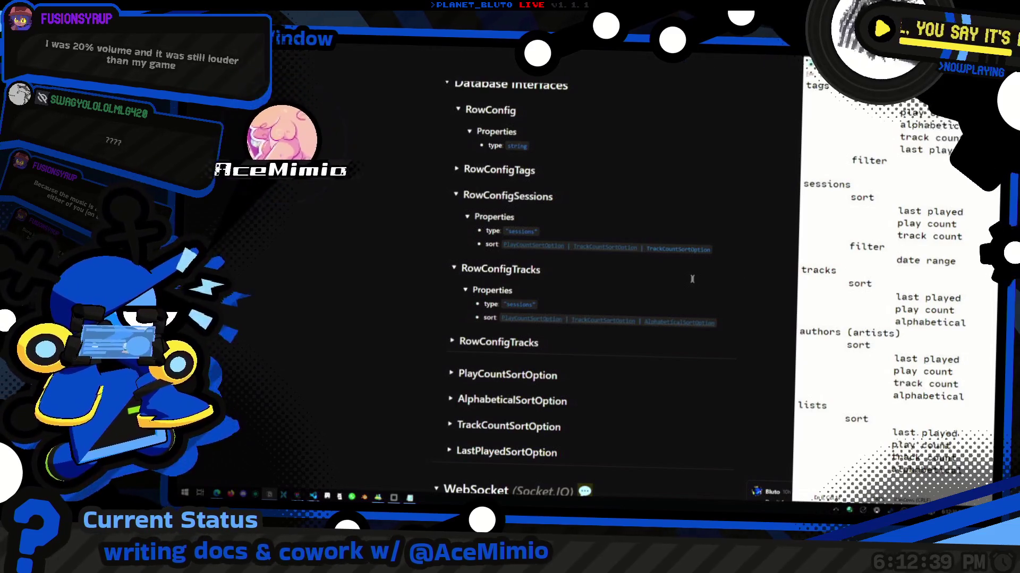
{"action": "type", "text": "LastPlayedSortOption"}
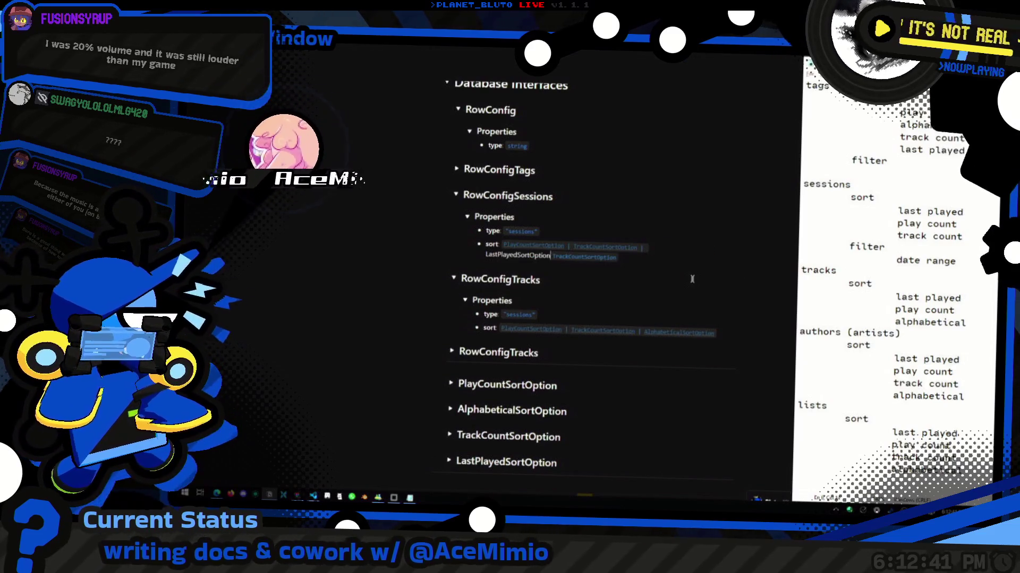
{"action": "key", "text": "ctrl+Delete"}
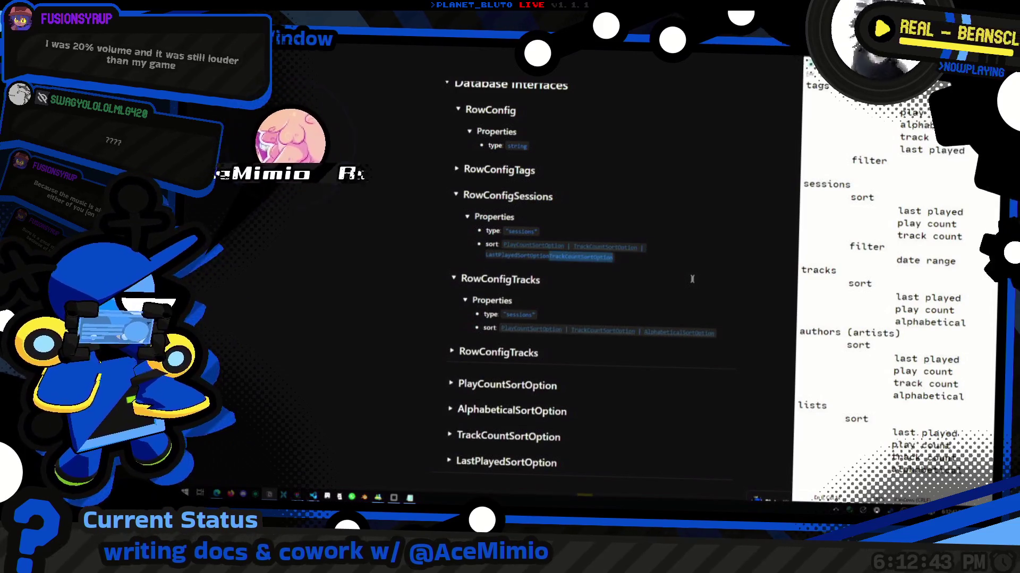
{"action": "left_click", "coordinate": [592, 455]}
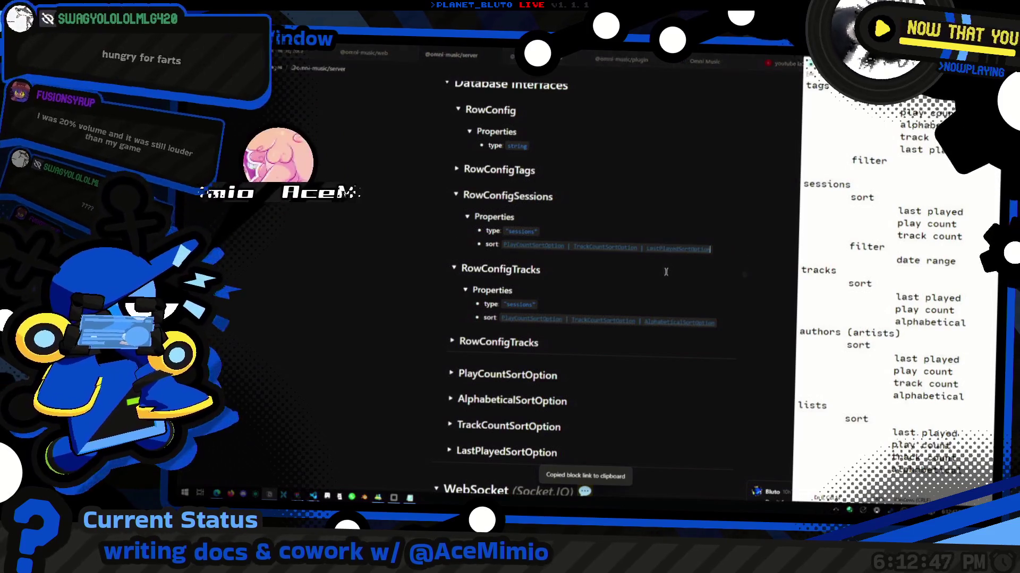
Expand RowConfigTags and look over the sort lines of the RowConfig entries.
{"action": "left_click", "coordinate": [456, 169]}
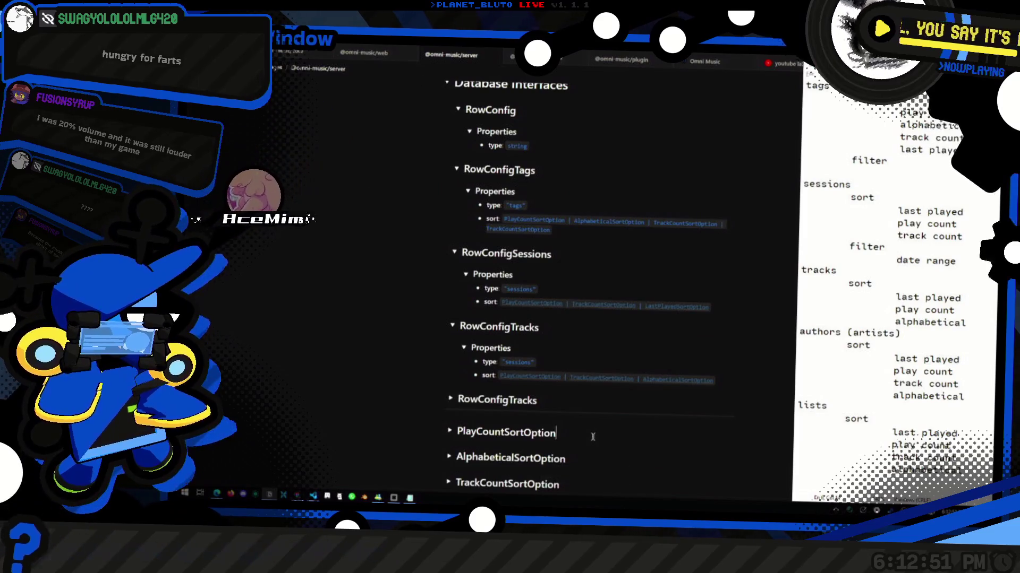
{"action": "key", "text": "ctrl+shift+c"}
{"action": "left_click", "coordinate": [564, 219]}
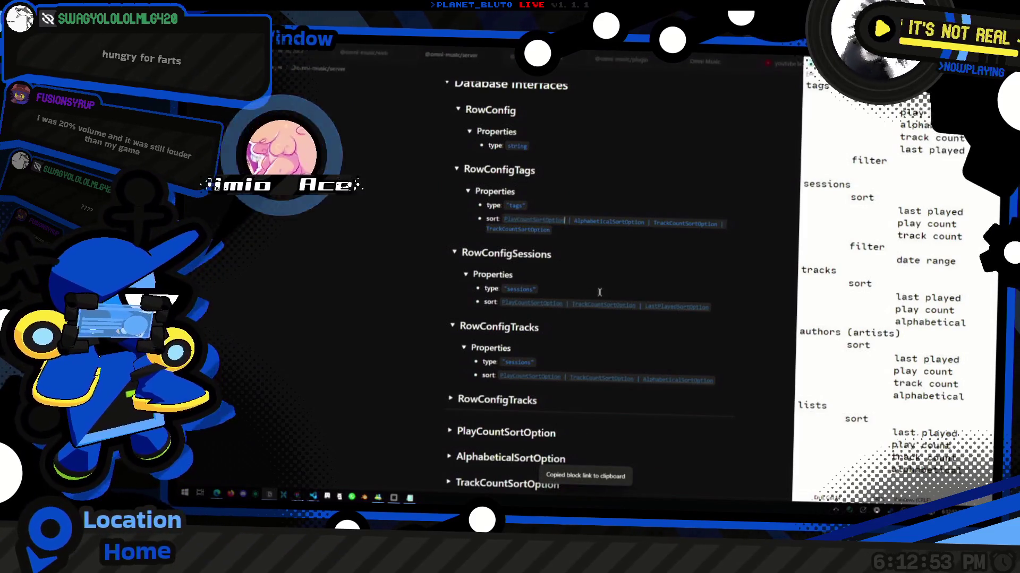
{"action": "scroll", "coordinate": [599, 292], "scroll_direction": "down", "scroll_amount": 1}
{"action": "left_click", "coordinate": [576, 402]}
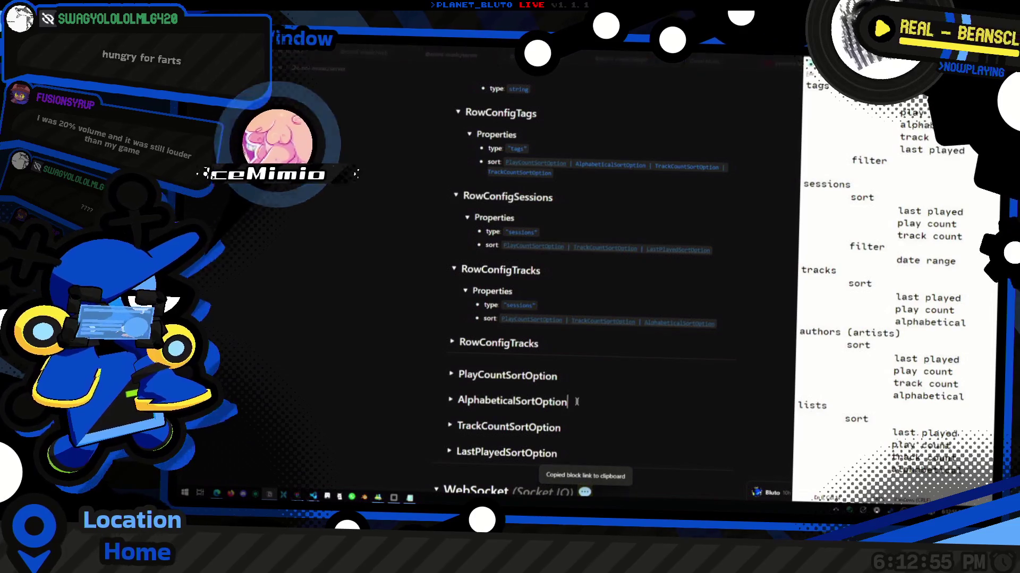
{"action": "left_click", "coordinate": [618, 159]}
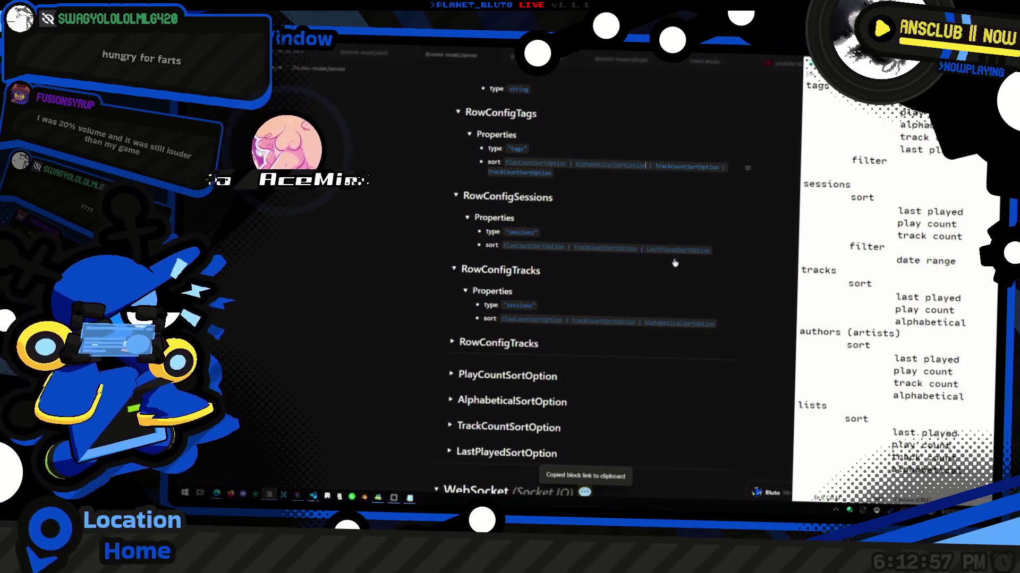
{"action": "left_click", "coordinate": [576, 430]}
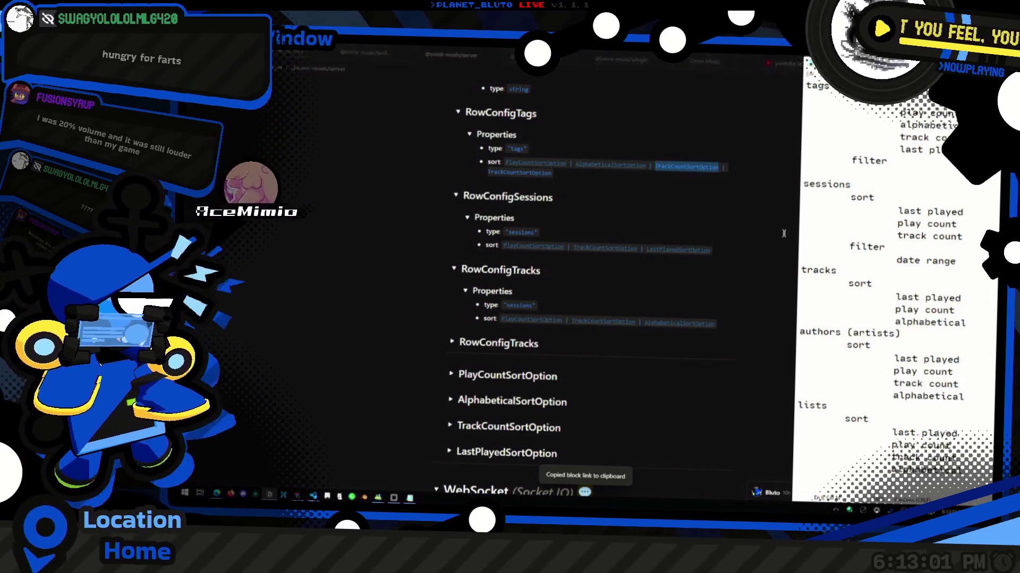
{"action": "left_click", "coordinate": [572, 452]}
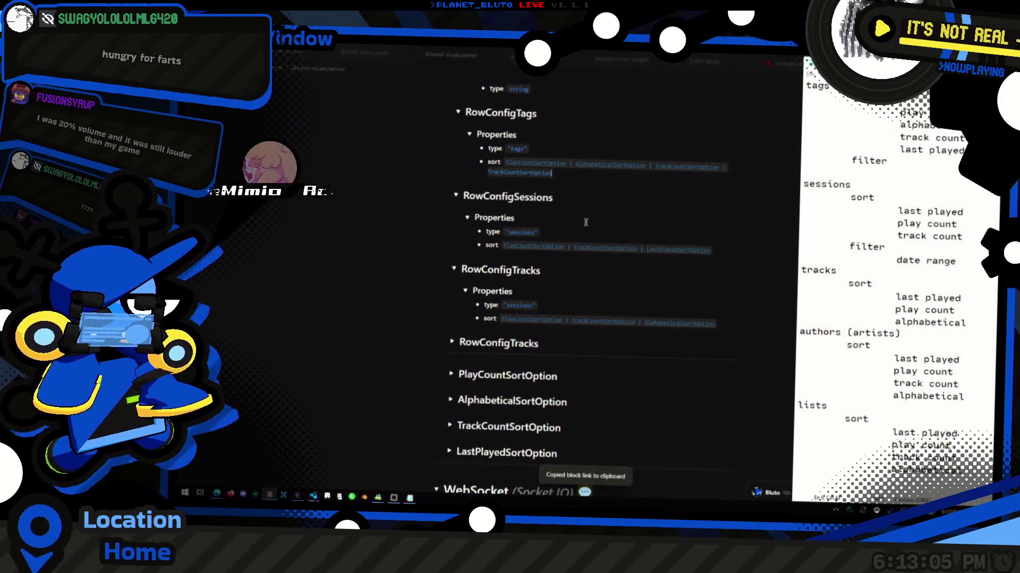
{"action": "left_click", "coordinate": [588, 200]}
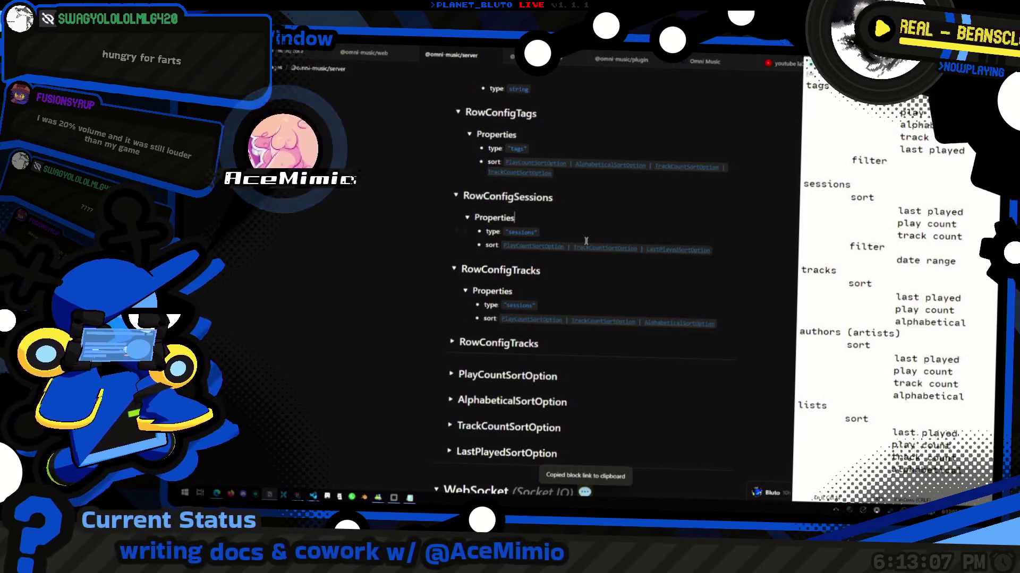
{"action": "left_click", "coordinate": [562, 310]}
{"action": "scroll", "coordinate": [562, 309], "scroll_direction": "down", "scroll_amount": 1}
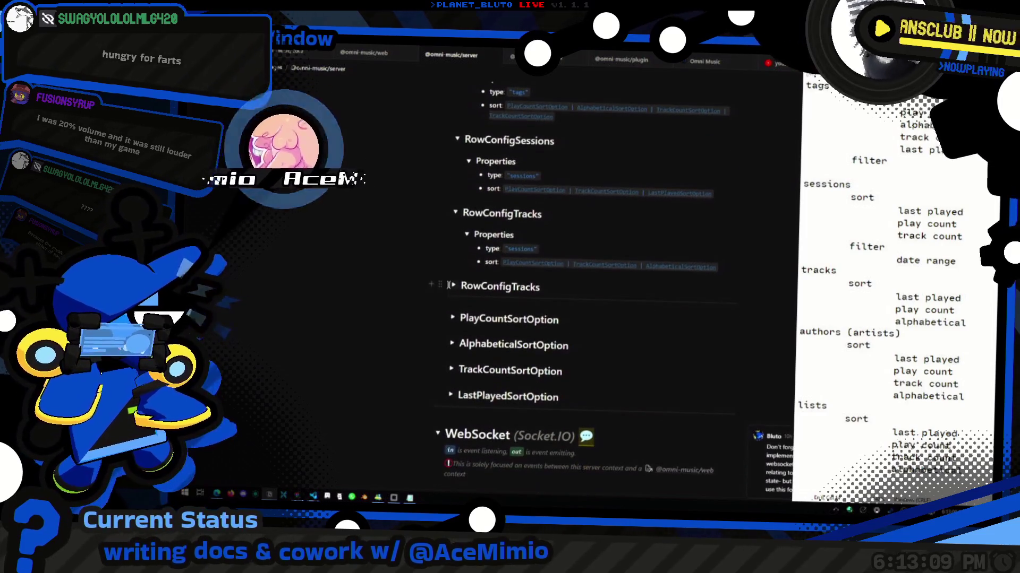
Expand the duplicate RowConfigTracks and its Properties, undoing an accidental block deletion.
{"action": "left_click", "coordinate": [573, 304]}
{"action": "left_click", "coordinate": [465, 308]}
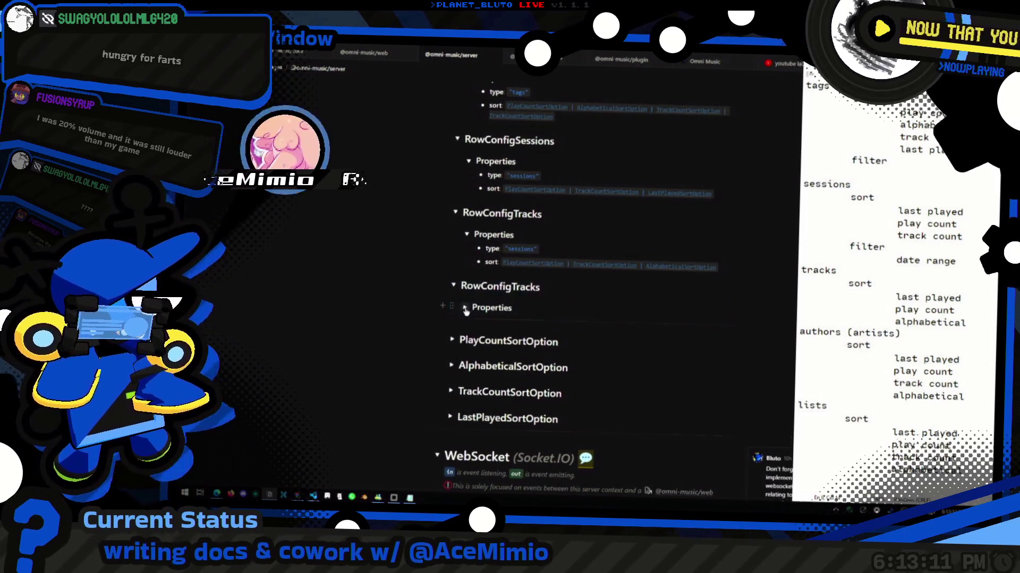
{"action": "double_click", "coordinate": [523, 288]}
{"action": "key", "text": "BackSpace"}
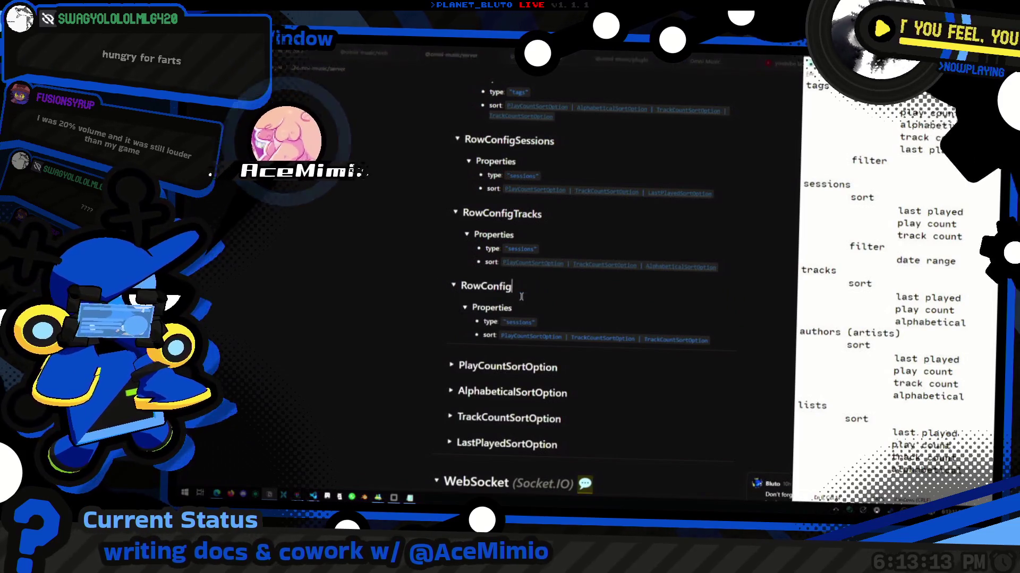
{"action": "key", "text": "Escape"}
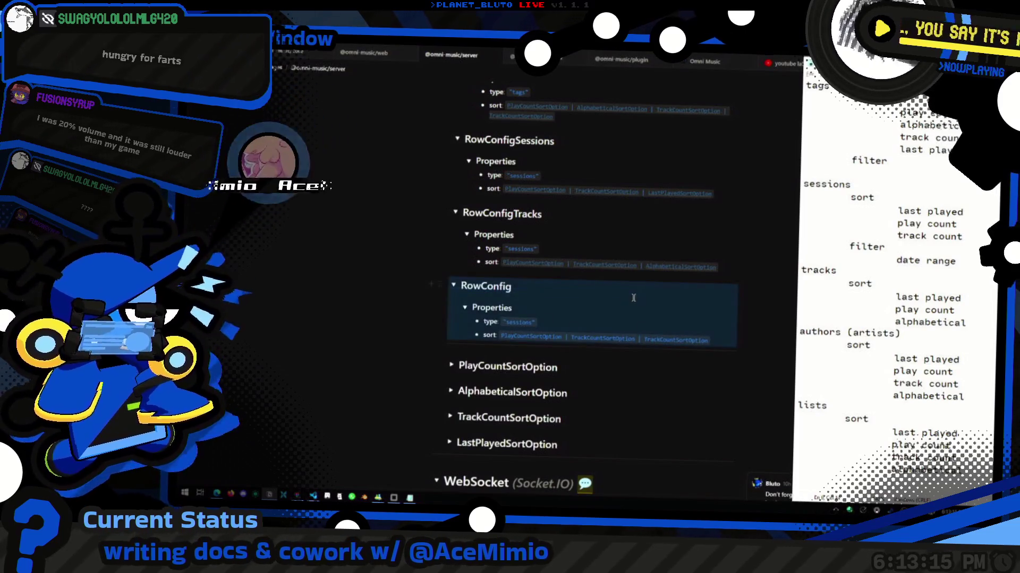
{"action": "key", "text": "BackSpace"}
{"action": "left_click", "coordinate": [564, 220]}
{"action": "key", "text": "ctrl+z"}
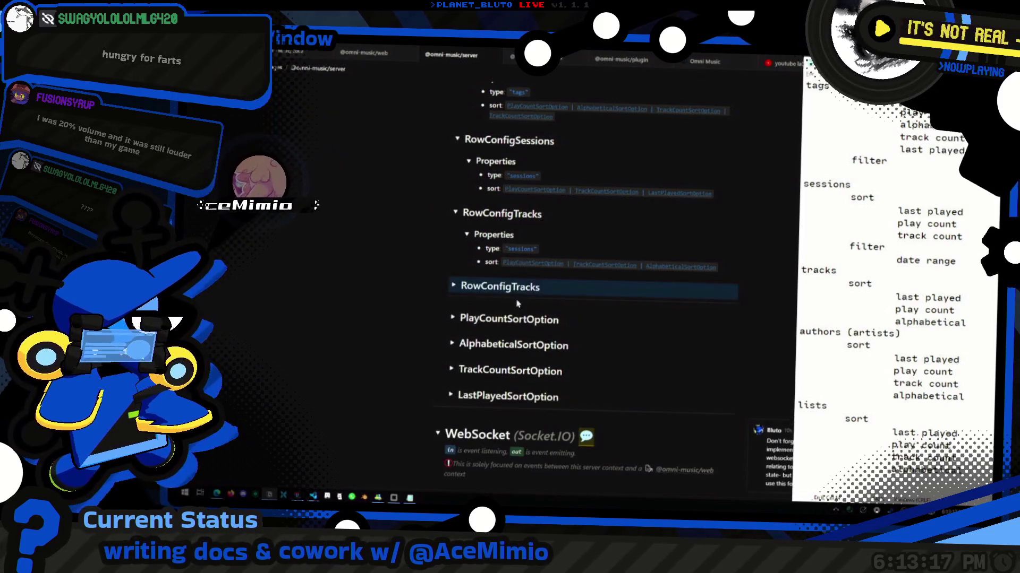
{"action": "key", "text": "ctrl+z"}
Rename the duplicate RowConfigTracks heading to RowConfigAuthors.
{"action": "left_click_drag", "start_coordinate": [517, 287], "coordinate": [450, 314]}
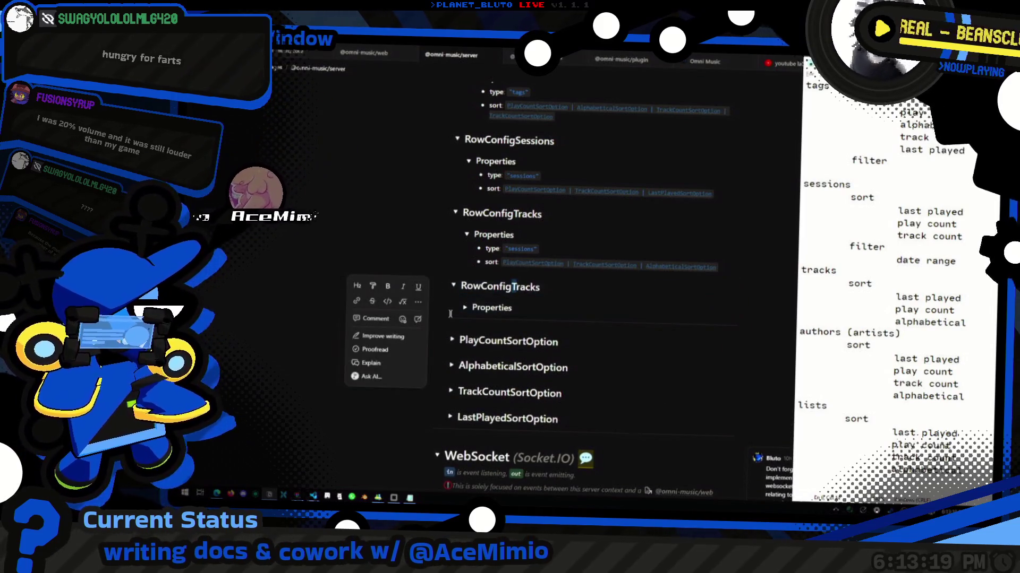
{"action": "left_click", "coordinate": [464, 307]}
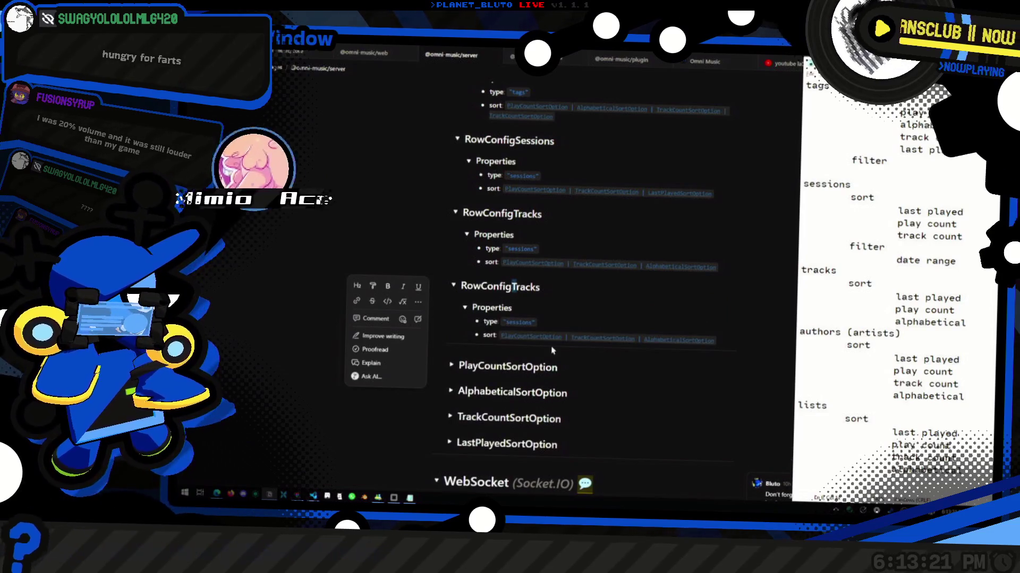
{"action": "type", "text": "AUthor"}
{"action": "key", "text": "BackSpace"}
{"action": "key", "text": "BackSpace"}
{"action": "key", "text": "BackSpace"}
{"action": "type", "text": "uthor"}
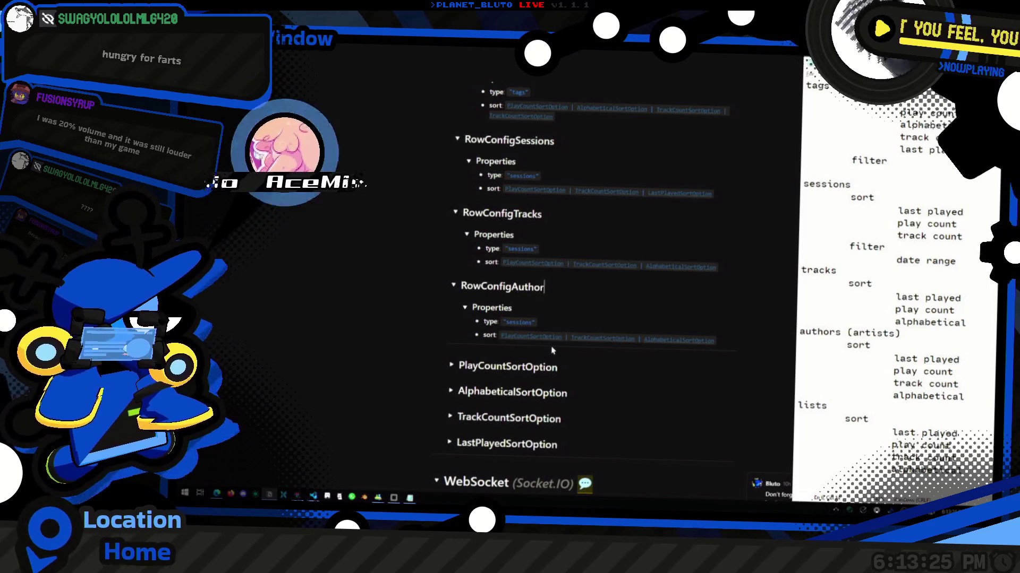
{"action": "type", "text": "s"}
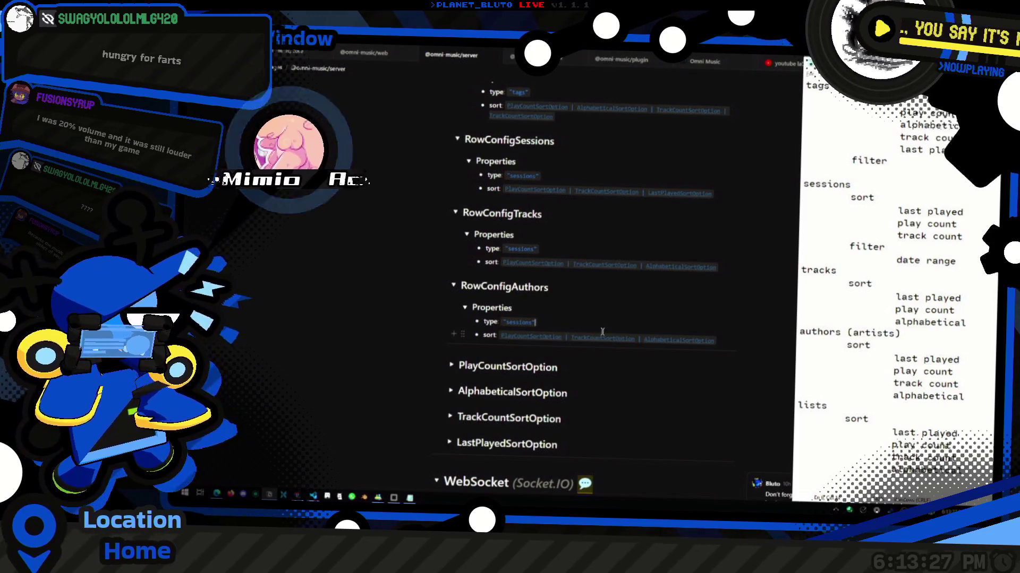
{"action": "left_click", "coordinate": [732, 339]}
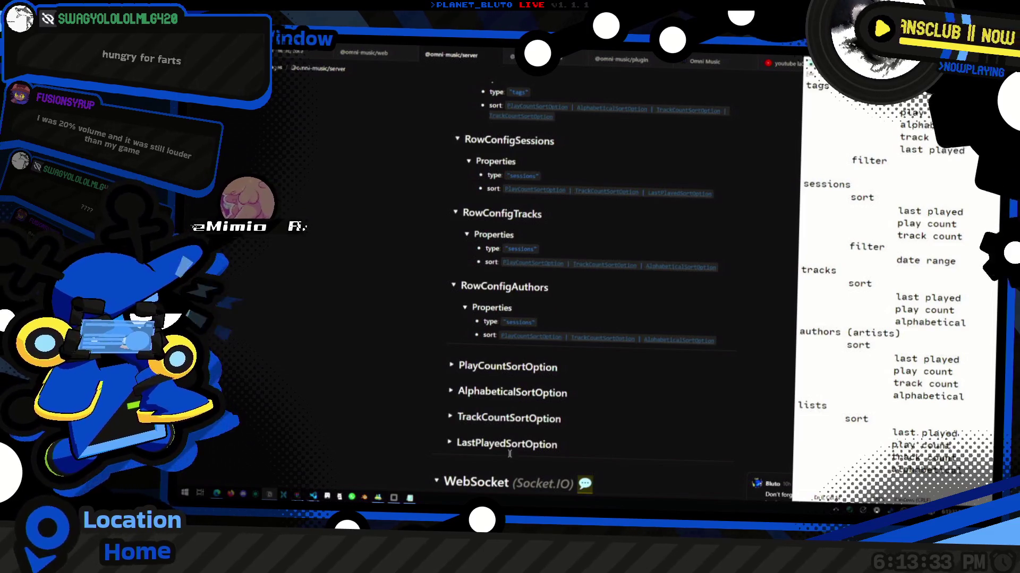
{"action": "double_click", "coordinate": [558, 444]}
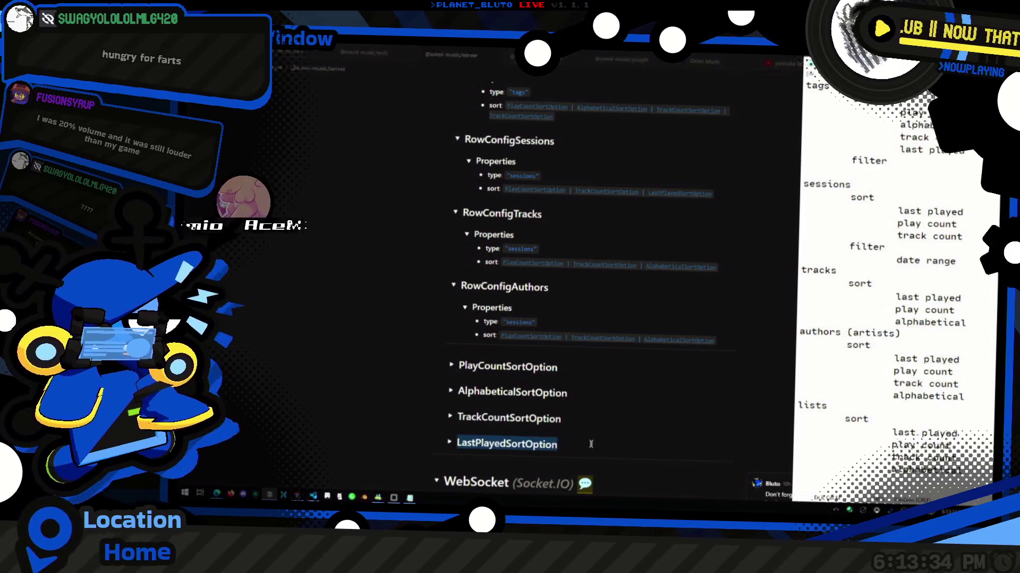
Put LastPlayedSortOption ahead of PlayCountSortOption in the Authors sort union and move its block to the top.
{"action": "left_click", "coordinate": [563, 339]}
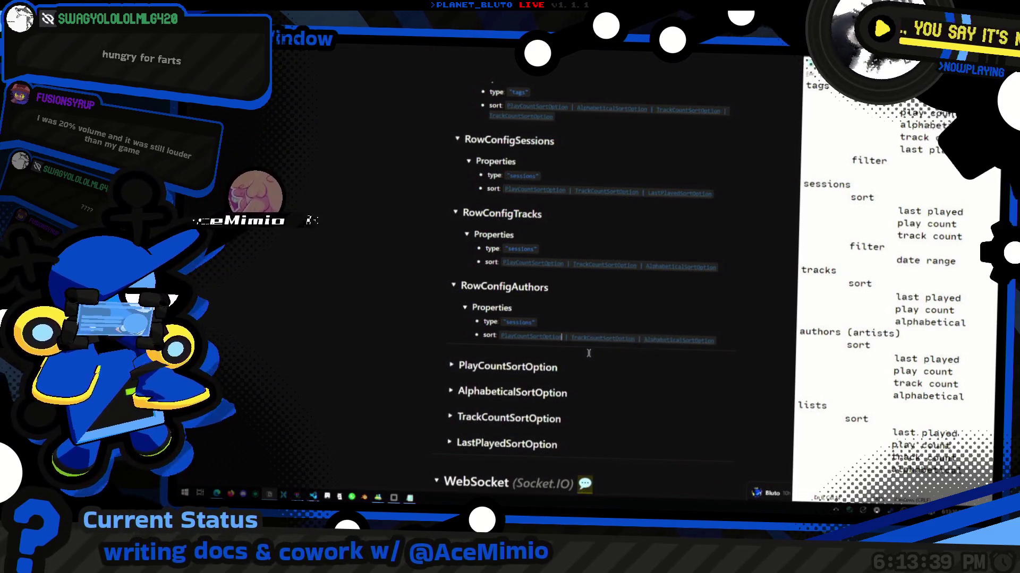
{"action": "type", "text": "|"}
{"action": "key", "text": "ctrl+v"}
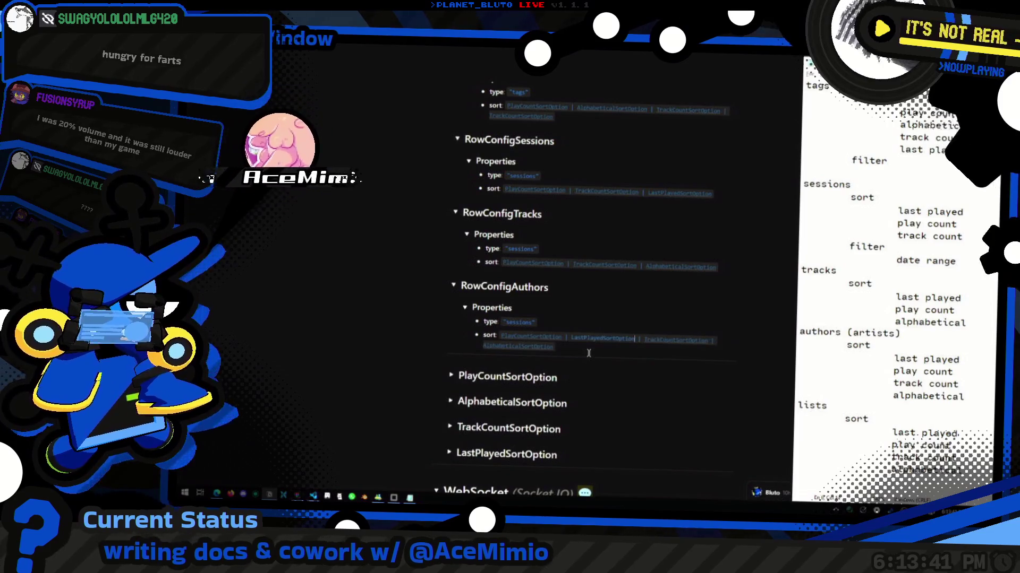
{"action": "key", "text": "Left"}
{"action": "key", "text": "BackSpace"}
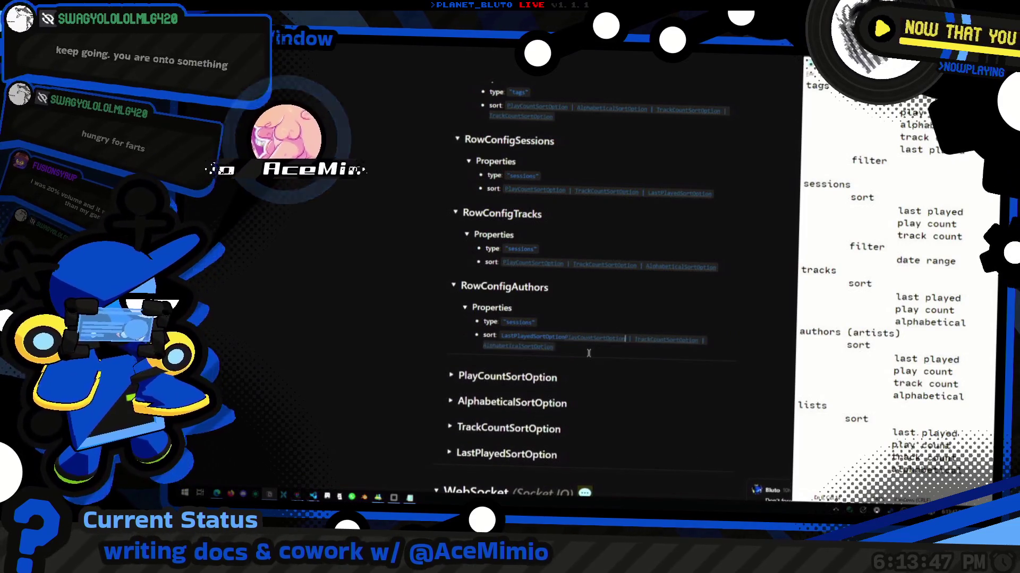
{"action": "key", "text": "ctrl+v"}
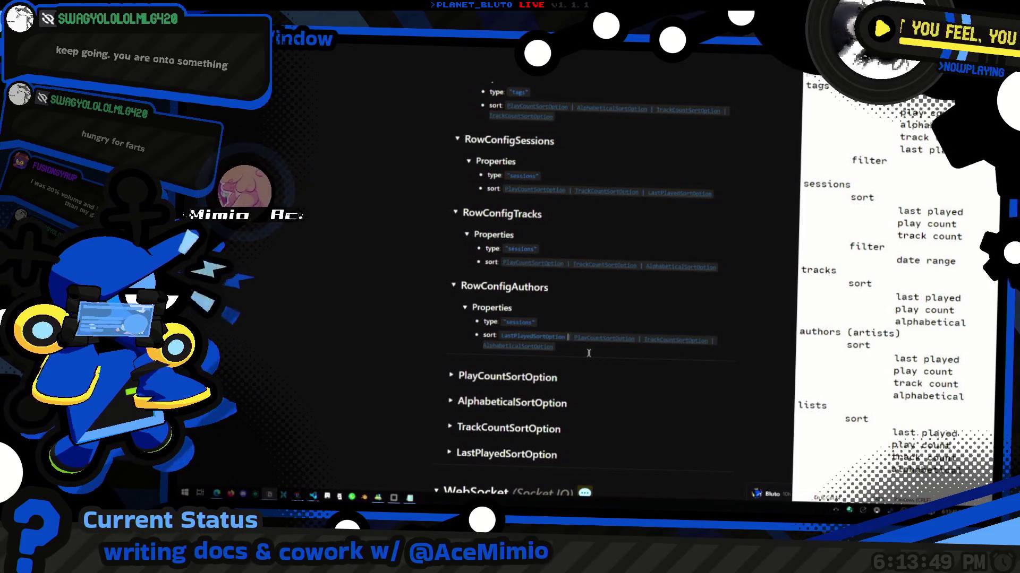
{"action": "key", "text": "Escape"}
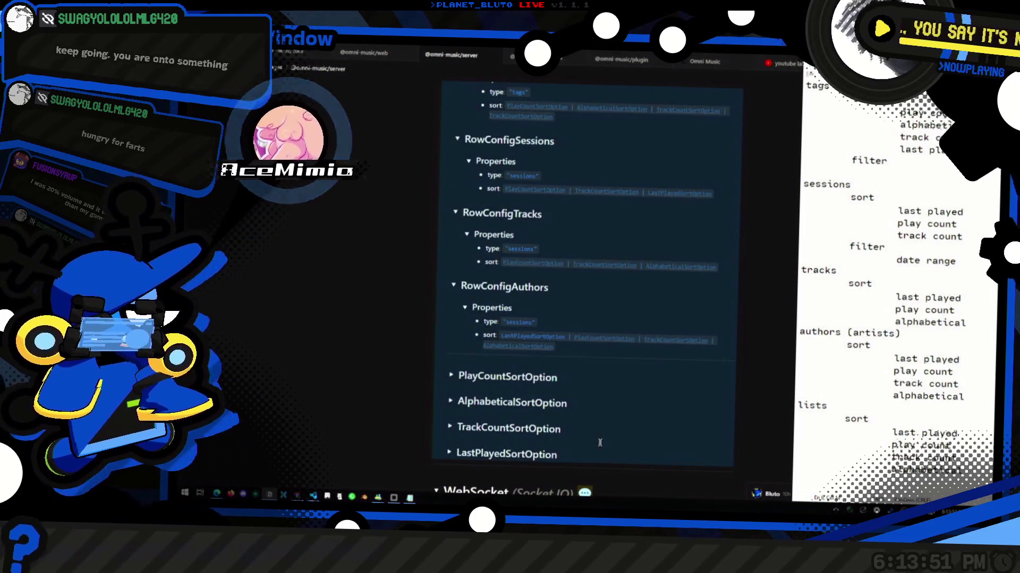
{"action": "scroll", "coordinate": [538, 467], "scroll_direction": "down", "scroll_amount": 5}
{"action": "scroll", "coordinate": [538, 468], "scroll_direction": "up", "scroll_amount": 2}
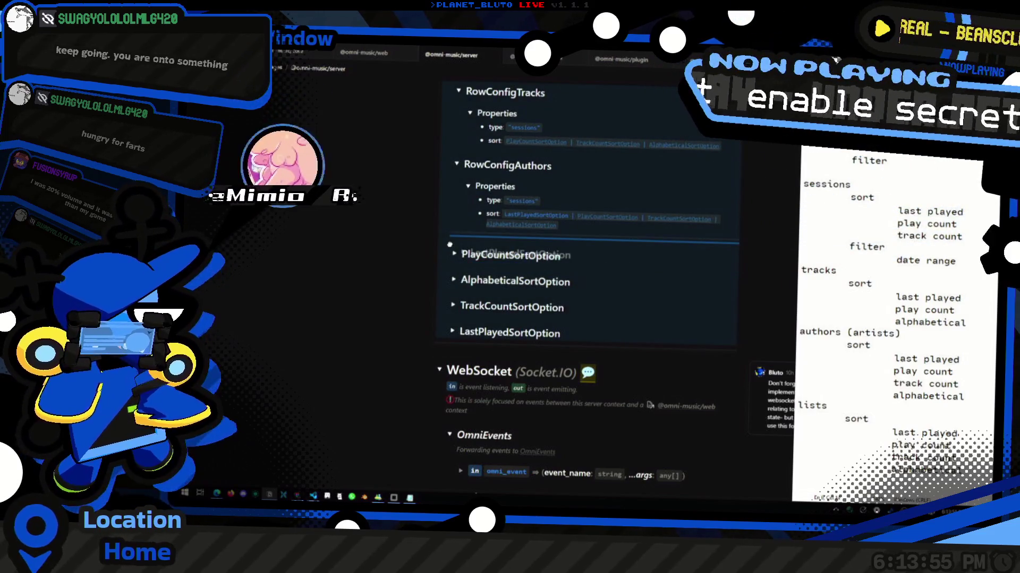
{"action": "left_click_drag", "start_coordinate": [445, 333], "coordinate": [585, 263]}
{"action": "key", "text": "ctrl+c"}
{"action": "key", "text": "ctrl+l"}
{"action": "scroll", "coordinate": [559, 238], "scroll_direction": "up", "scroll_amount": 1}
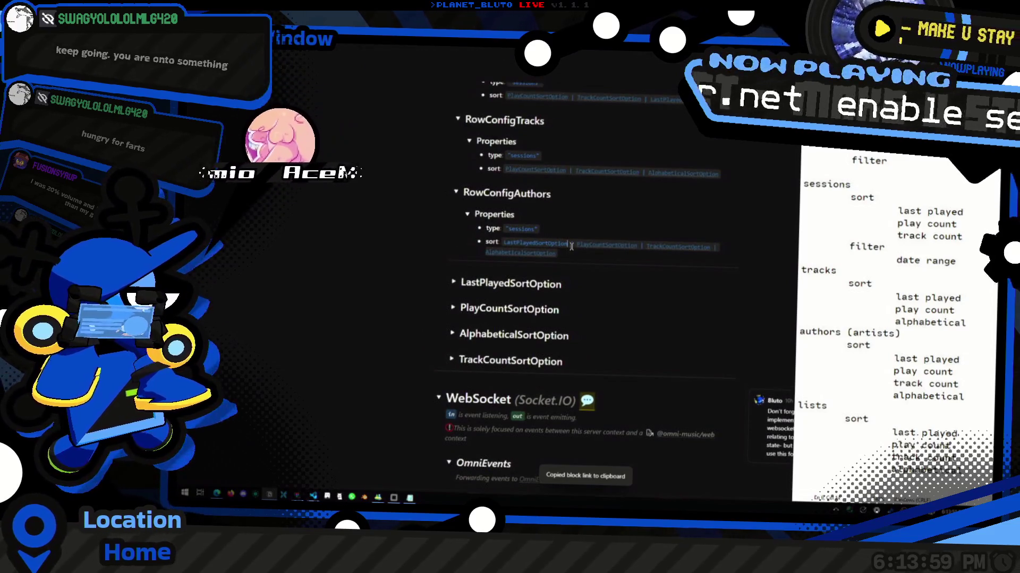
{"action": "scroll", "coordinate": [547, 263], "scroll_direction": "up", "scroll_amount": 2}
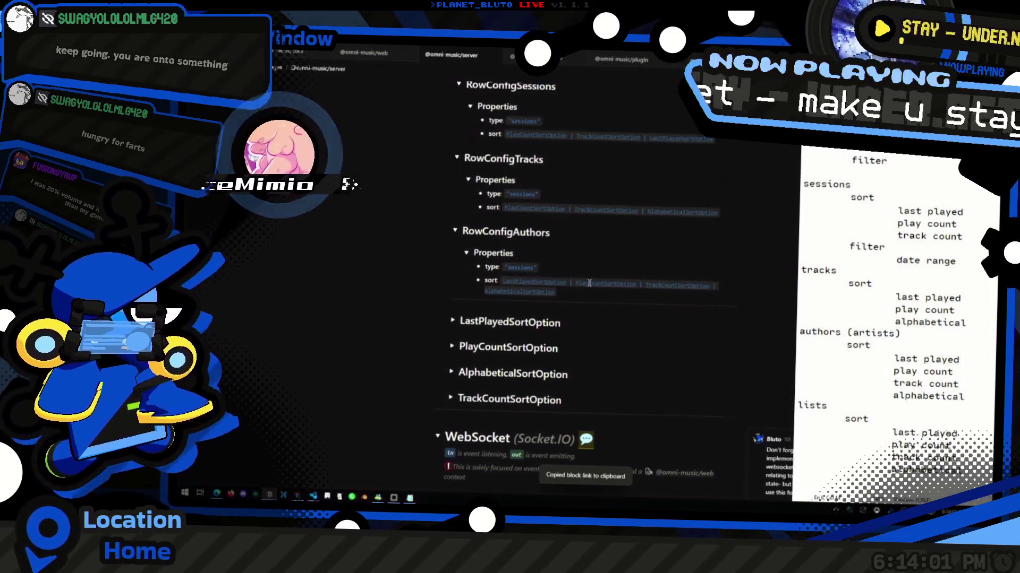
Replace the copied 'sessions' types with 'authors' for RowConfigAuthors and 'tracks' for RowConfigTracks.
{"action": "double_click", "coordinate": [523, 284]}
{"action": "type", "text": "authors"}
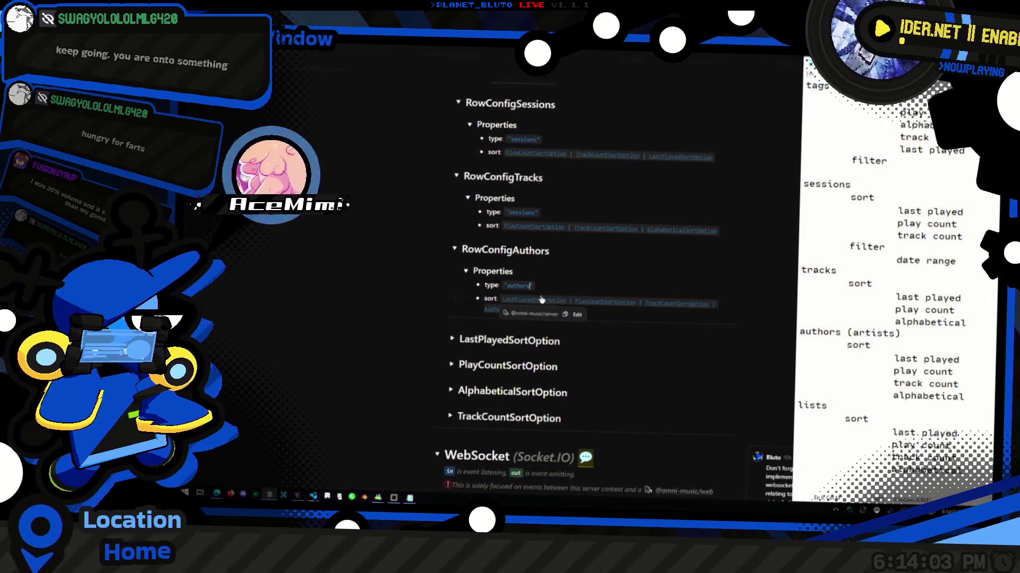
{"action": "double_click", "coordinate": [526, 212]}
{"action": "type", "text": "tracks"}
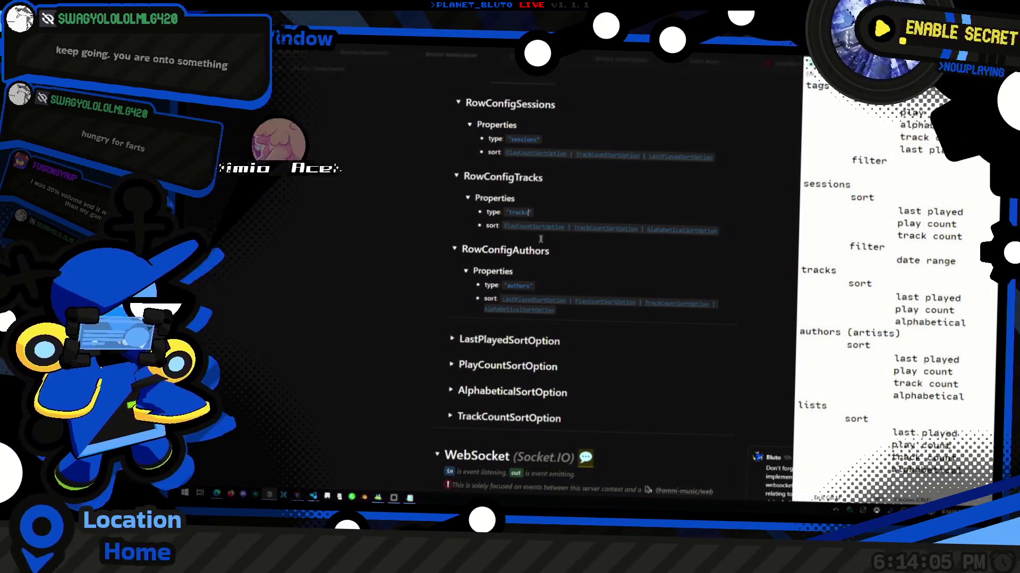
{"action": "scroll", "coordinate": [563, 268], "scroll_direction": "up", "scroll_amount": 2}
{"action": "scroll", "coordinate": [646, 295], "scroll_direction": "down", "scroll_amount": 5}
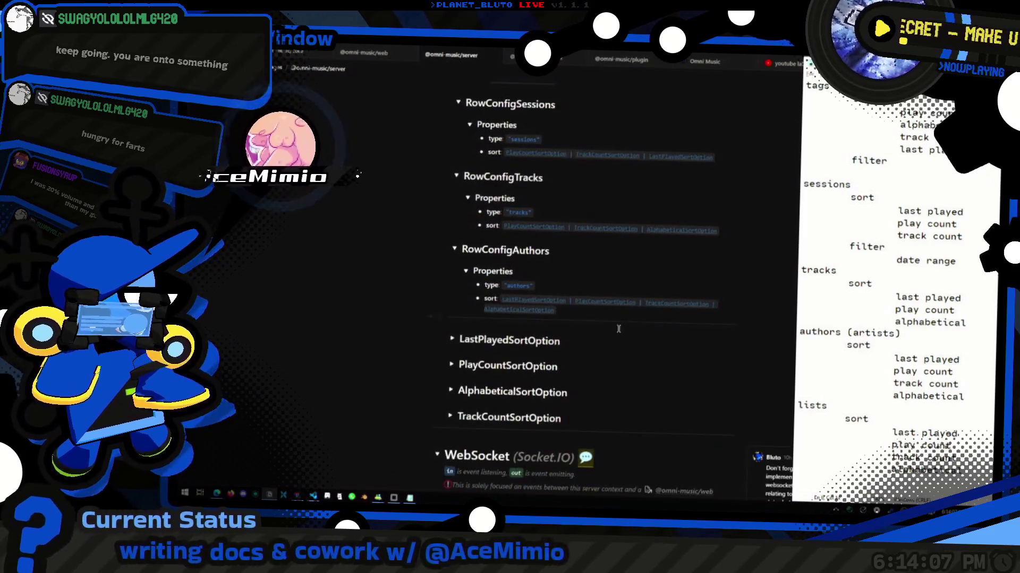
{"action": "scroll", "coordinate": [580, 294], "scroll_direction": "up", "scroll_amount": 4}
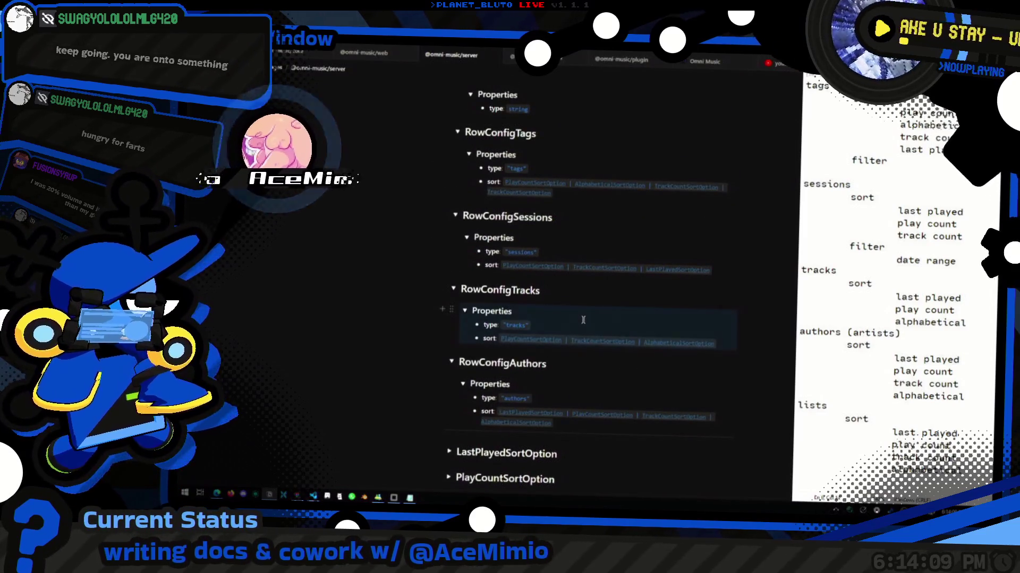
Move LastPlayedSortOption from the end to the front of the RowConfigSessions sort union.
{"action": "left_click", "coordinate": [645, 261]}
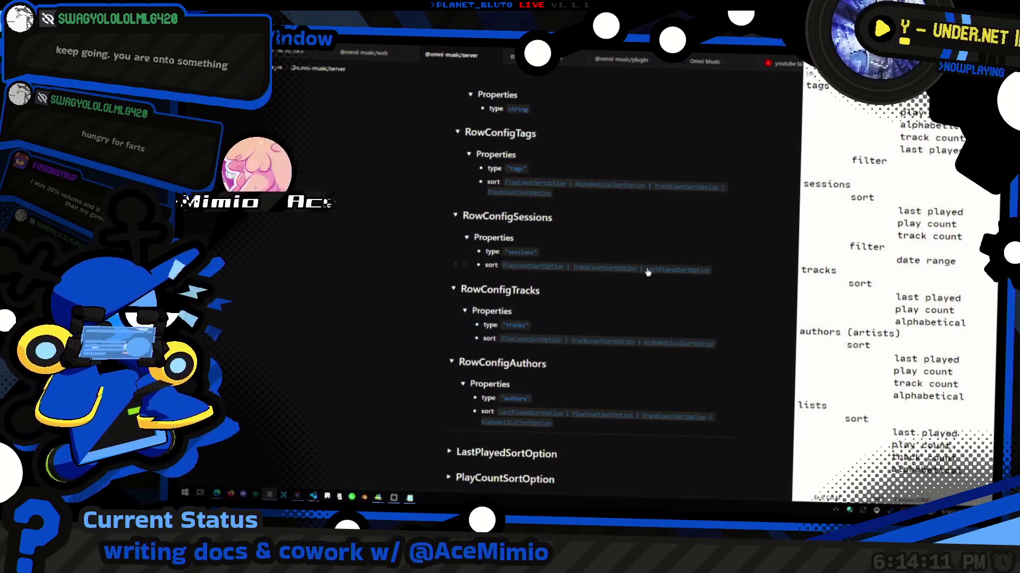
{"action": "key", "text": "shift+End"}
{"action": "key", "text": "Delete"}
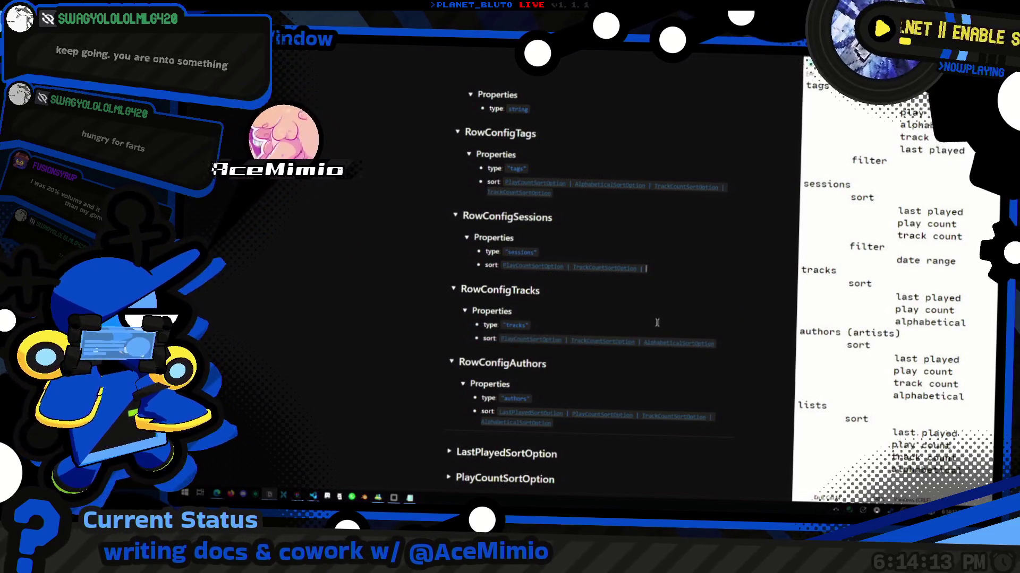
{"action": "key", "text": "ctrl+Right"}
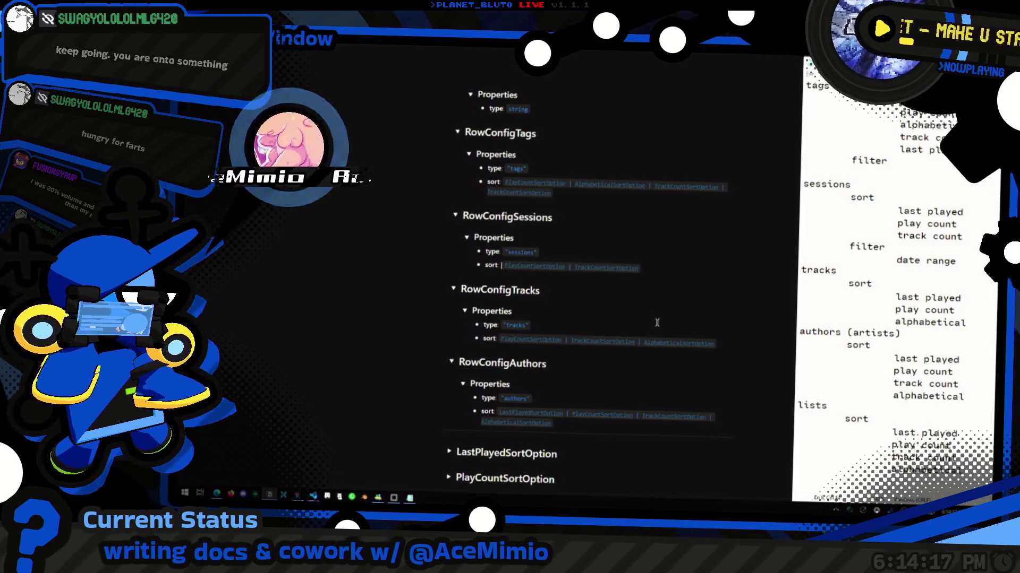
{"action": "type", "text": "LastPlayedSortOption |"}
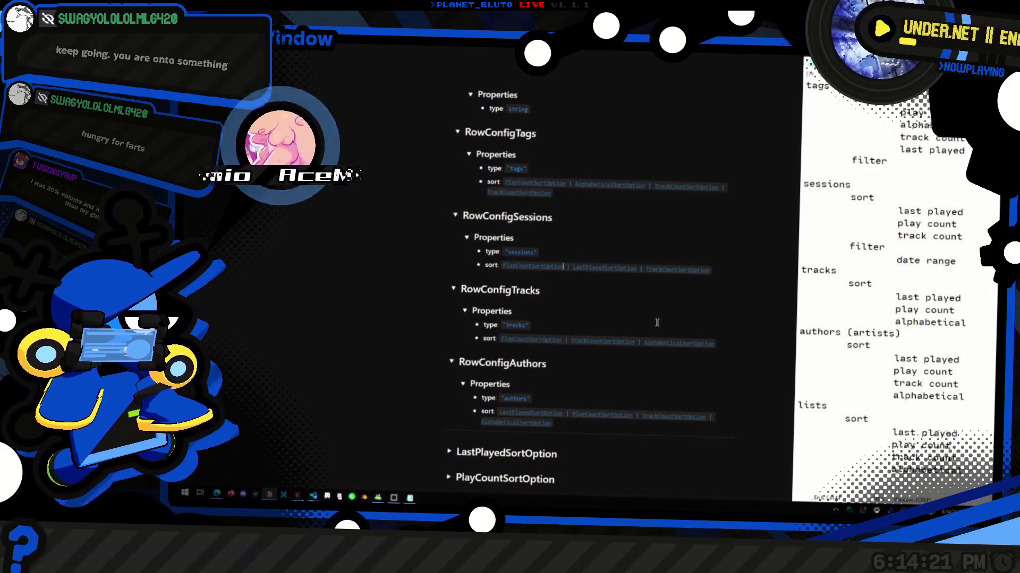
{"action": "key", "text": "ctrl+BackSpace"}
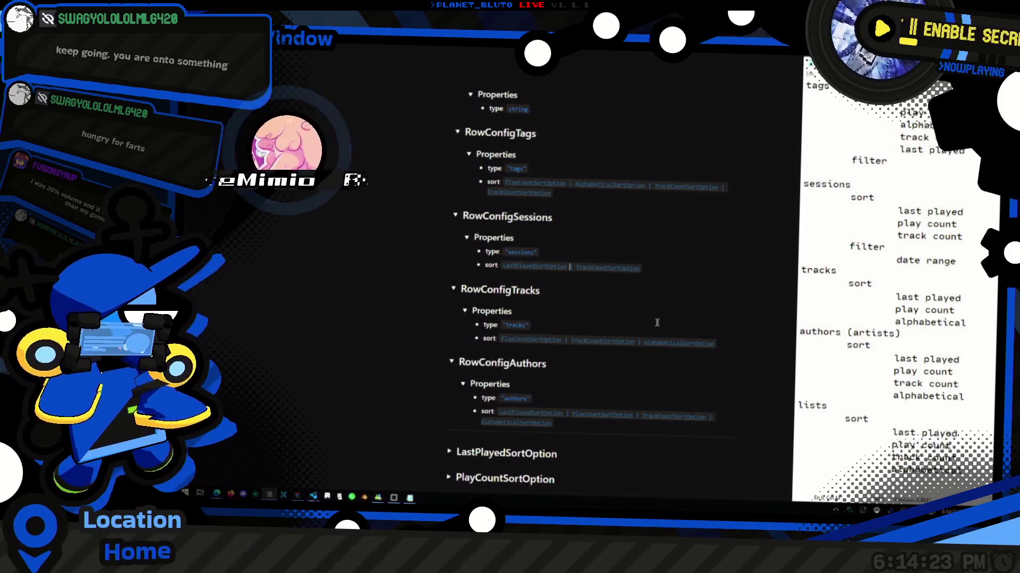
{"action": "key", "text": "ctrl+z"}
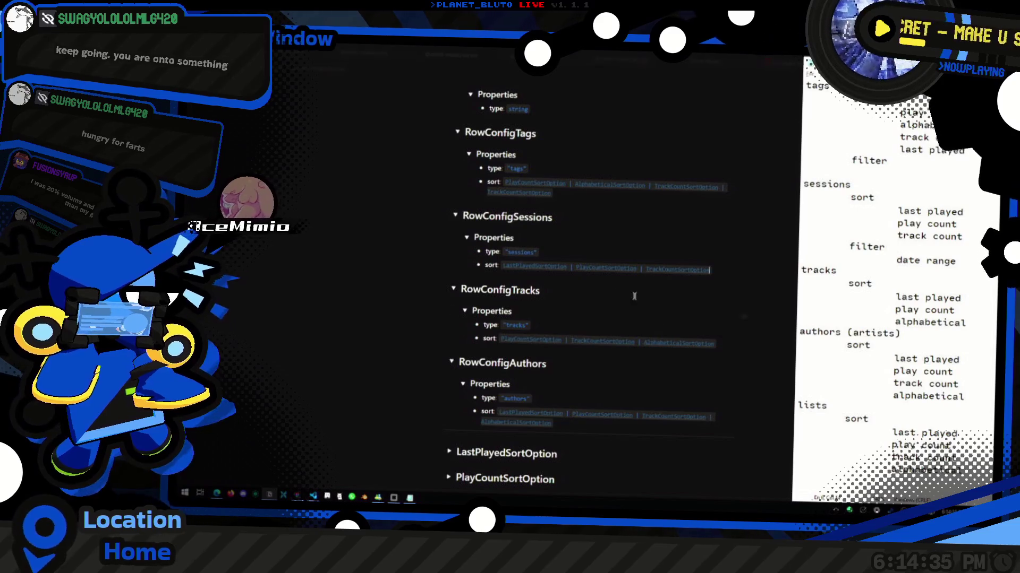
{"action": "key", "text": "End"}
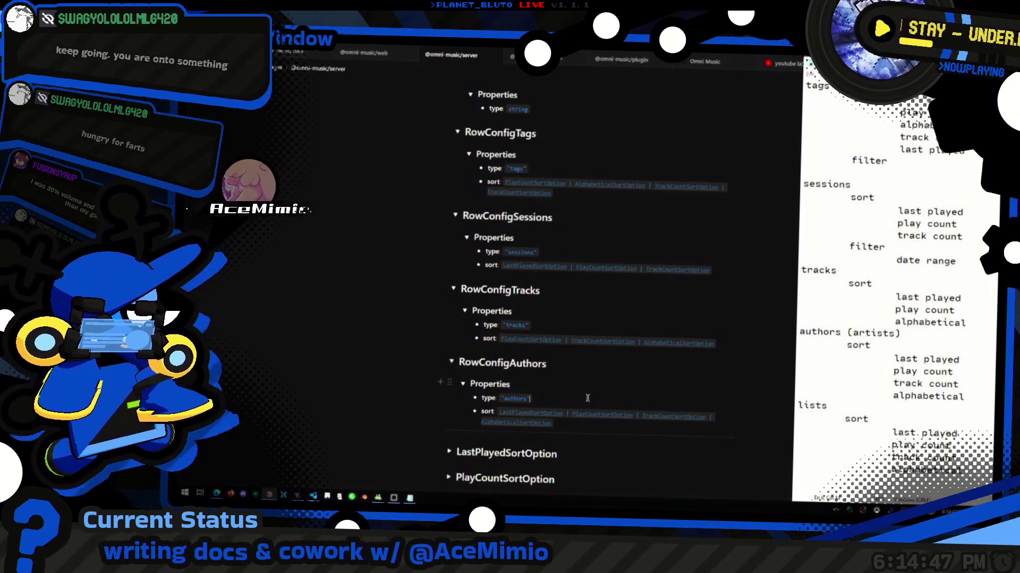
{"action": "scroll", "coordinate": [587, 398], "scroll_direction": "down", "scroll_amount": 1}
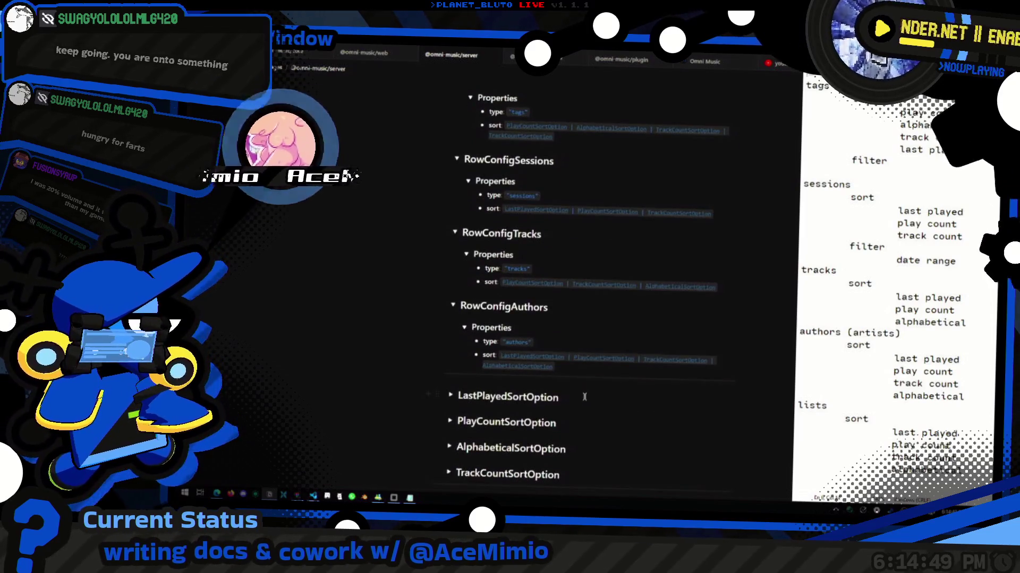
Copy the LastPlayedSortOption name and insert it with a | separator into the RowConfigTags sort line.
{"action": "left_click", "coordinate": [569, 315]}
{"action": "left_click", "coordinate": [580, 304]}
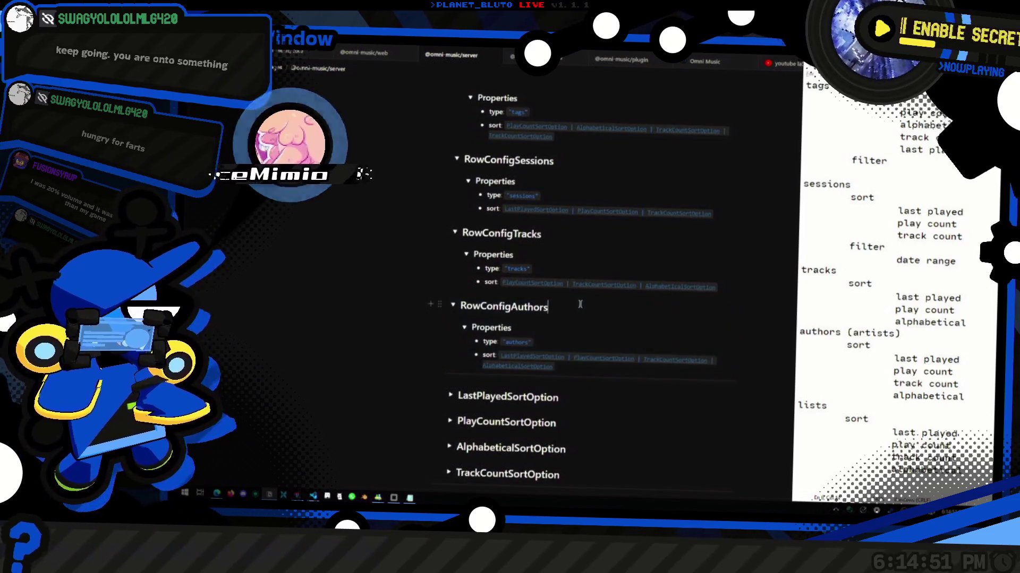
{"action": "scroll", "coordinate": [592, 288], "scroll_direction": "up", "scroll_amount": 1}
{"action": "scroll", "coordinate": [593, 288], "scroll_direction": "up", "scroll_amount": 1}
{"action": "left_click", "coordinate": [593, 194]}
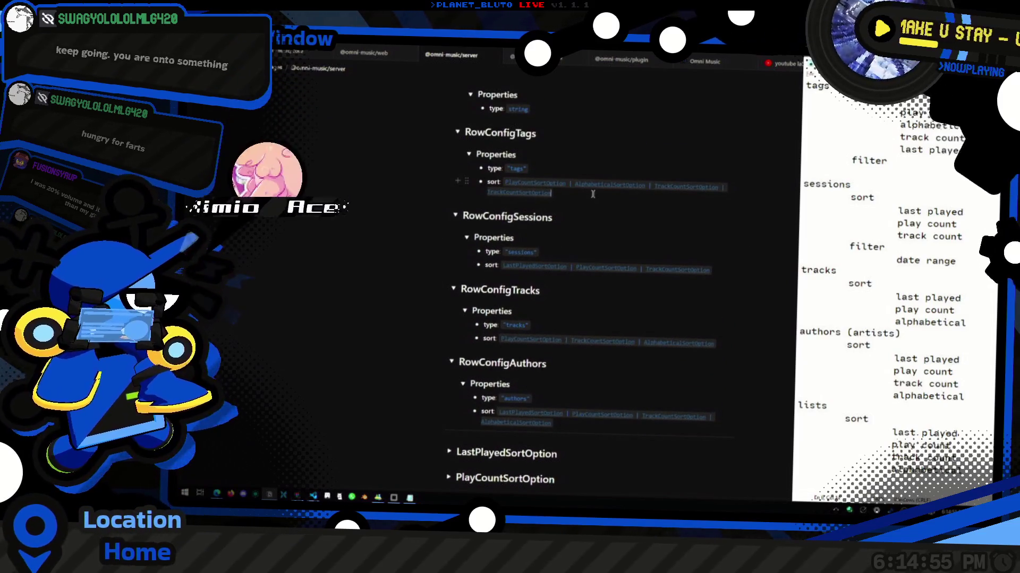
{"action": "scroll", "coordinate": [581, 228], "scroll_direction": "down", "scroll_amount": 2}
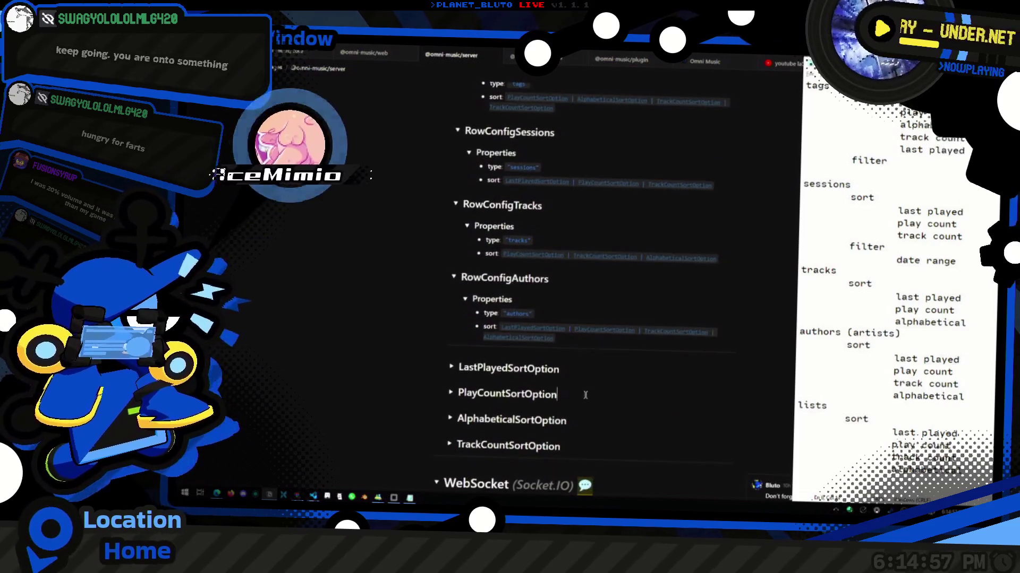
{"action": "left_click", "coordinate": [605, 371]}
{"action": "left_click", "coordinate": [437, 367]}
{"action": "scroll", "coordinate": [531, 266], "scroll_direction": "up", "scroll_amount": 1}
{"action": "key", "text": "Escape"}
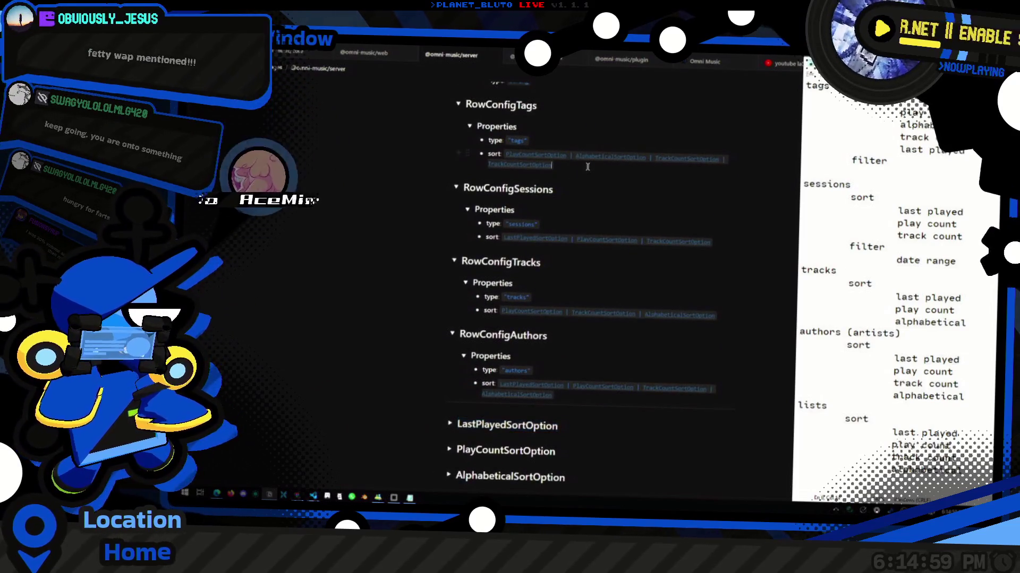
{"action": "left_click", "coordinate": [568, 155]}
{"action": "key", "text": "ctrl+v"}
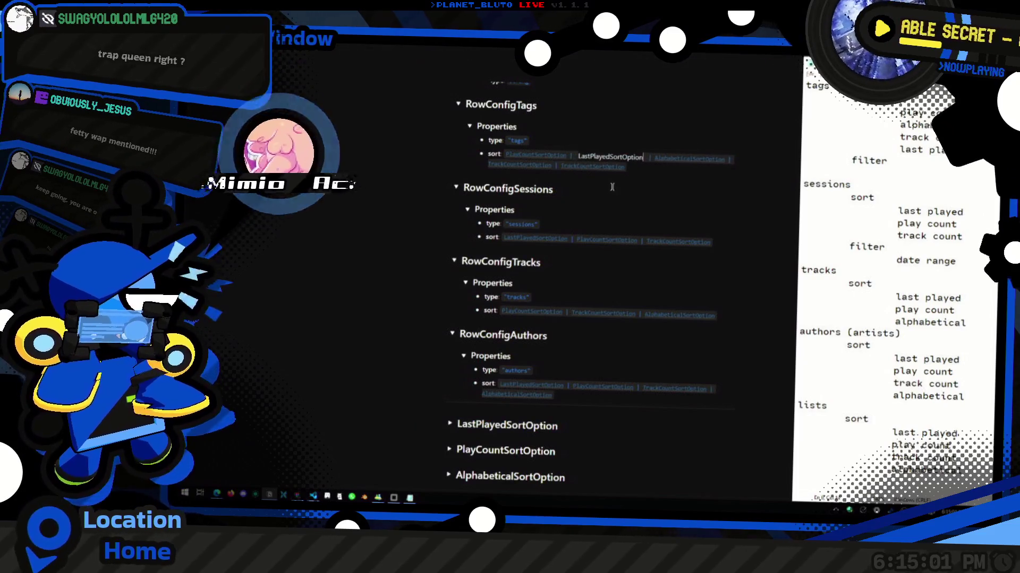
{"action": "key", "text": "ctrl+Left"}
{"action": "type", "text": "|"}
{"action": "key", "text": "ctrl+Right"}
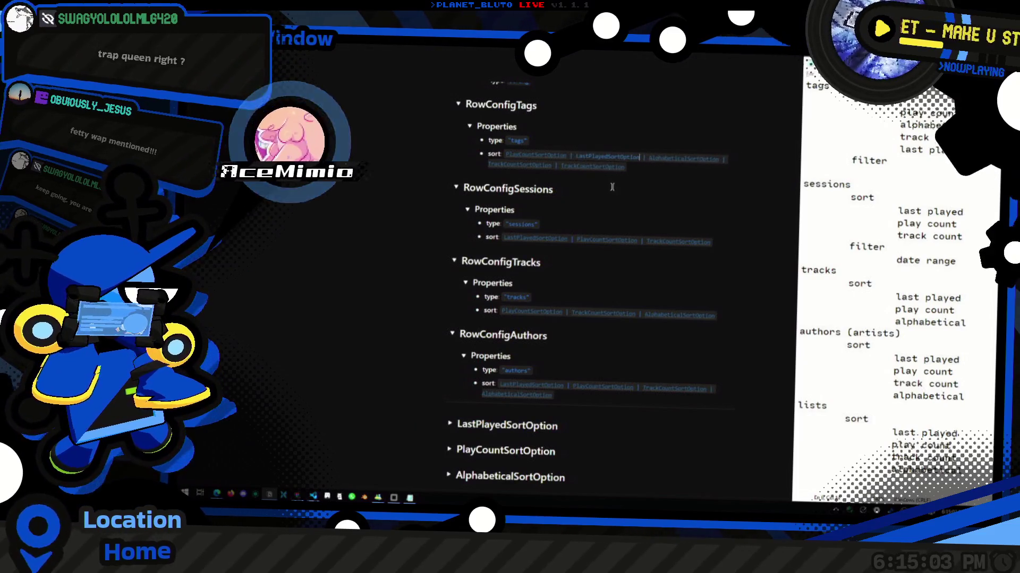
Place PlayCountSortOption after LastPlayedSortOption in the tags sort line and delete the duplicate TrackCountSortOption.
{"action": "key", "text": "ctrl+shift+Left"}
{"action": "left_click", "coordinate": [583, 426]}
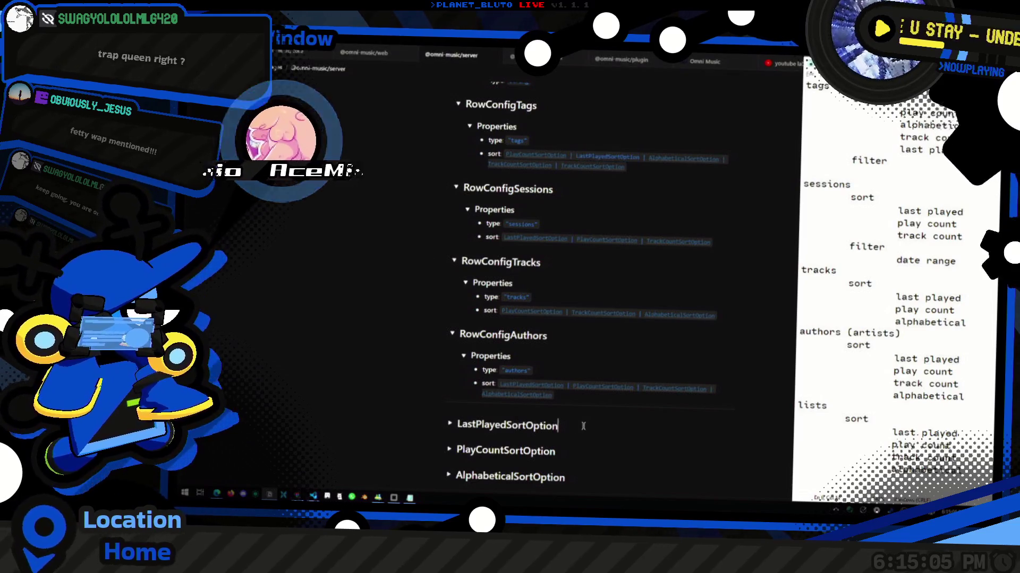
{"action": "key", "text": "alt+shift+l"}
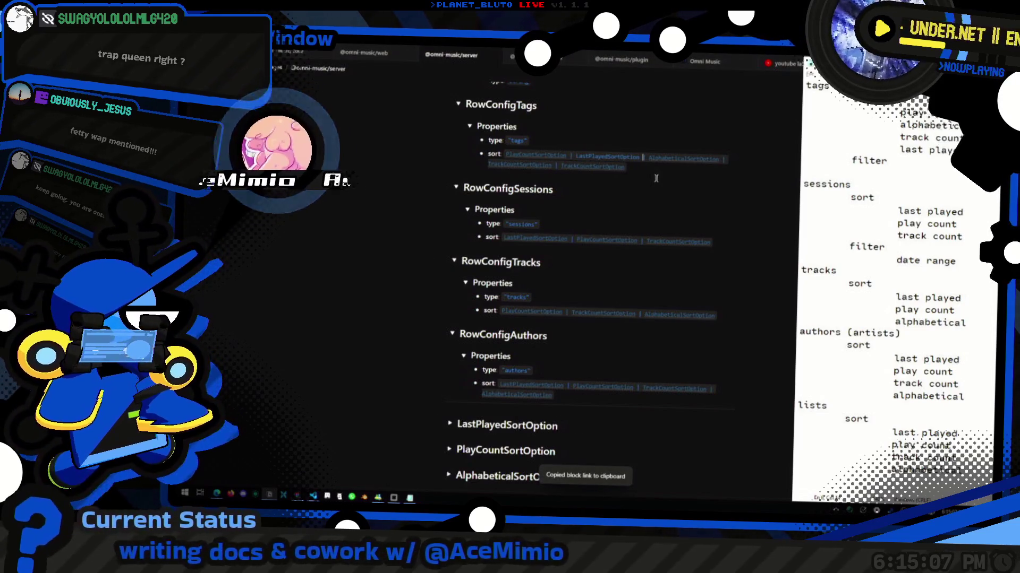
{"action": "key", "text": "ctrl+shift+Left"}
{"action": "key", "text": "BackSpace"}
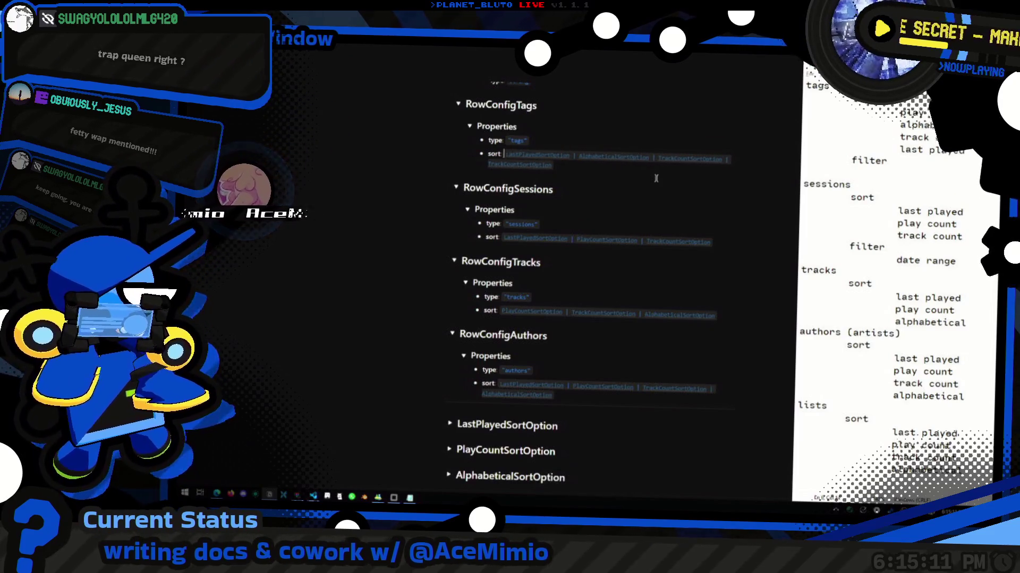
{"action": "key", "text": "ctrl+z"}
{"action": "key", "text": "ctrl+shift+Left"}
{"action": "key", "text": "BackSpace"}
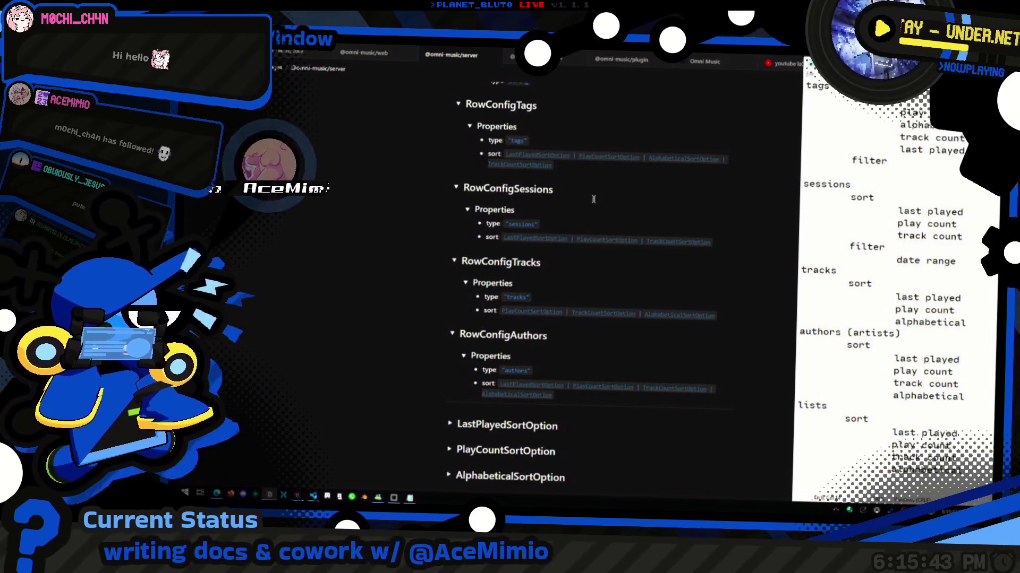
Duplicate the RowConfigAuthors toggle block with Ctrl+D so a collapsed copy sits below the original.
{"action": "scroll", "coordinate": [600, 218], "scroll_direction": "down", "scroll_amount": 3}
{"action": "scroll", "coordinate": [600, 329], "scroll_direction": "up", "scroll_amount": 5}
{"action": "left_click", "coordinate": [542, 348]}
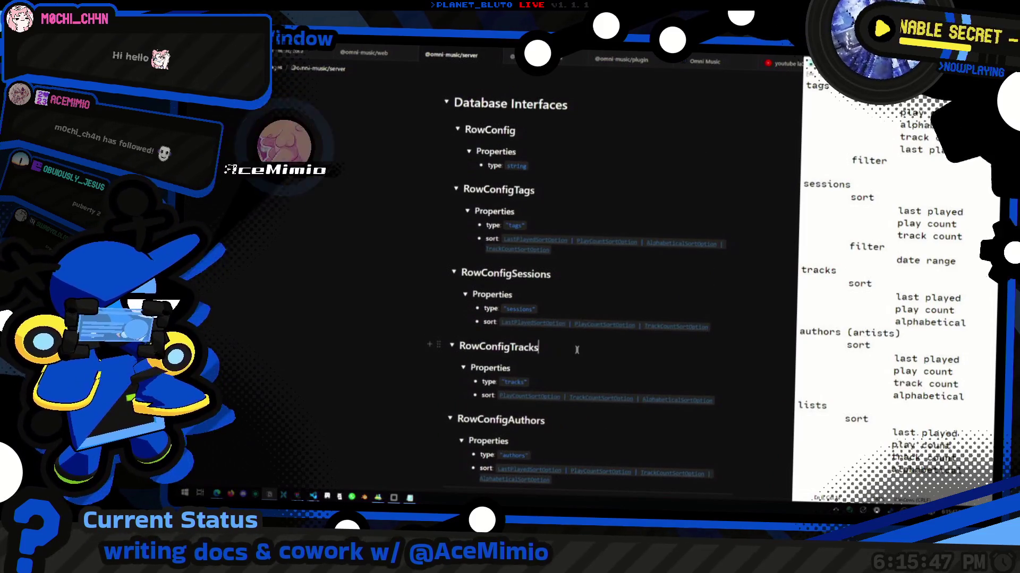
{"action": "scroll", "coordinate": [569, 352], "scroll_direction": "up", "scroll_amount": 3}
{"action": "scroll", "coordinate": [569, 351], "scroll_direction": "down", "scroll_amount": 5}
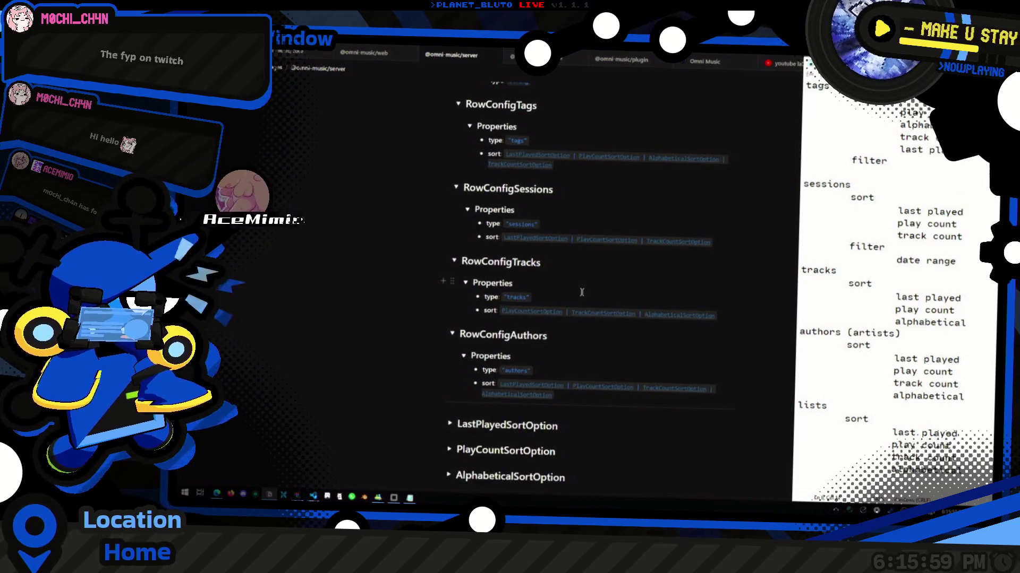
{"action": "scroll", "coordinate": [563, 270], "scroll_direction": "down", "scroll_amount": 5}
{"action": "scroll", "coordinate": [563, 269], "scroll_direction": "up", "scroll_amount": 3}
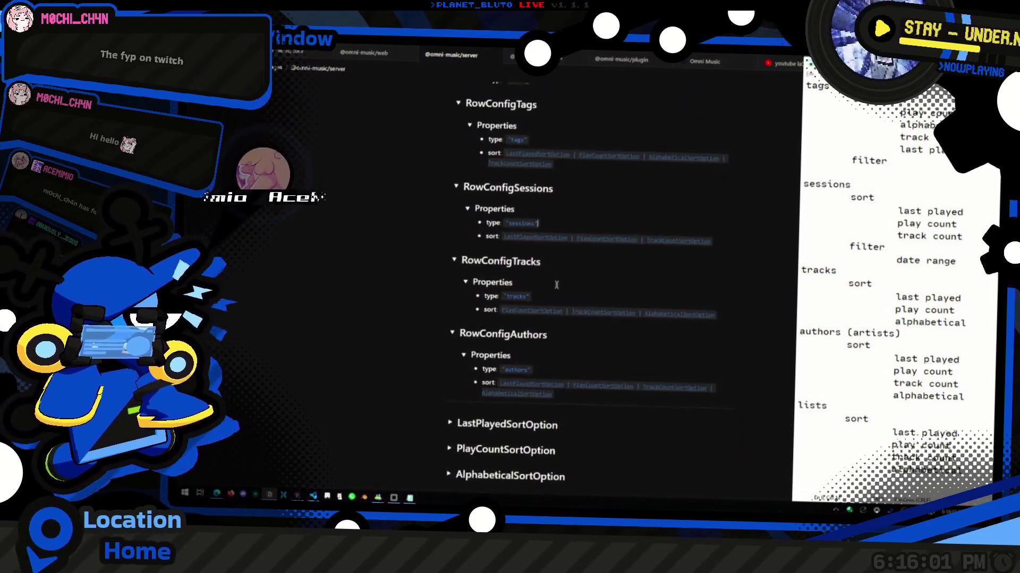
{"action": "key", "text": "ctrl+d"}
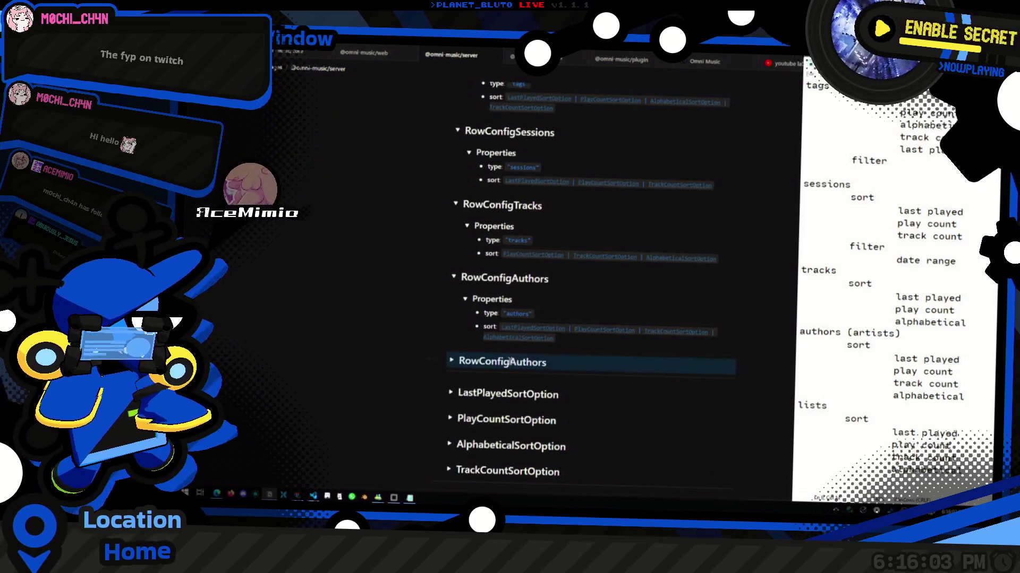